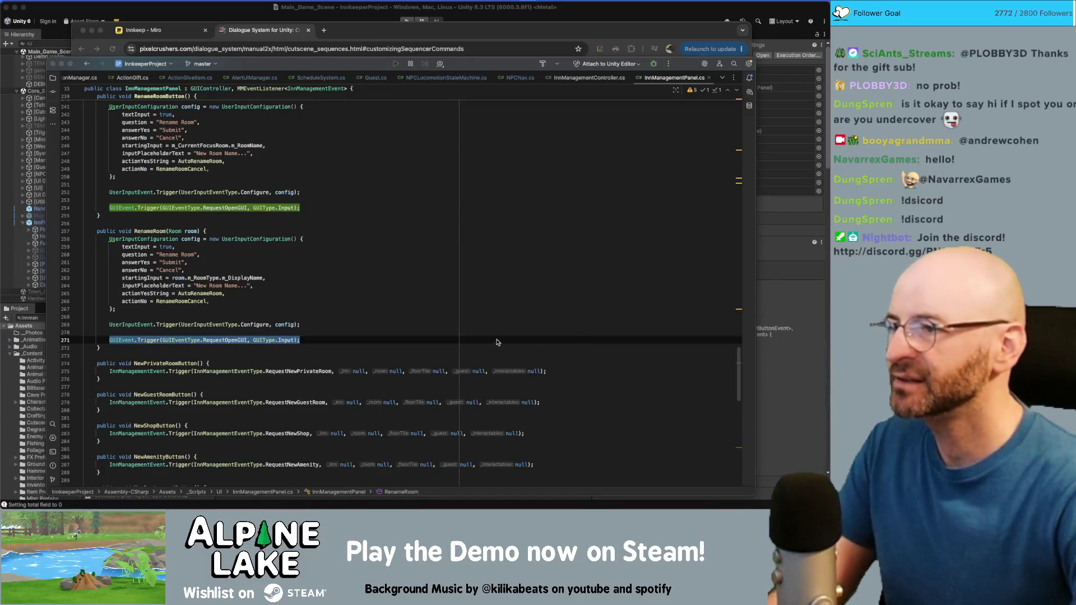
# Trace the uses of RequestOpenGUI, RenameRoomCancel, AutoRenameRoom and ReturnFocusToPlayer in InnManagementPanel.cs
pyautogui.doubleClick(235, 339)
pyautogui.doubleClick(179, 301)
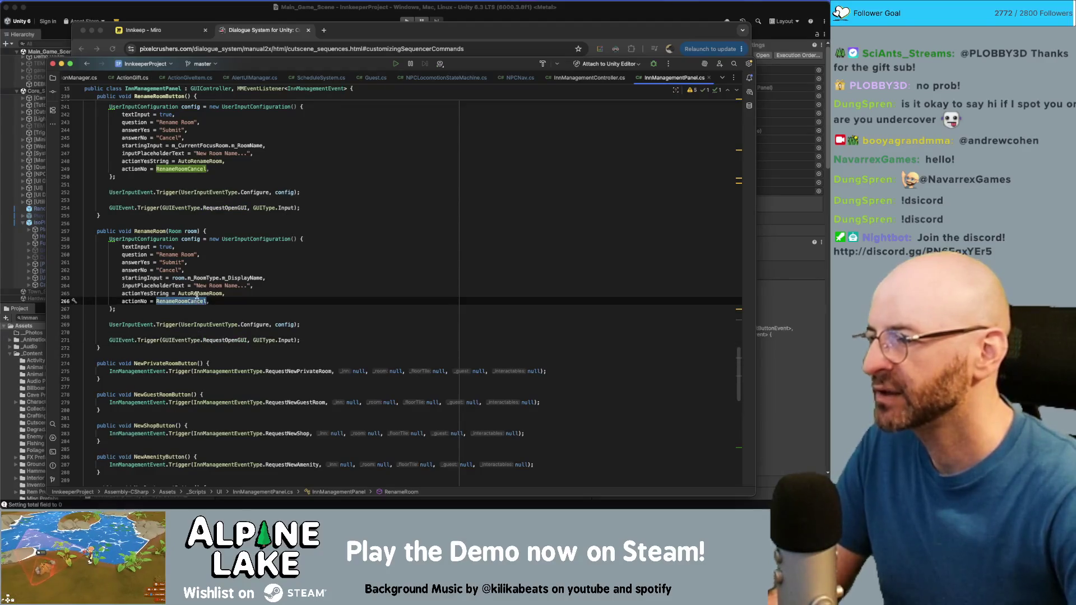
pyautogui.doubleClick(196, 294)
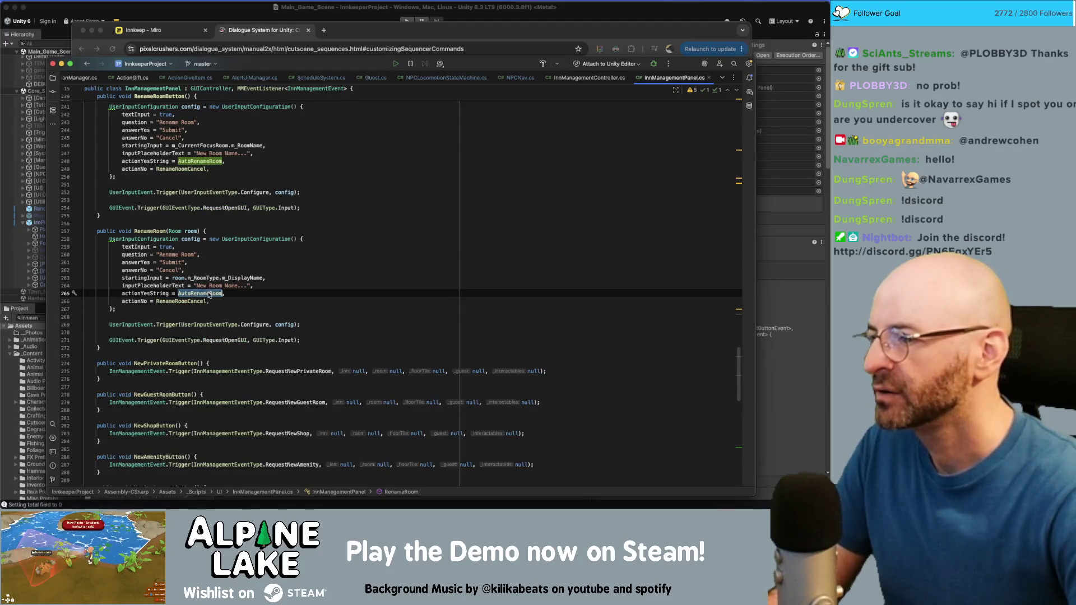
pyautogui.press('super+b')
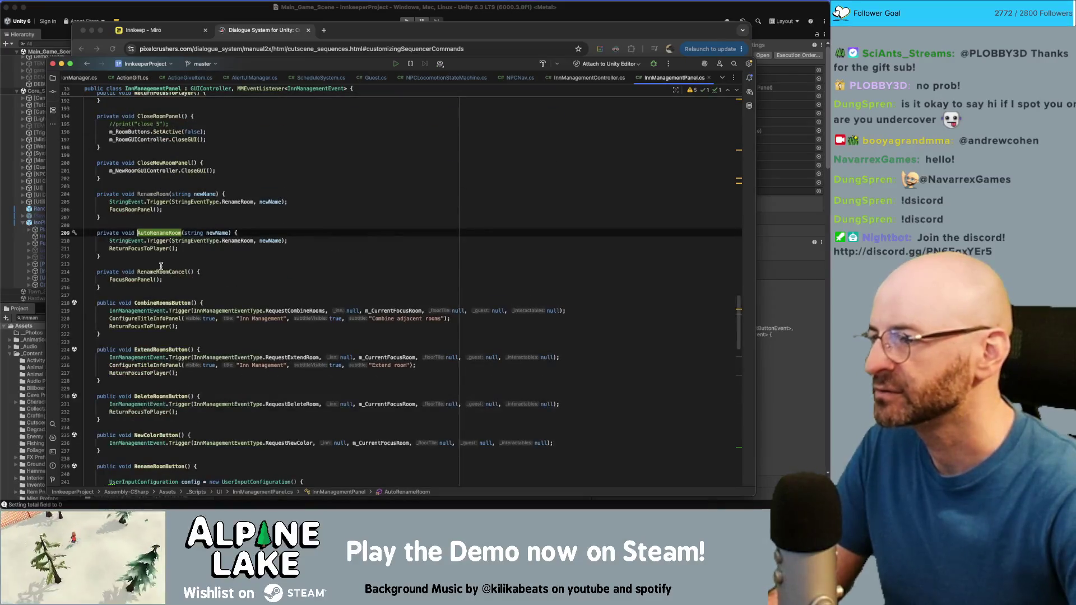
pyautogui.doubleClick(149, 249)
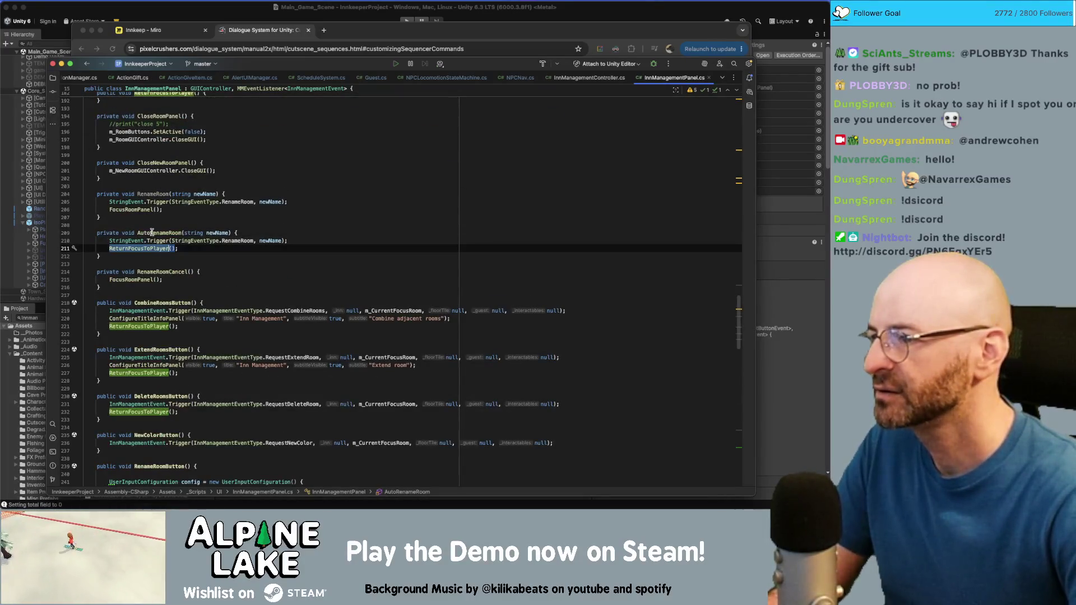
pyautogui.click(198, 247)
pyautogui.click(157, 250)
pyautogui.keyDown('super'); pyautogui.click(157, 249); pyautogui.keyUp('super')
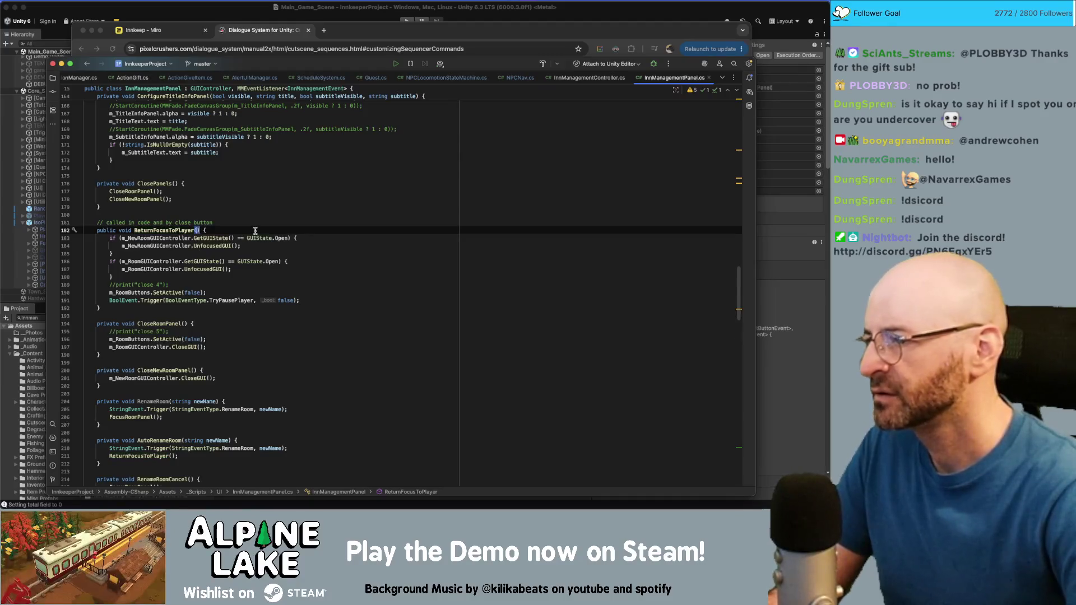
pyautogui.hotkey('alt', 'Up')
pyautogui.hotkey('alt', 'Up')
pyautogui.press('super+End')
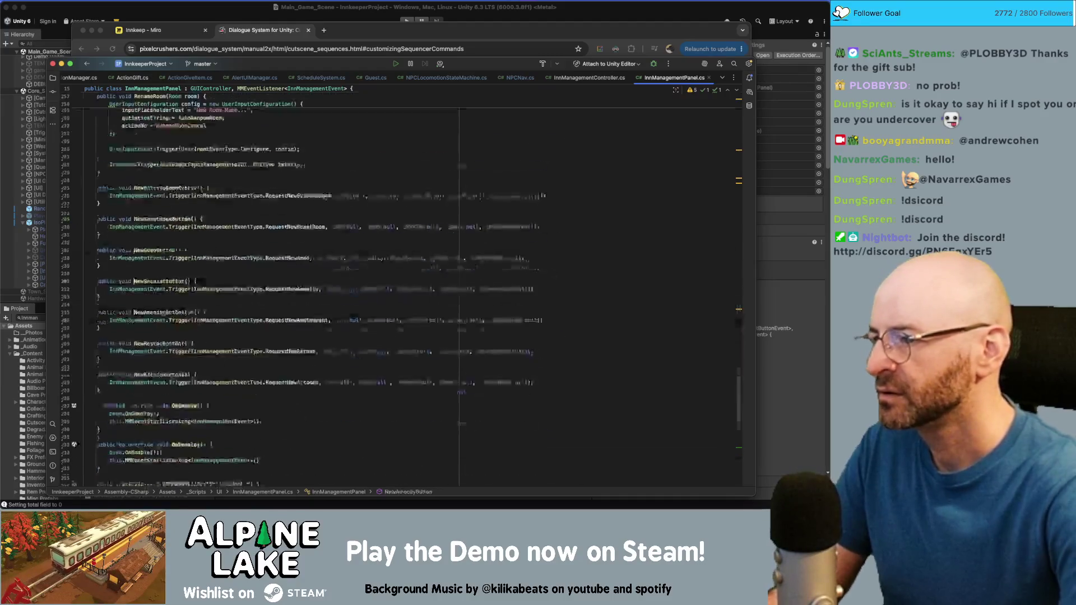
# Comment out RenameRoom(e.m_Room) under NewRoomCreated, add a line for ReturnFocusToPlayer(), and return to Unity
pyautogui.click(217, 397)
pyautogui.press('super+slash')
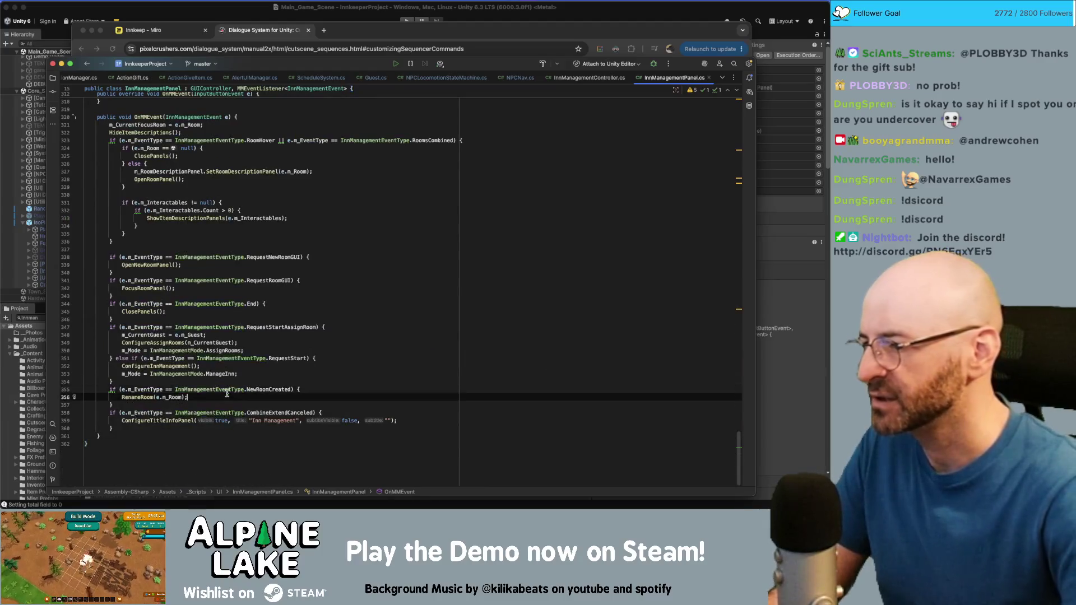
pyautogui.press('Return')
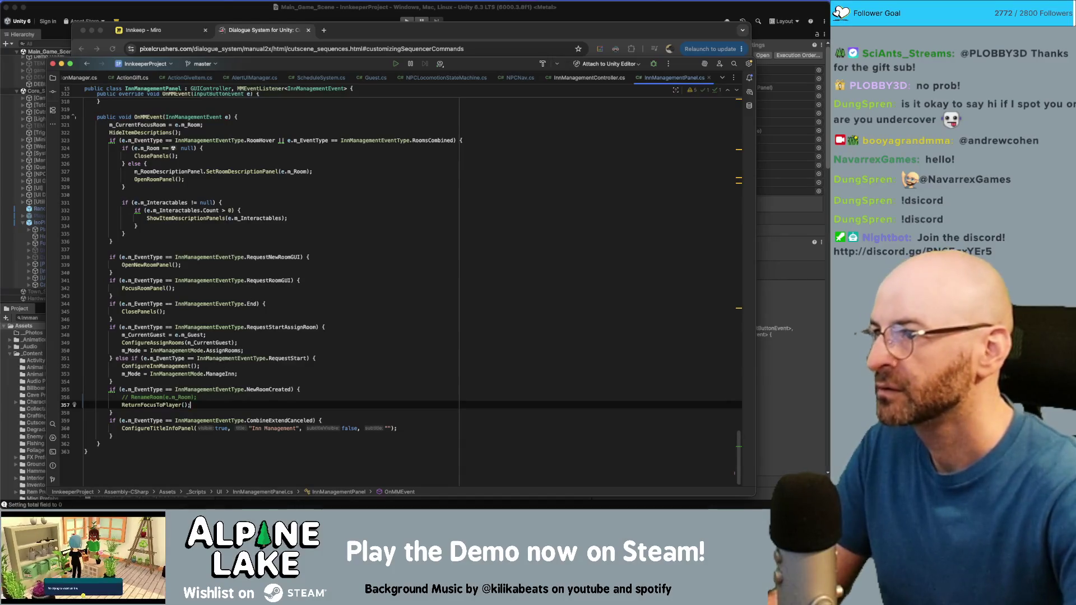
pyautogui.click(222, 7)
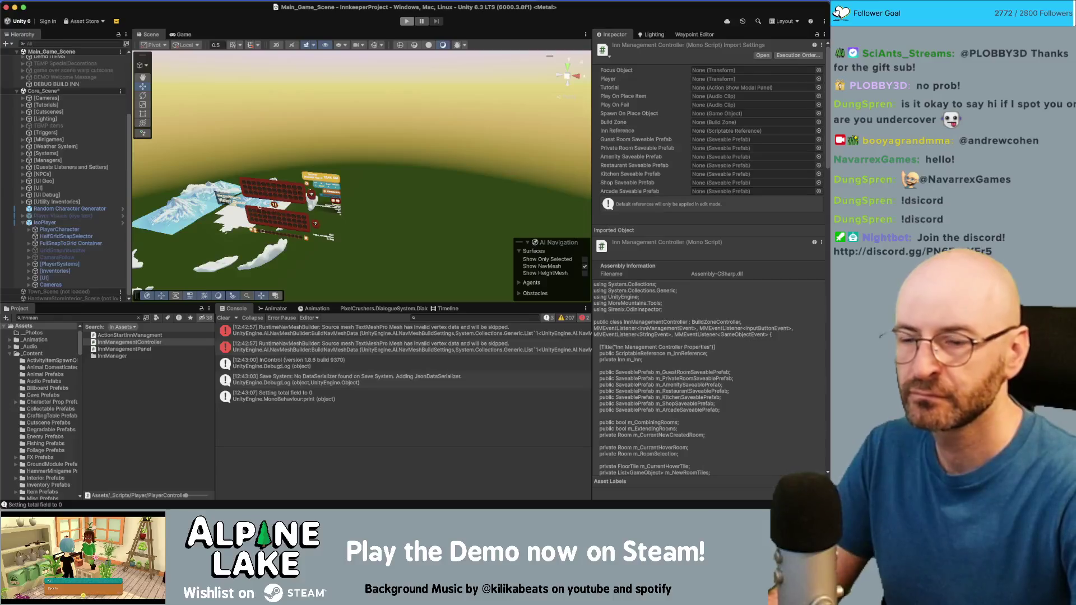
# Enter Play mode with Cmd+P to run Main_Game_Scene
pyautogui.press('super+p')
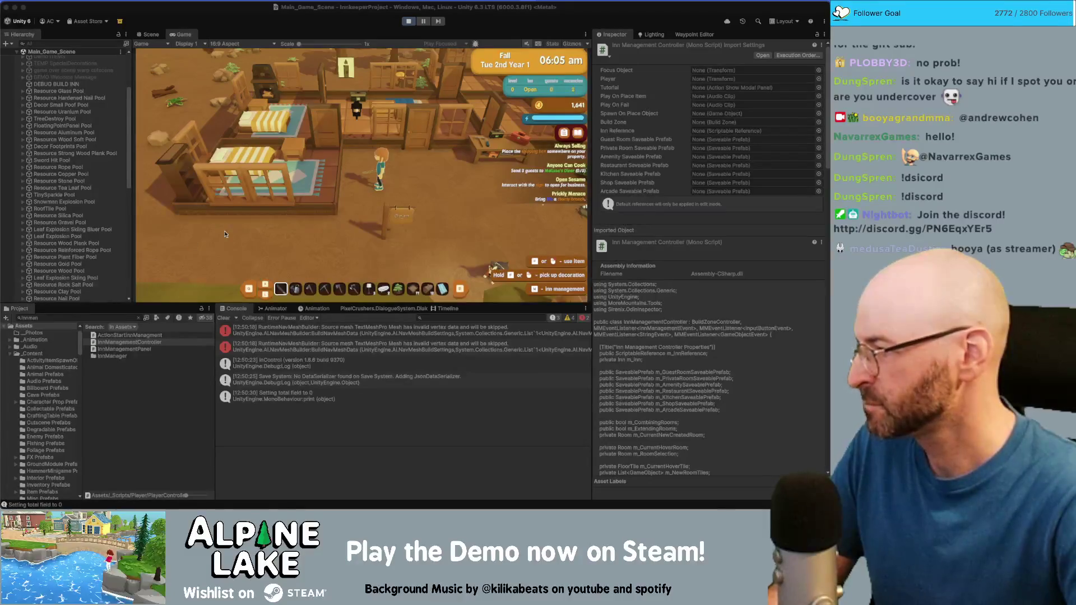
# Focus the Game view, press M for Inn Management, and dismiss the guest room stats panel
pyautogui.click(357, 203)
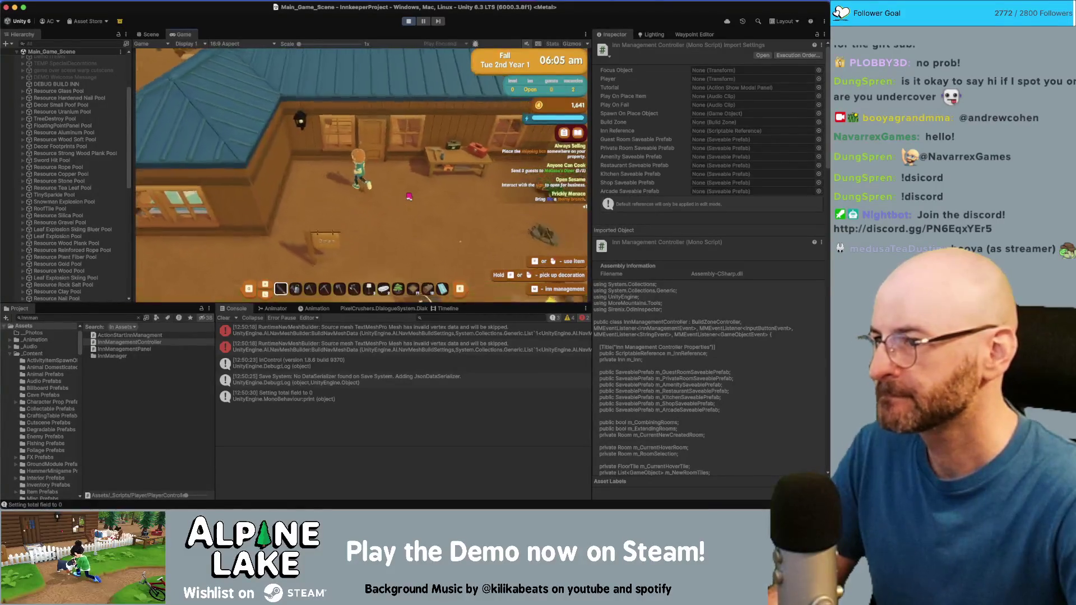
pyautogui.press('m')
pyautogui.click(339, 204)
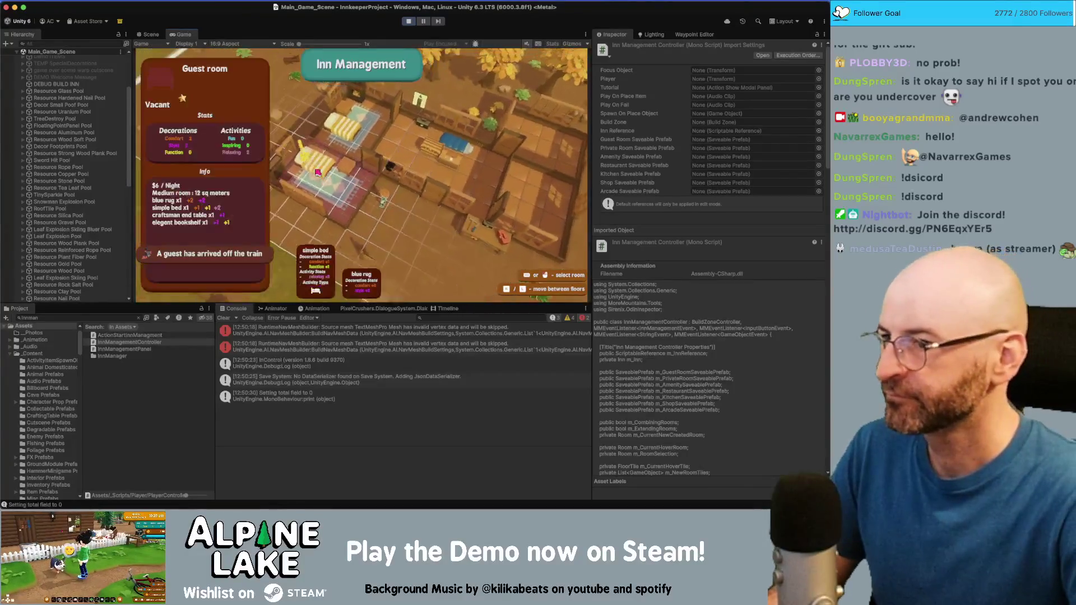
pyautogui.press('Escape')
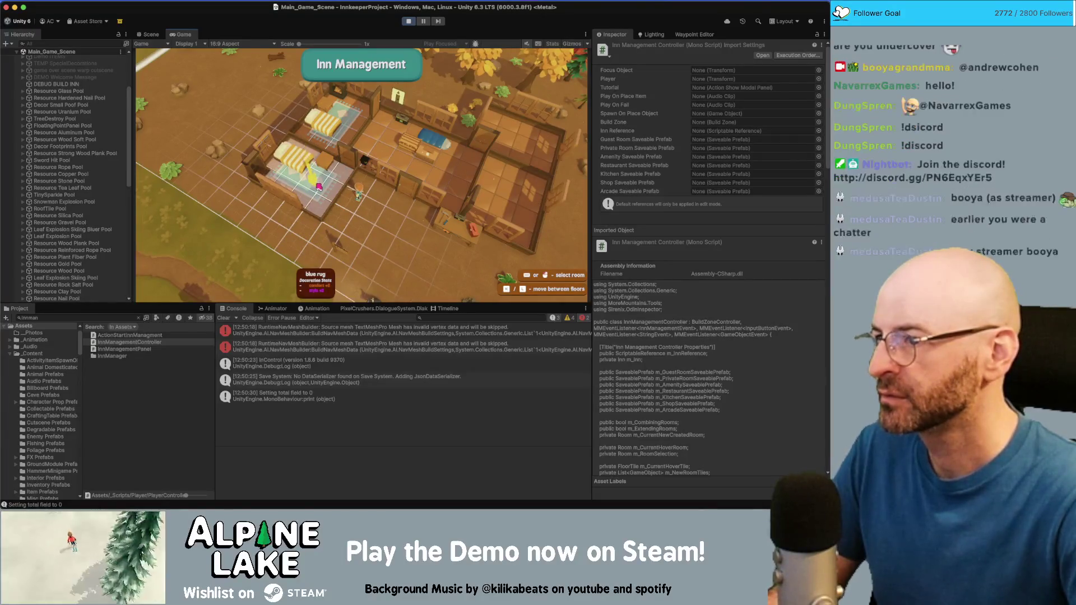
pyautogui.click(338, 178)
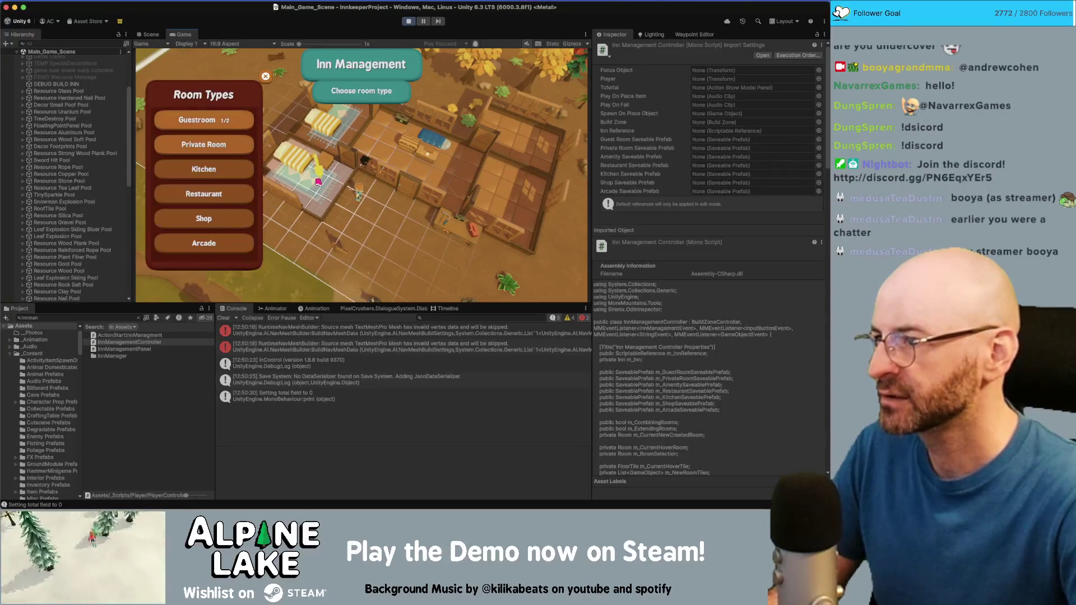
pyautogui.click(216, 124)
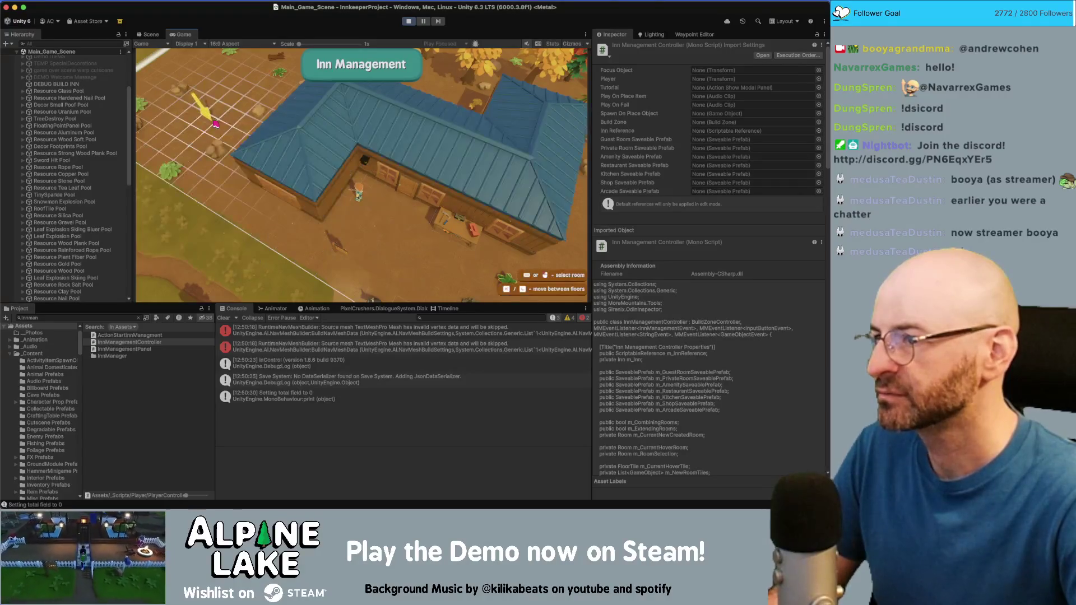
pyautogui.click(327, 189)
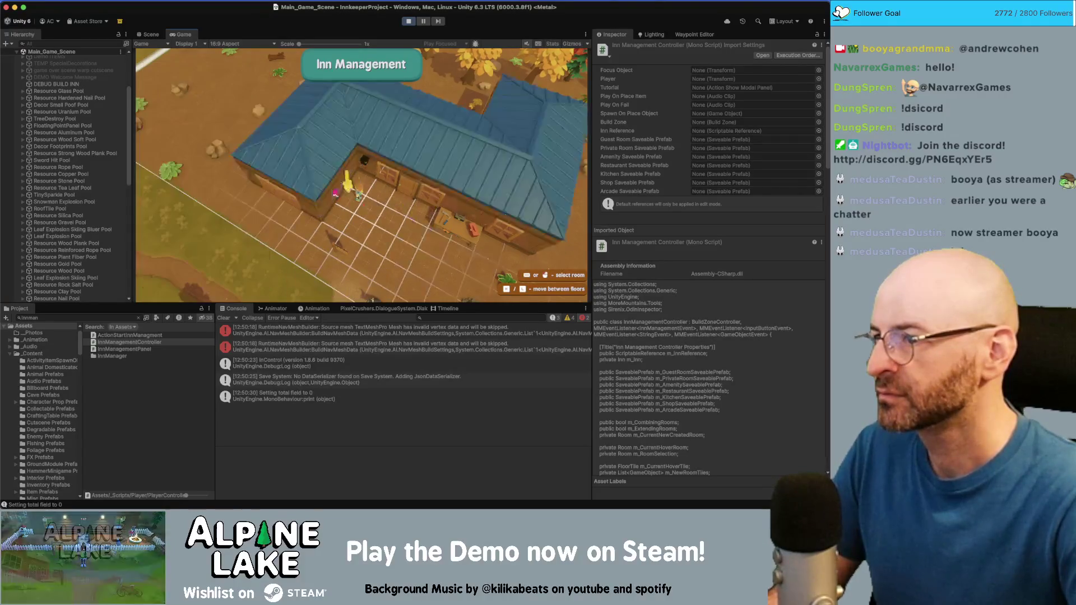
pyautogui.click(372, 240)
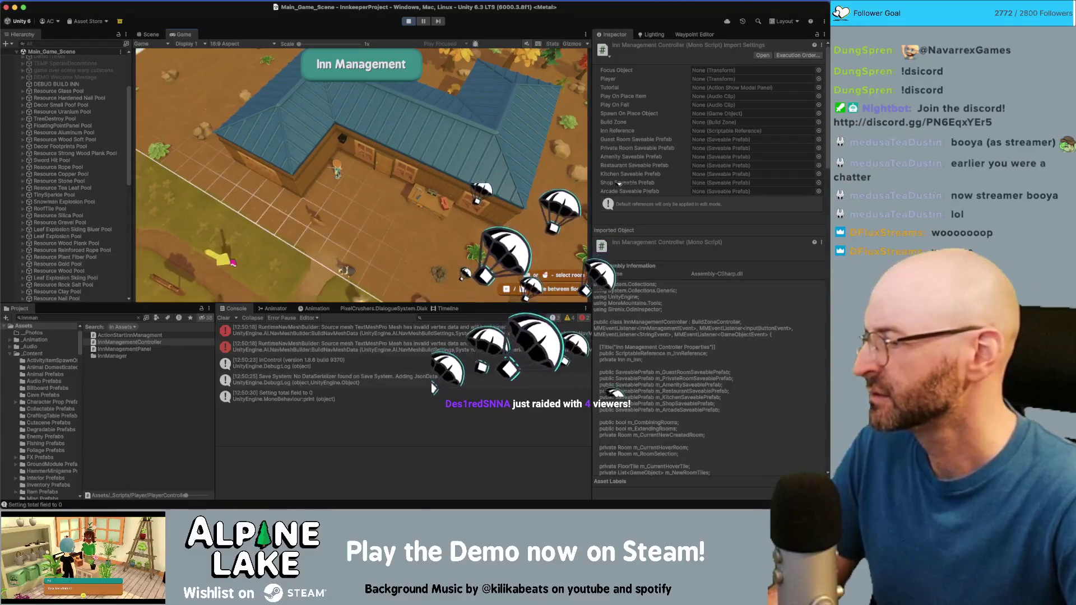
pyautogui.scroll(3, 310, 212)
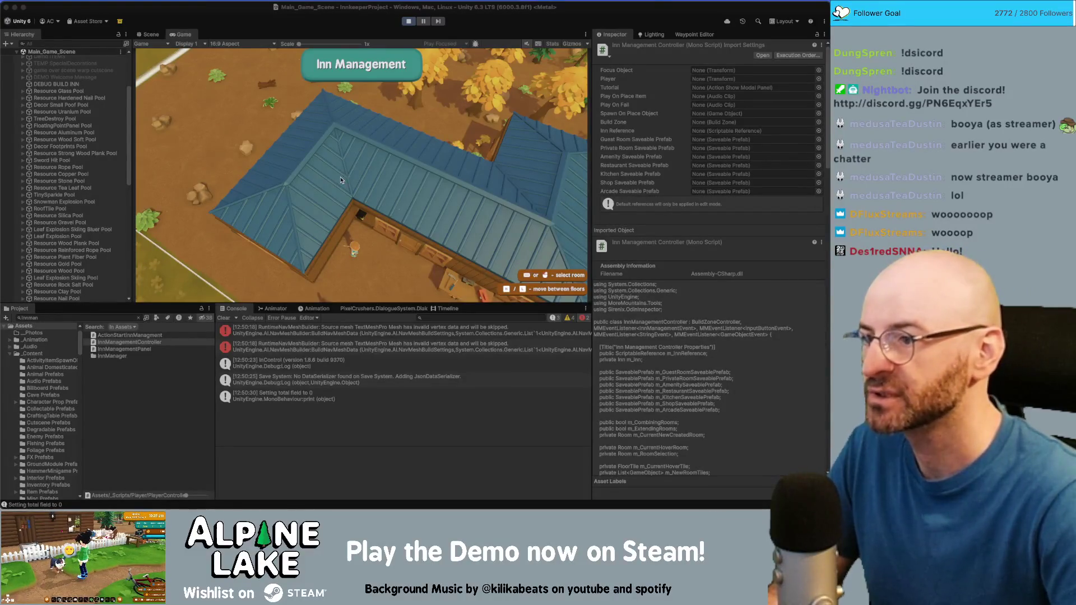
pyautogui.click(343, 190)
pyautogui.press('Escape')
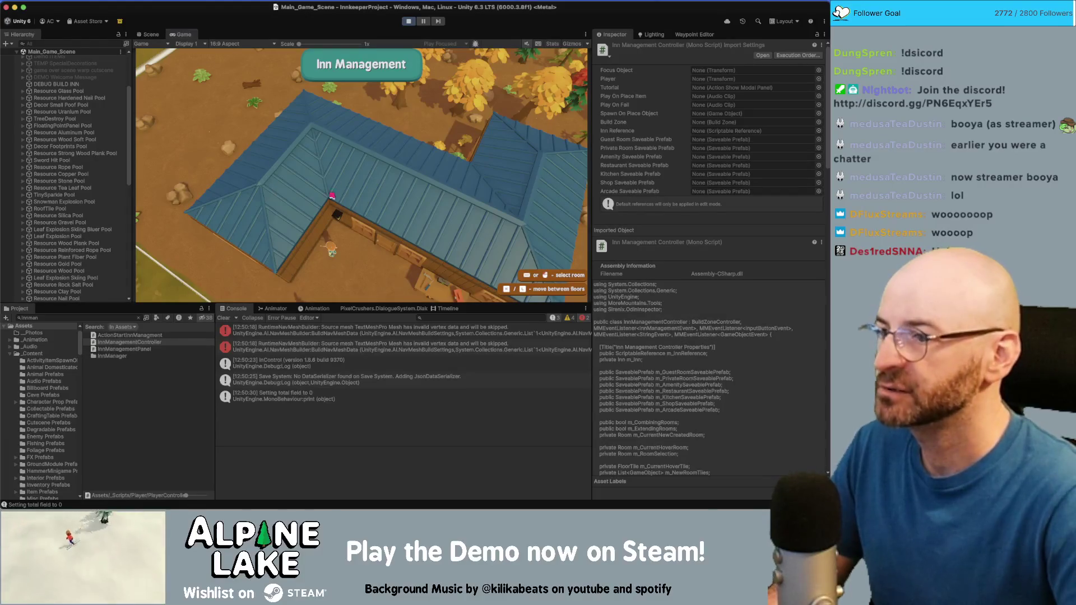
pyautogui.press('s')
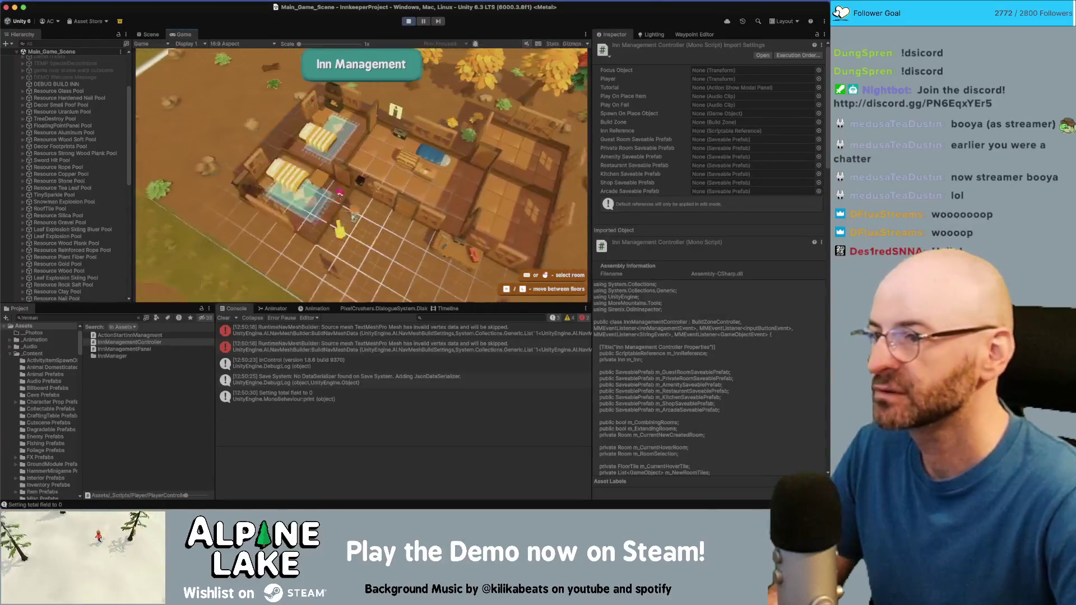
pyautogui.press('d')
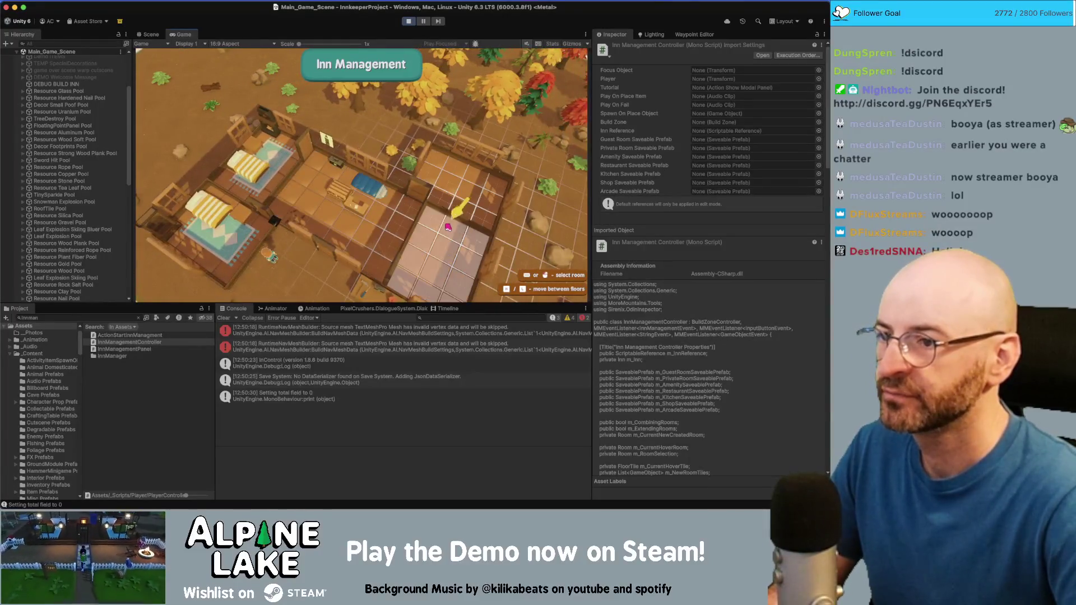
pyautogui.press('s')
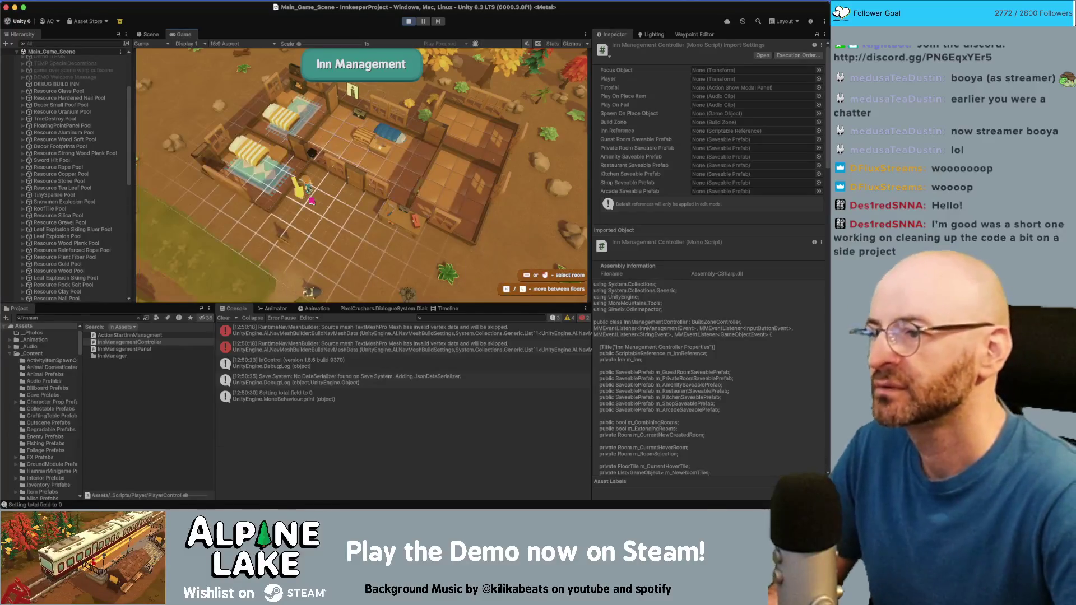
pyautogui.press('a')
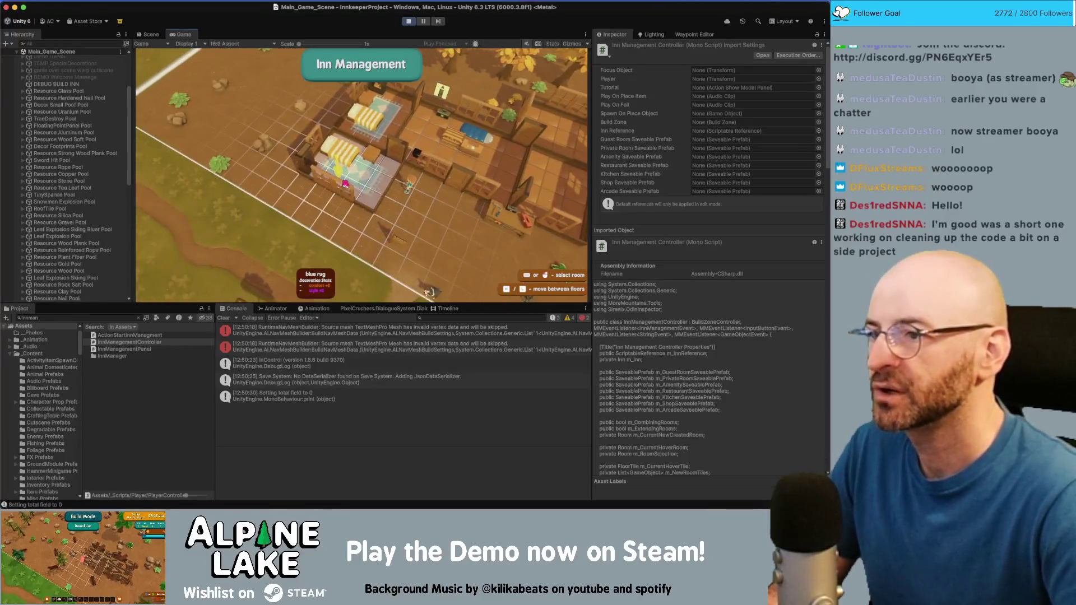
pyautogui.press('w')
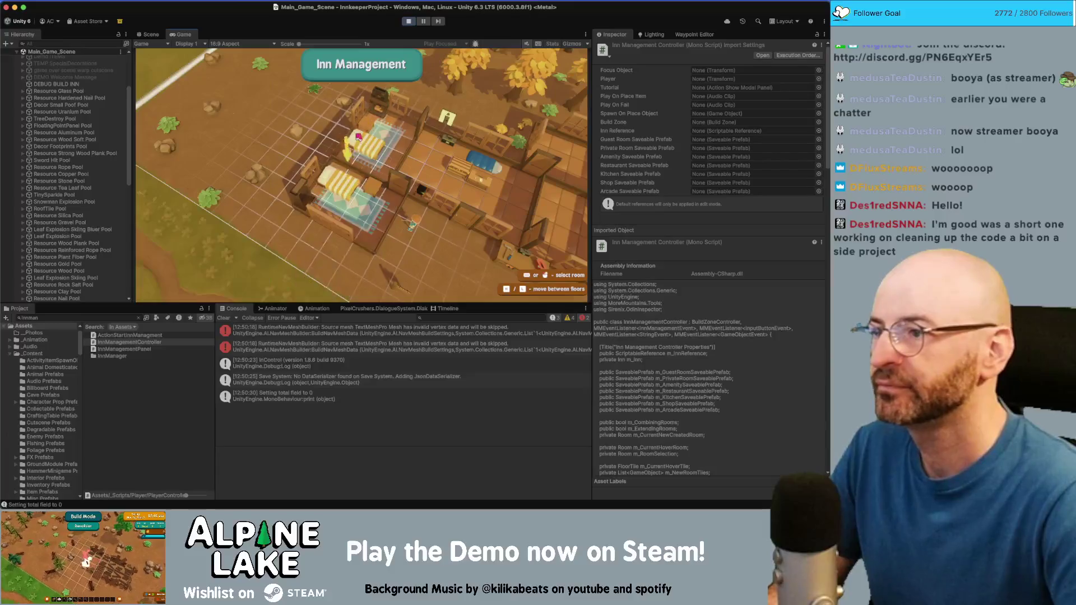
pyautogui.click(355, 167)
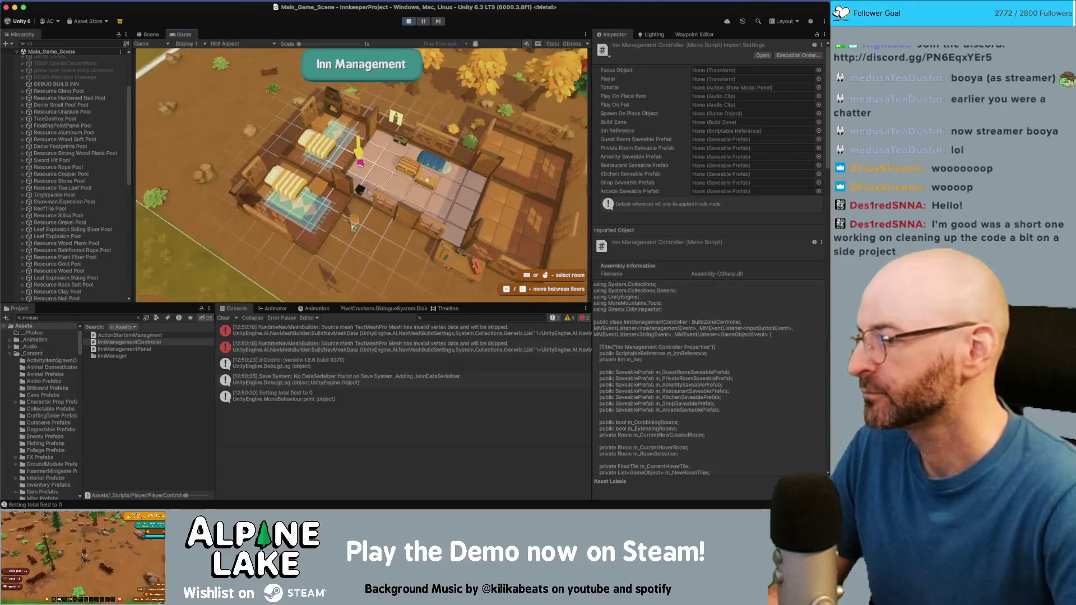
pyautogui.press('a')
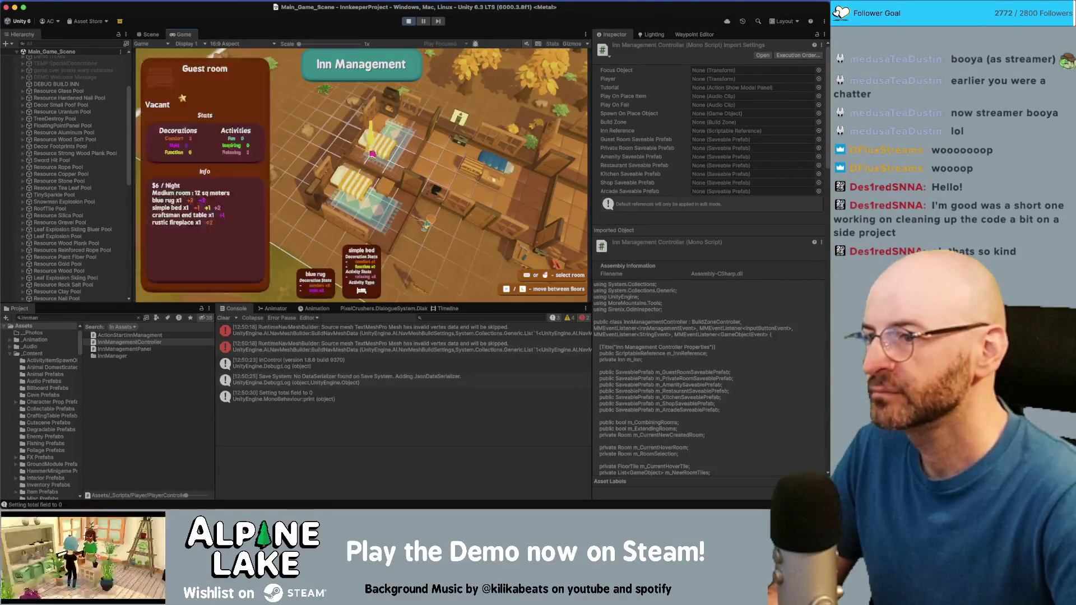
pyautogui.press('d')
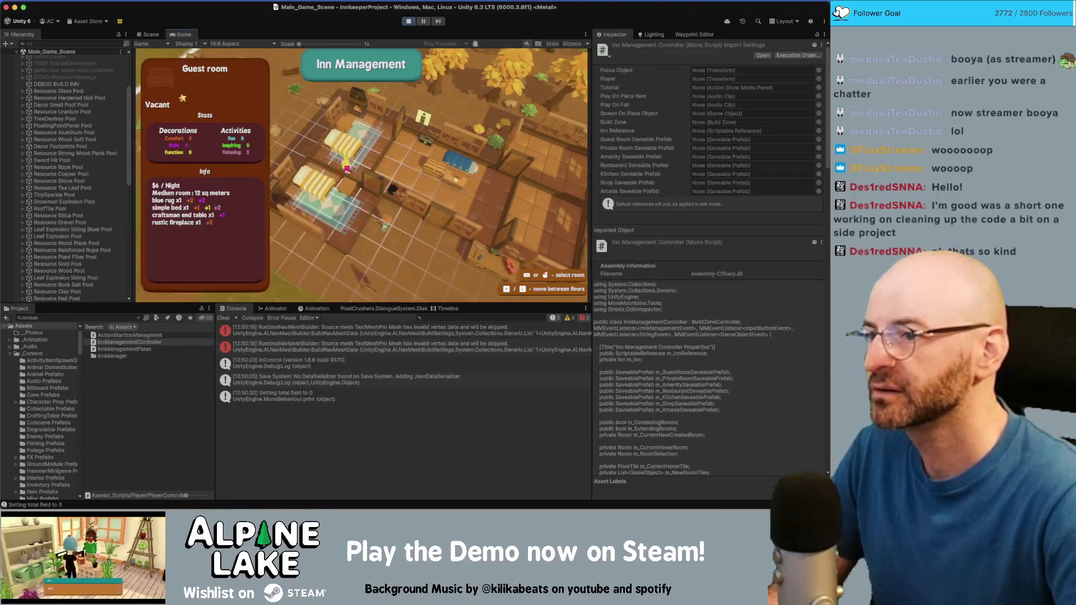
pyautogui.press('a')
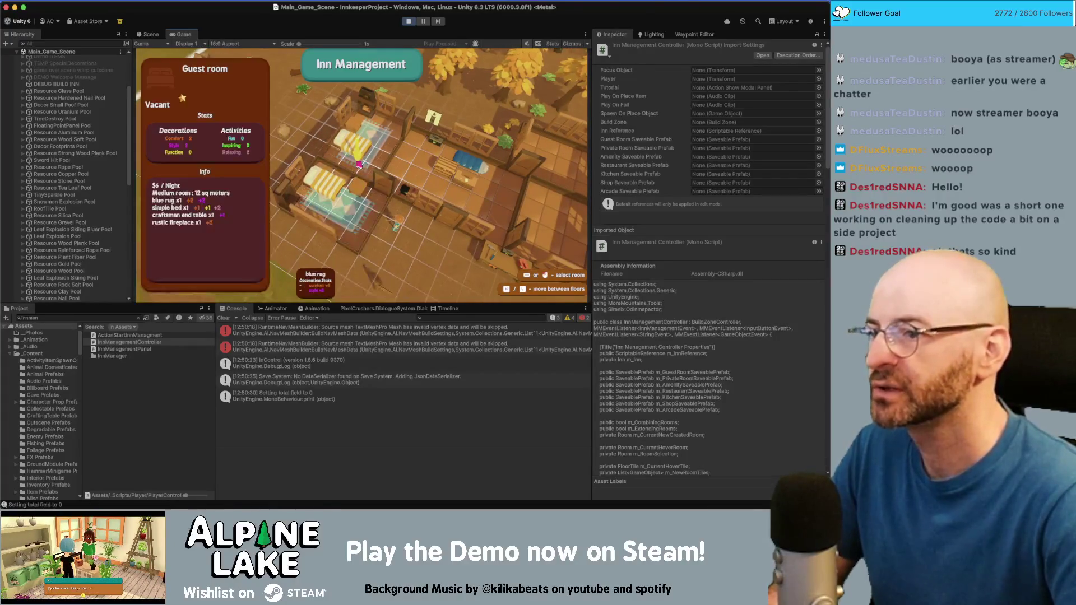
pyautogui.moveTo(354, 149)
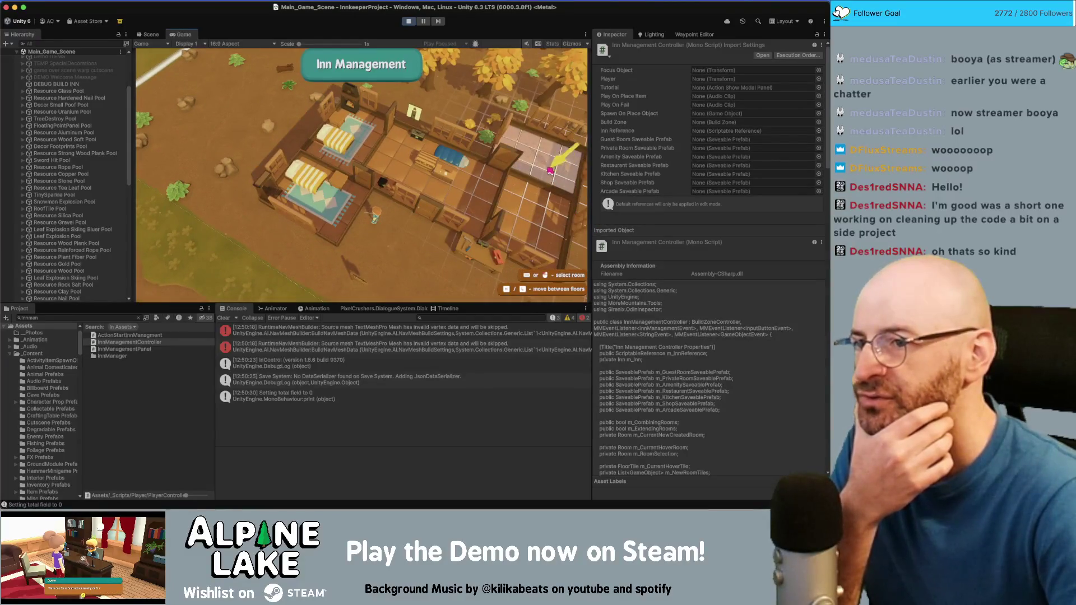
# Open and dismiss the room type choices three times, then pan the camera with S and D
pyautogui.click(554, 173)
pyautogui.click(211, 121)
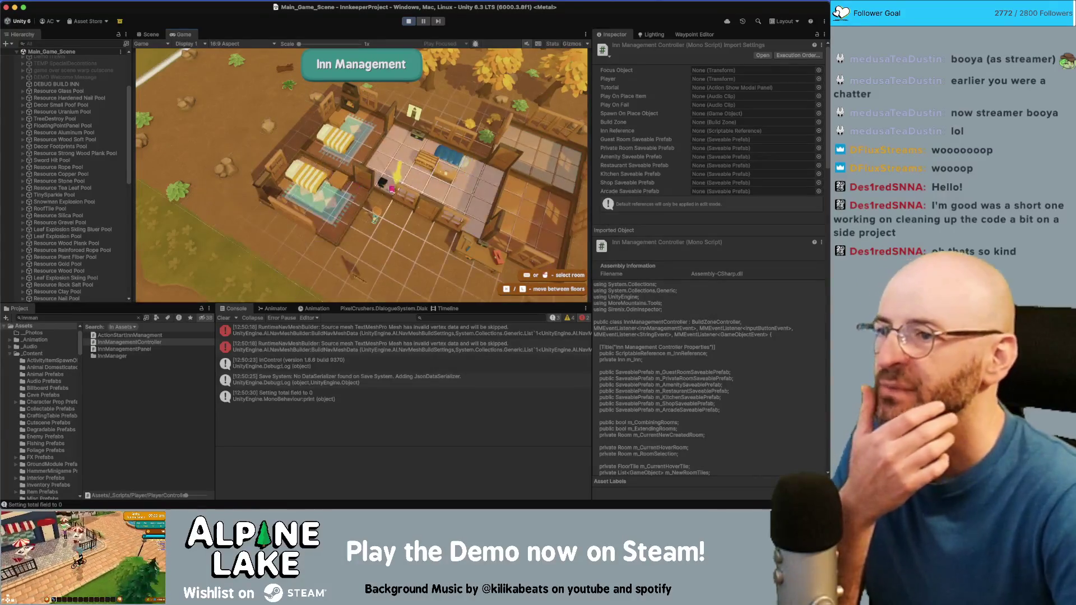
pyautogui.rightClick(314, 209)
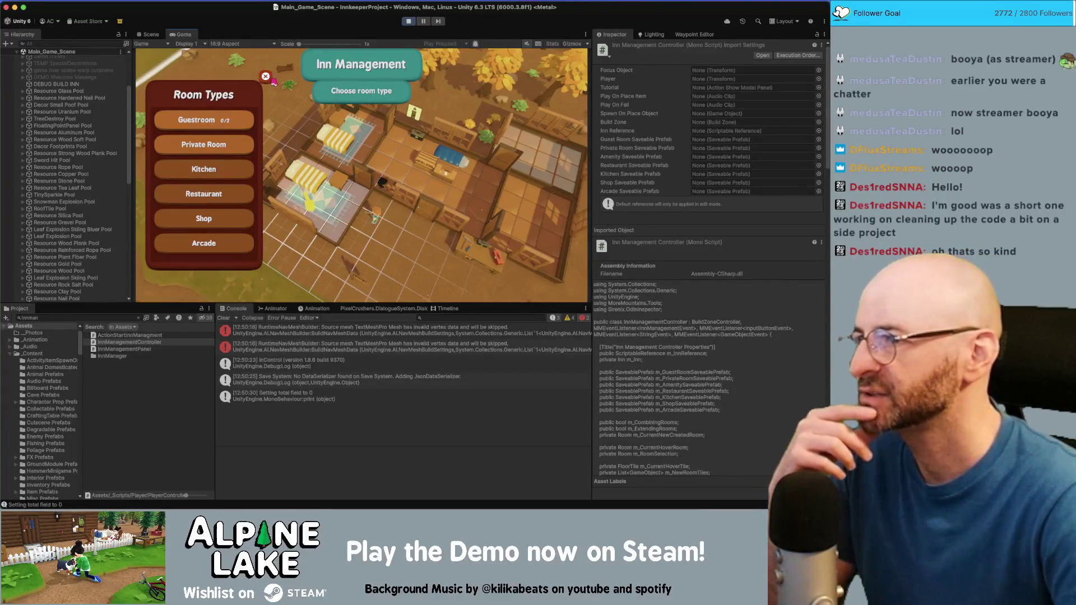
pyautogui.click(266, 77)
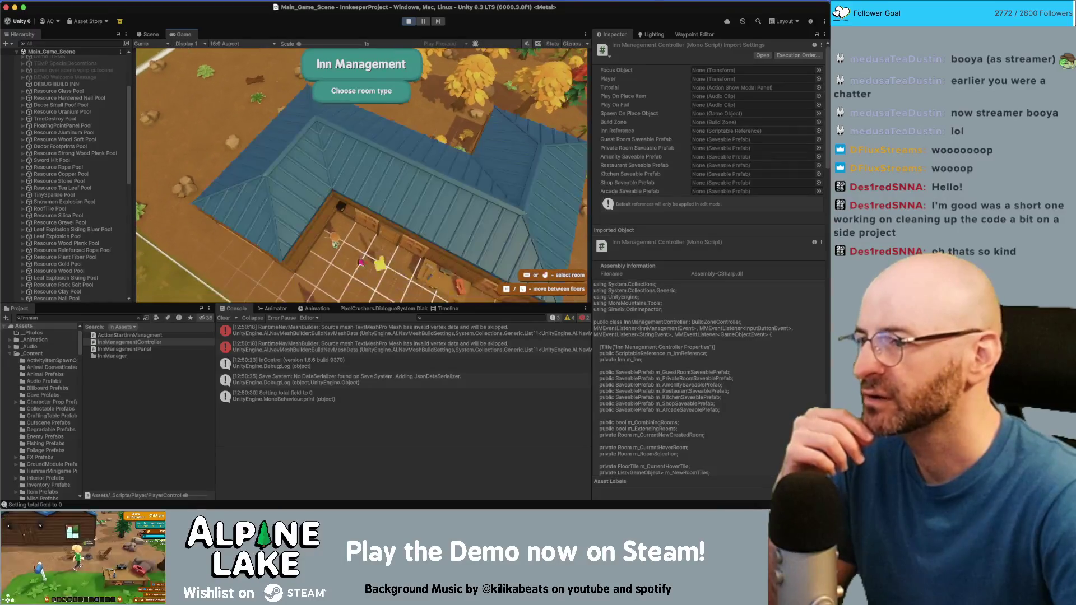
pyautogui.click(284, 224)
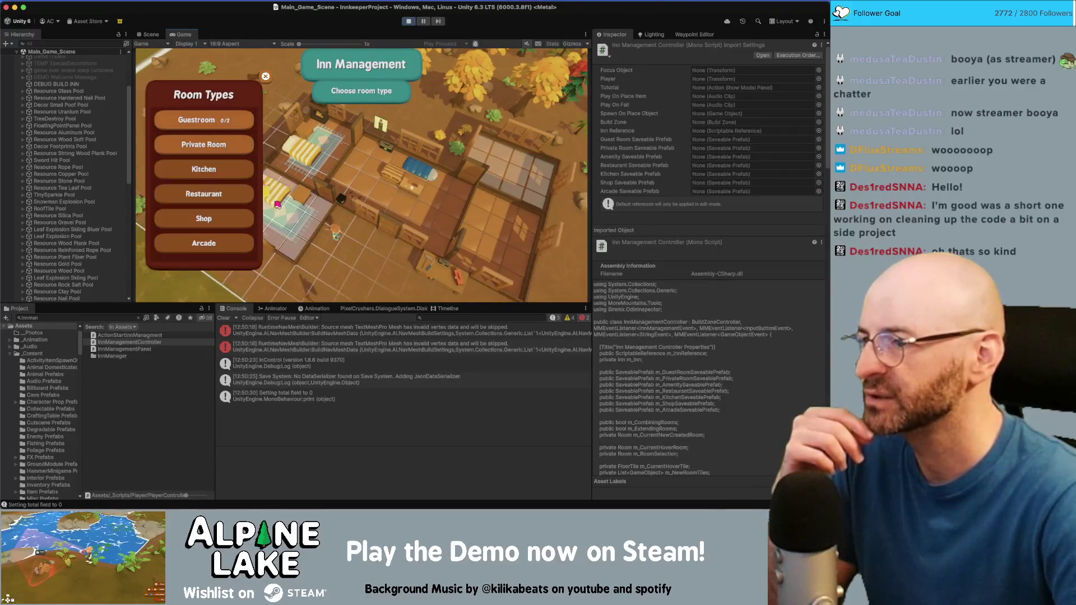
pyautogui.press('Escape')
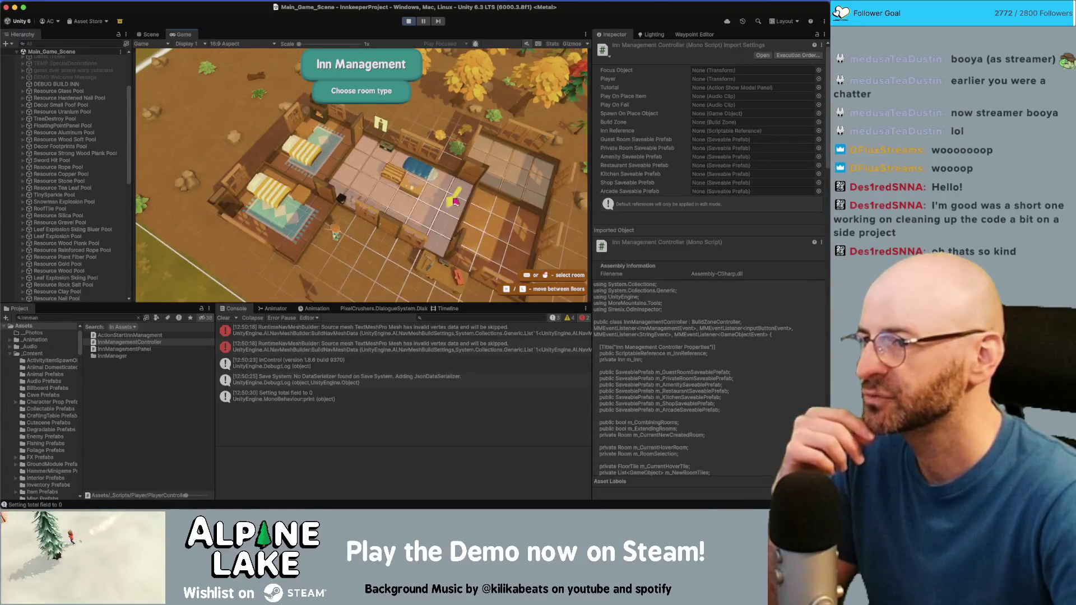
pyautogui.press('s')
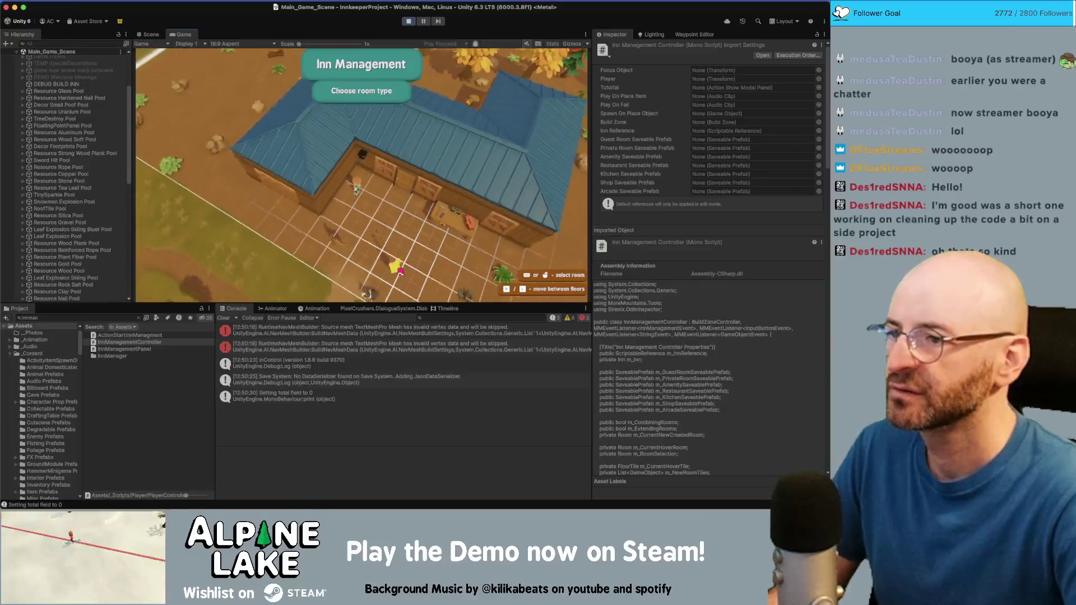
pyautogui.press('d')
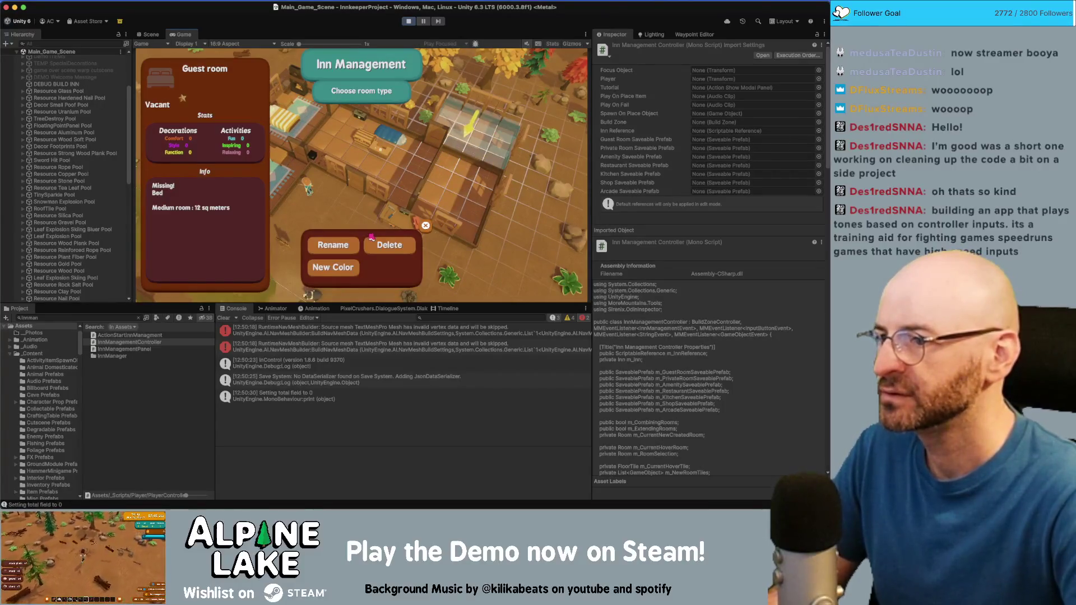
# Leave Inn Management, walk the player through the inn, and return to the overhead view
pyautogui.click(261, 166)
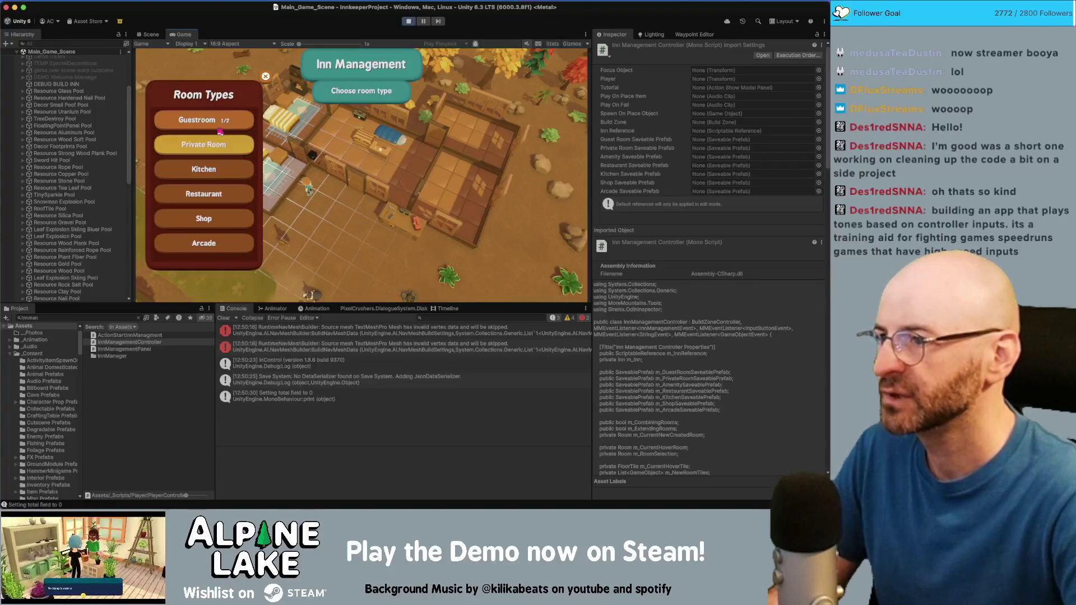
pyautogui.press('Escape')
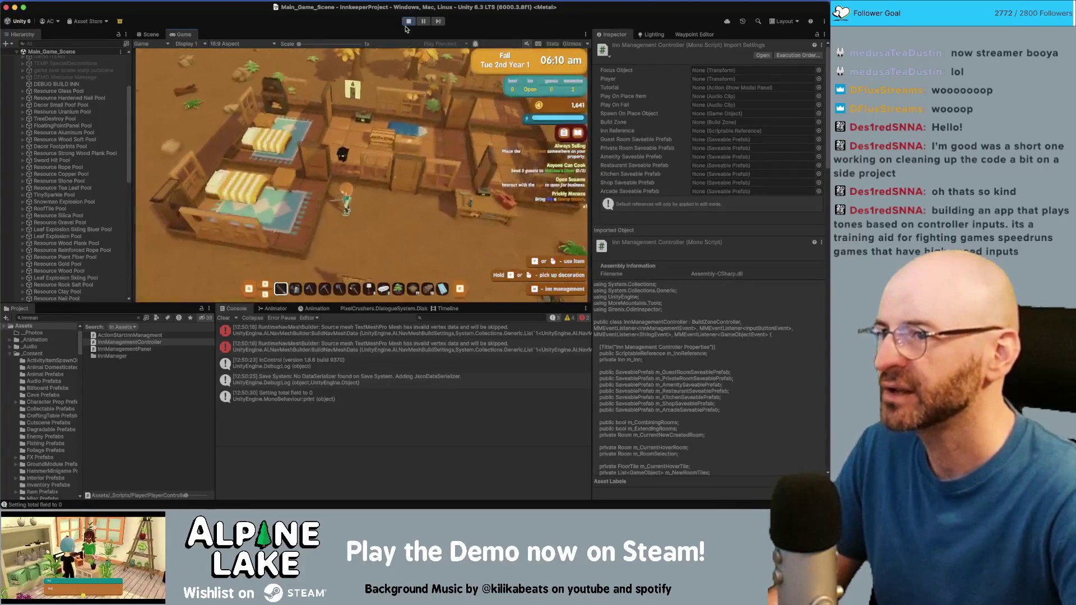
pyautogui.press('d')
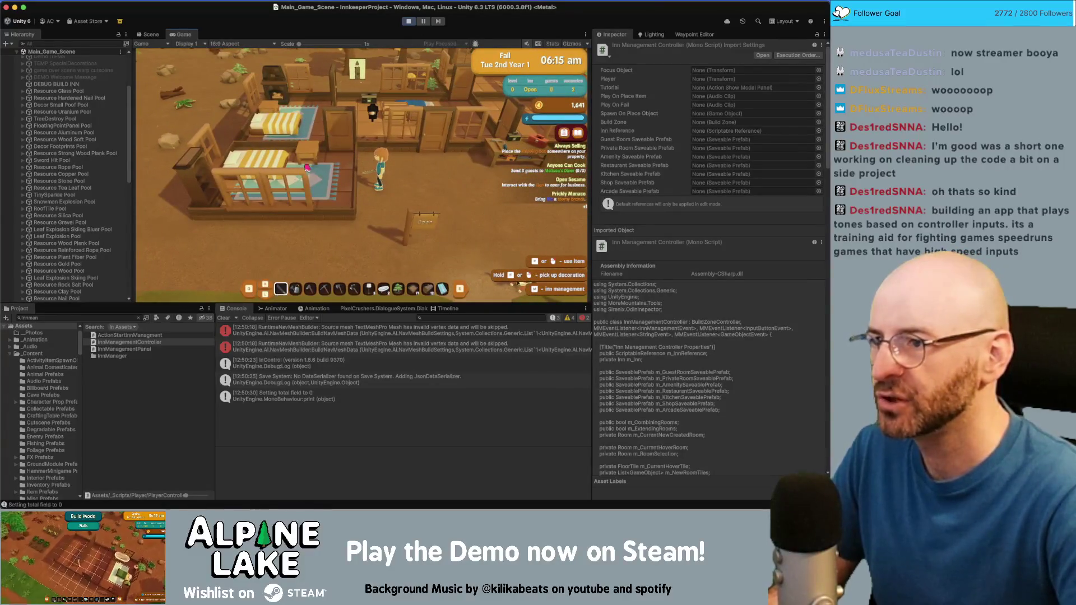
pyautogui.click(565, 135)
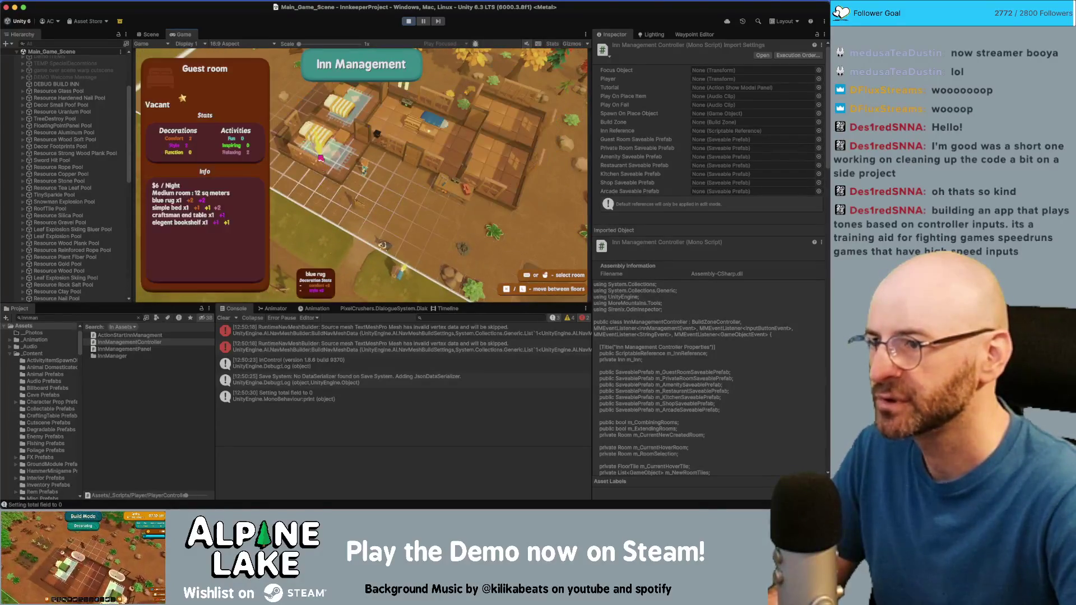
# Open the guest room's info panel, then clear the Console log
pyautogui.click(315, 183)
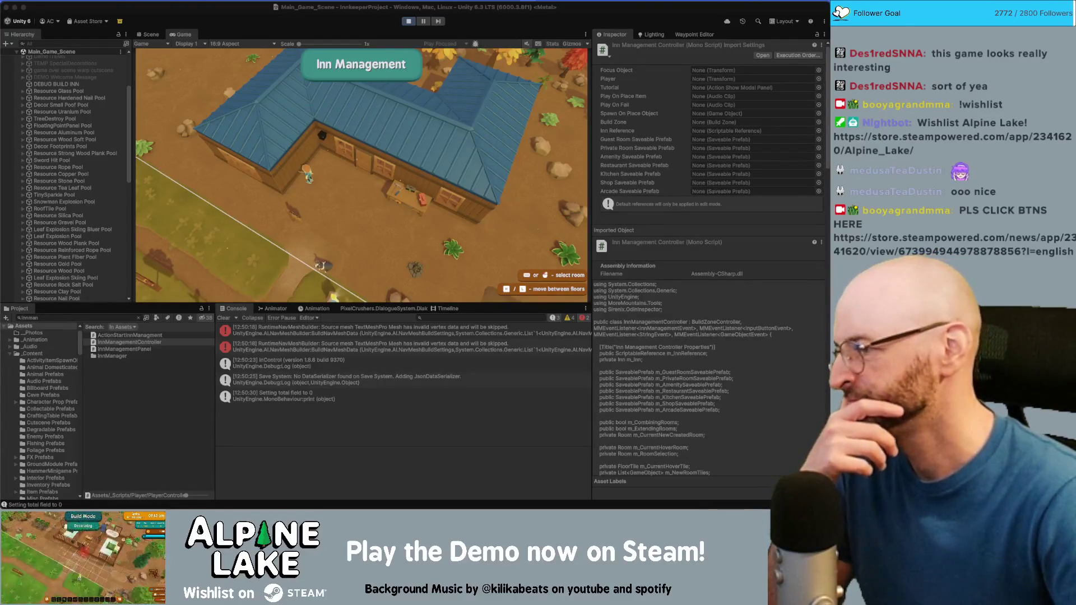
pyautogui.click(229, 325)
pyautogui.click(225, 318)
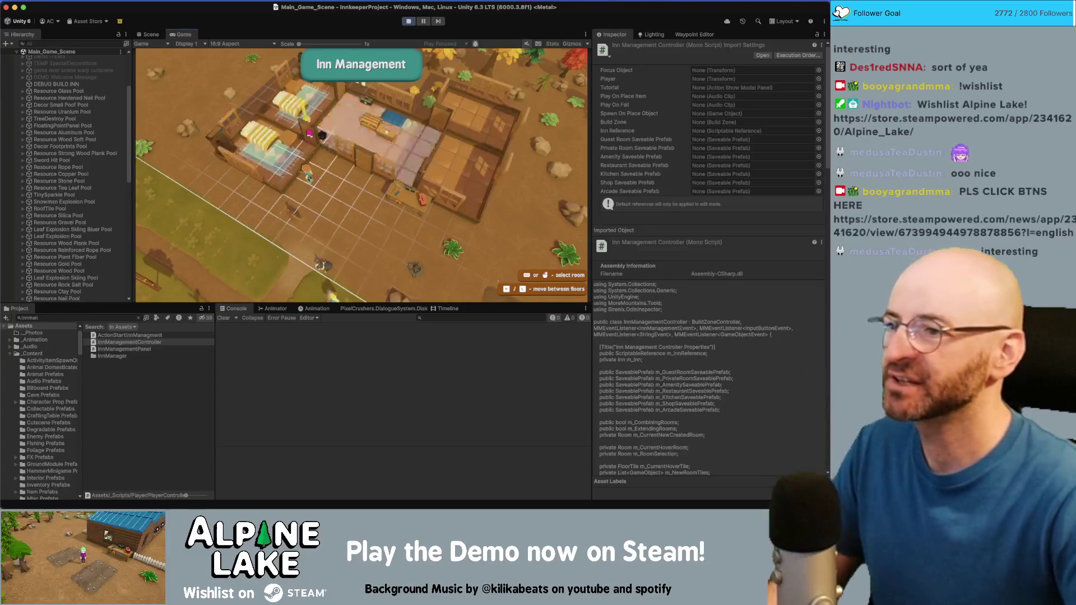
# Toggle the guest room's stats and Rename/Delete/New Color options several times, then stop Play mode
pyautogui.click(321, 191)
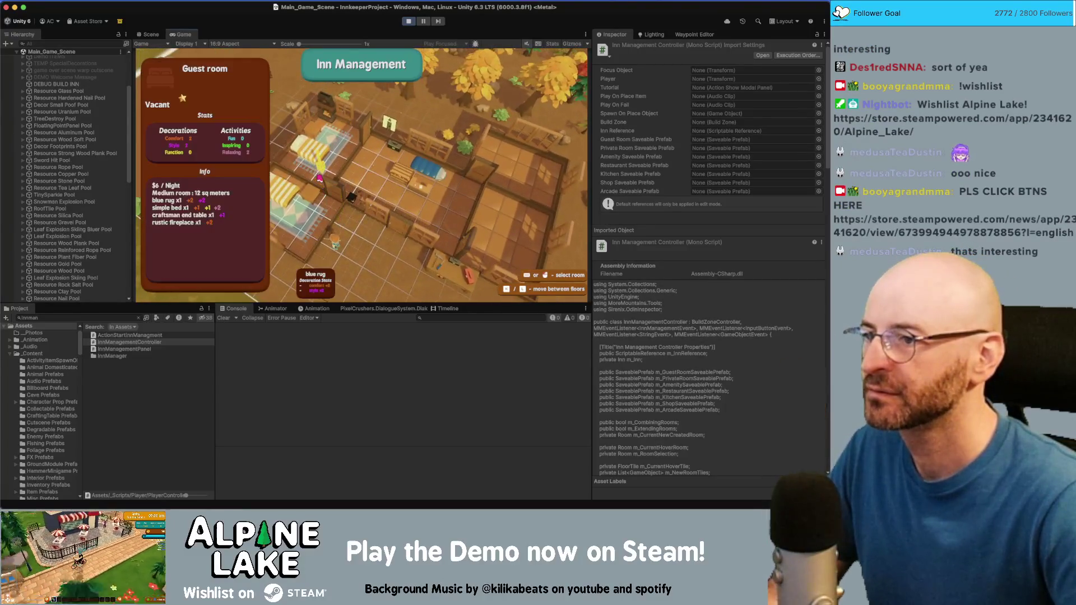
pyautogui.click(321, 191)
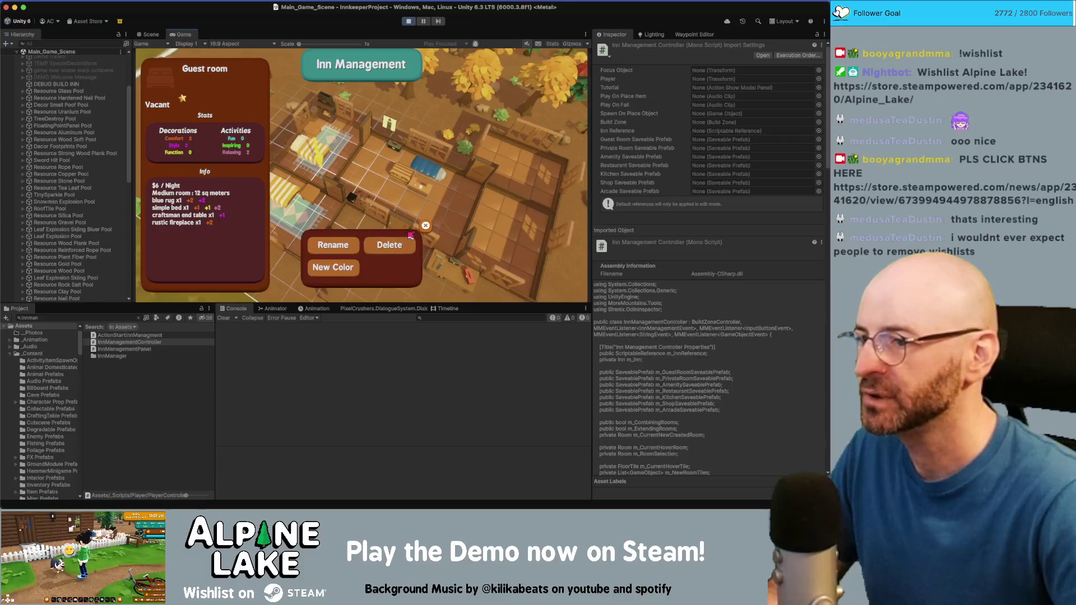
pyautogui.click(425, 226)
pyautogui.click(328, 178)
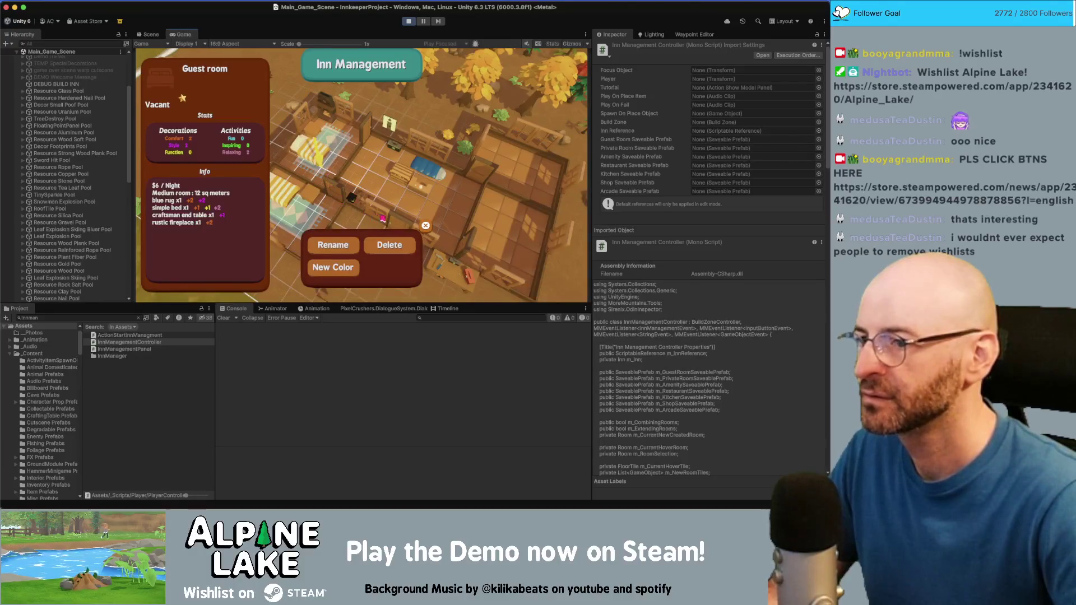
pyautogui.click(426, 226)
pyautogui.click(317, 252)
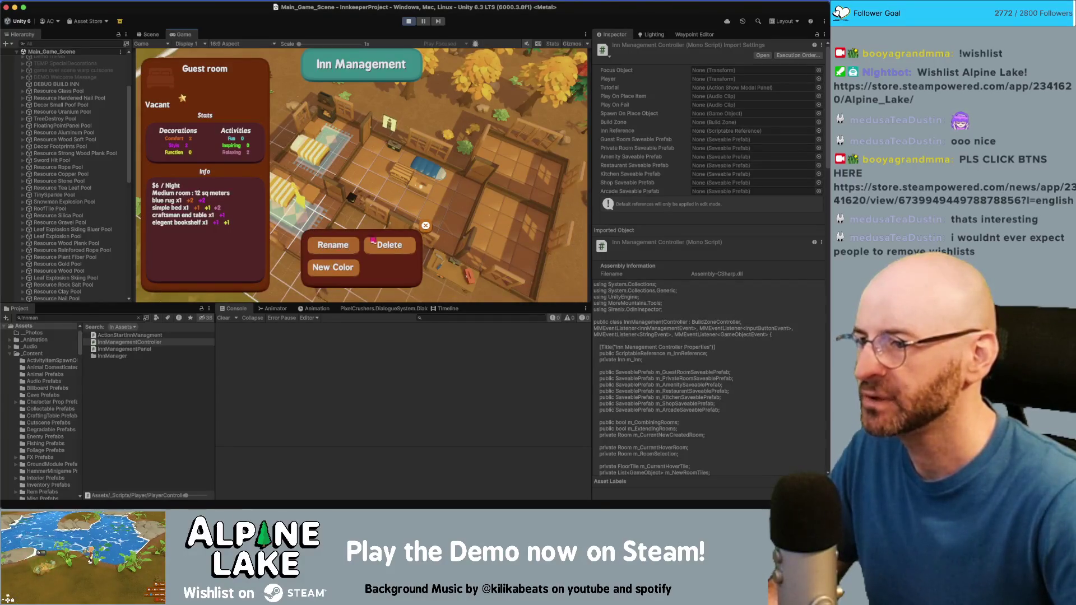
pyautogui.click(408, 21)
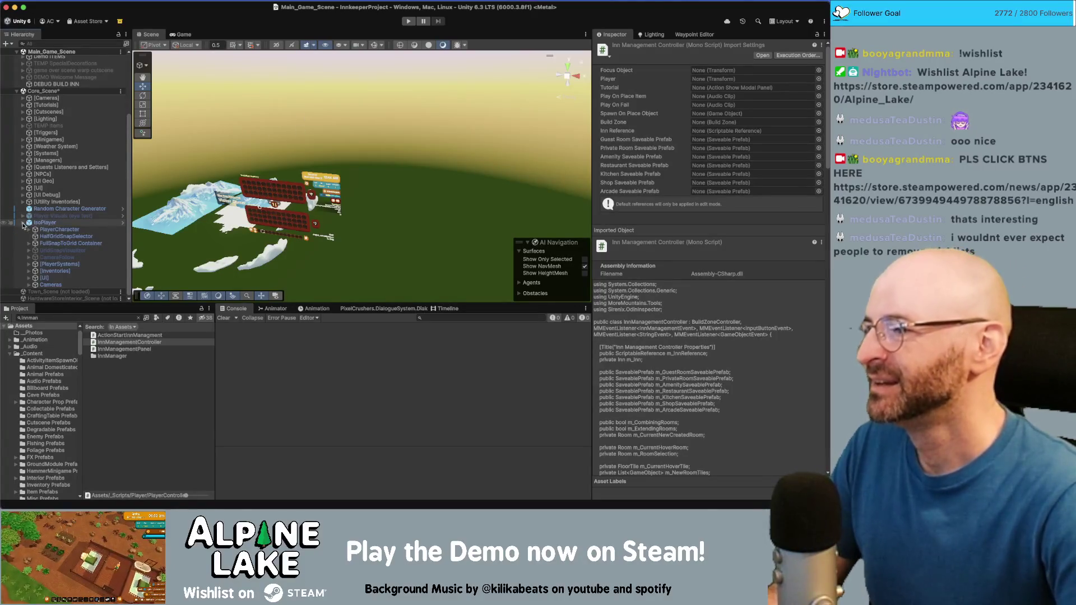
# Zoom the Scene view and press F to hide the floating inn UI panels over the terrain
pyautogui.scroll(3, 17, 235)
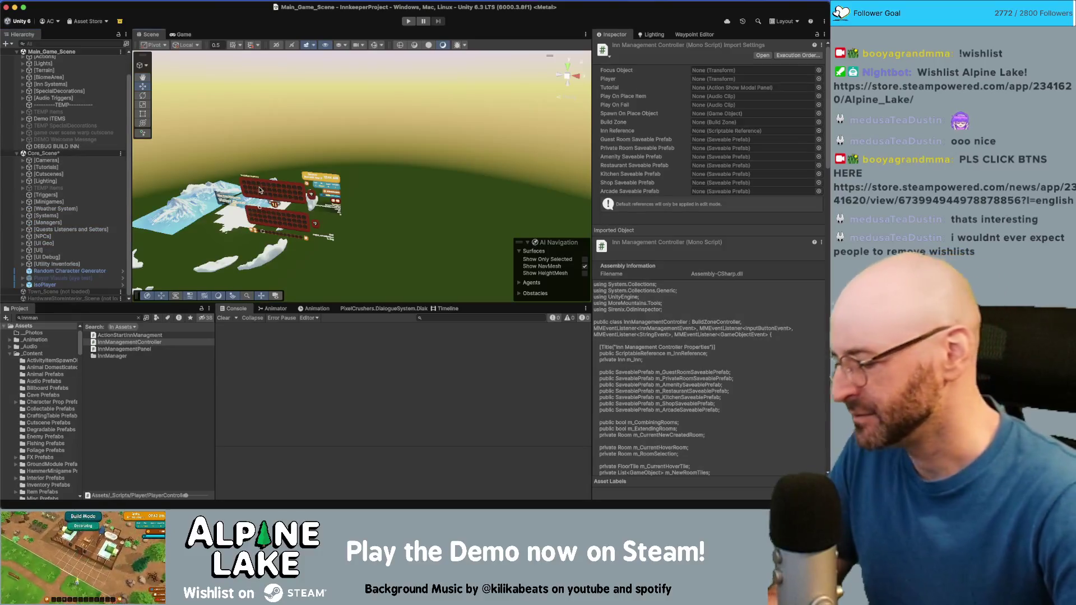
pyautogui.press('f')
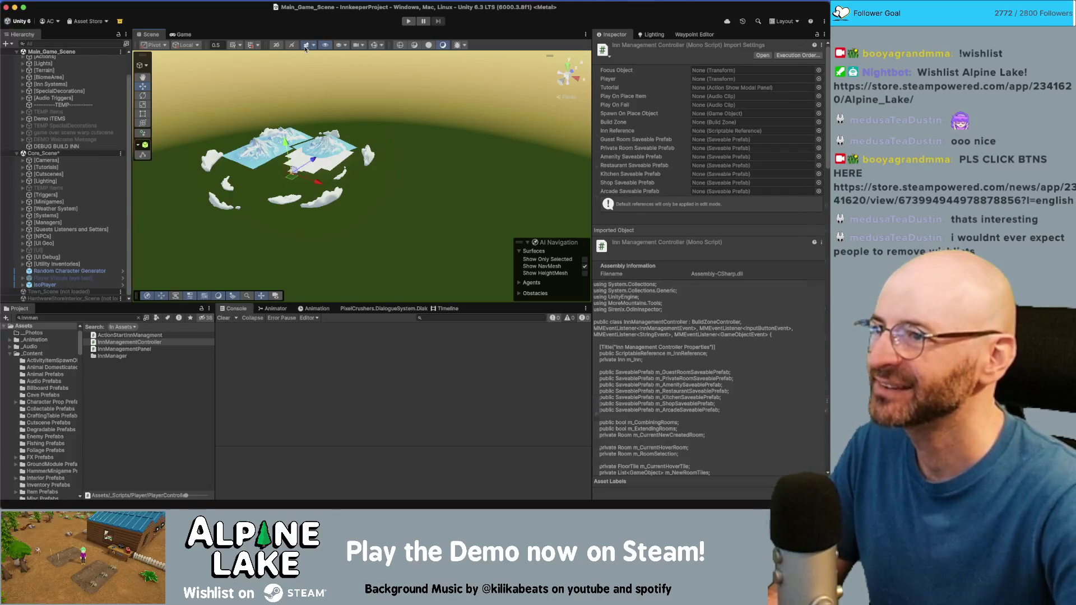
# Frame Ground_8m (104), orbit and zoom onto the town plaza, then collapse the Hierarchy
pyautogui.click(284, 163)
pyautogui.press('f')
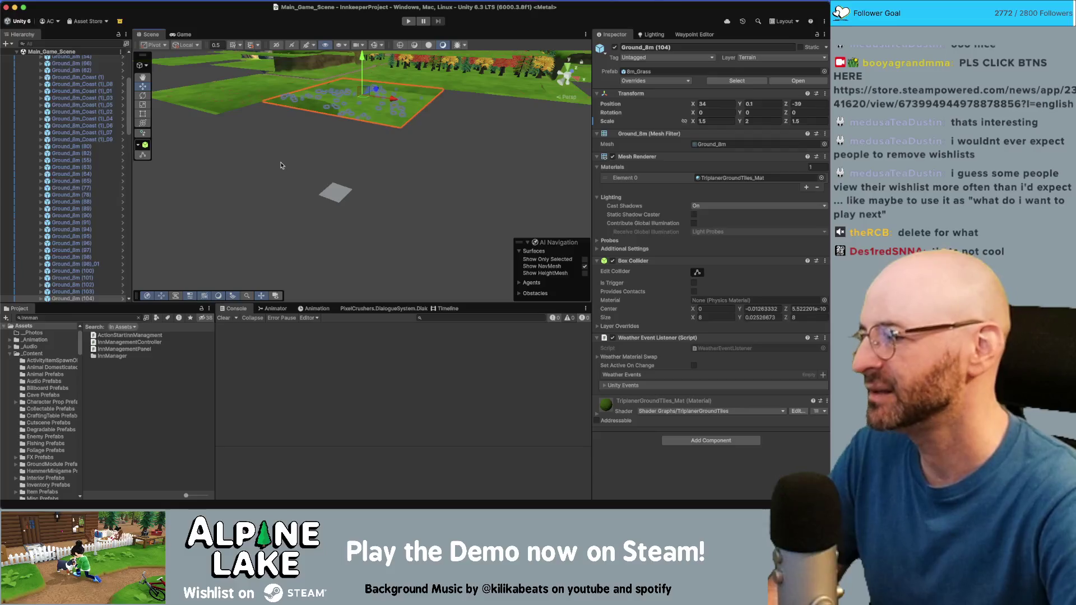
pyautogui.moveTo(295, 166)
pyautogui.mouseDown()
pyautogui.moveTo(380, 257)
pyautogui.moveTo(465, 237)
pyautogui.mouseUp()
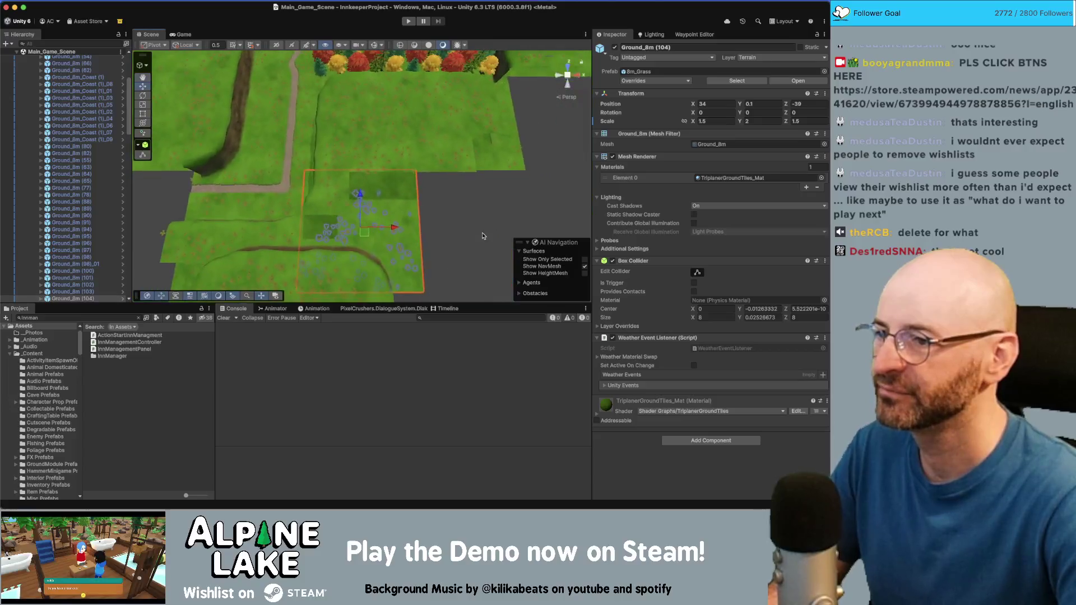
pyautogui.click(483, 235)
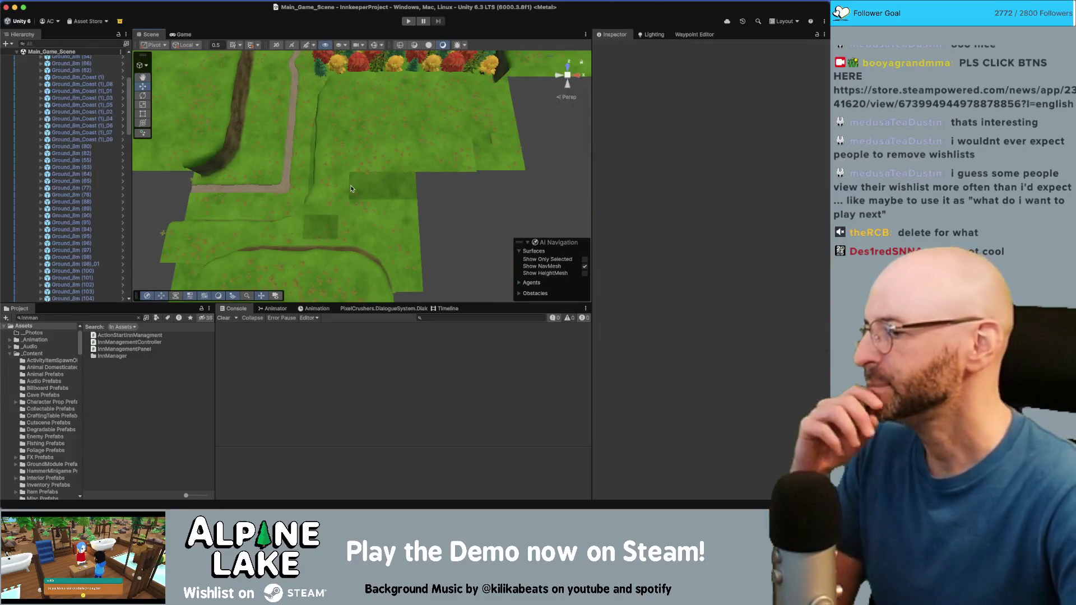
pyautogui.moveTo(349, 183); pyautogui.dragTo(332, 133)
pyautogui.scroll(5, 333, 132)
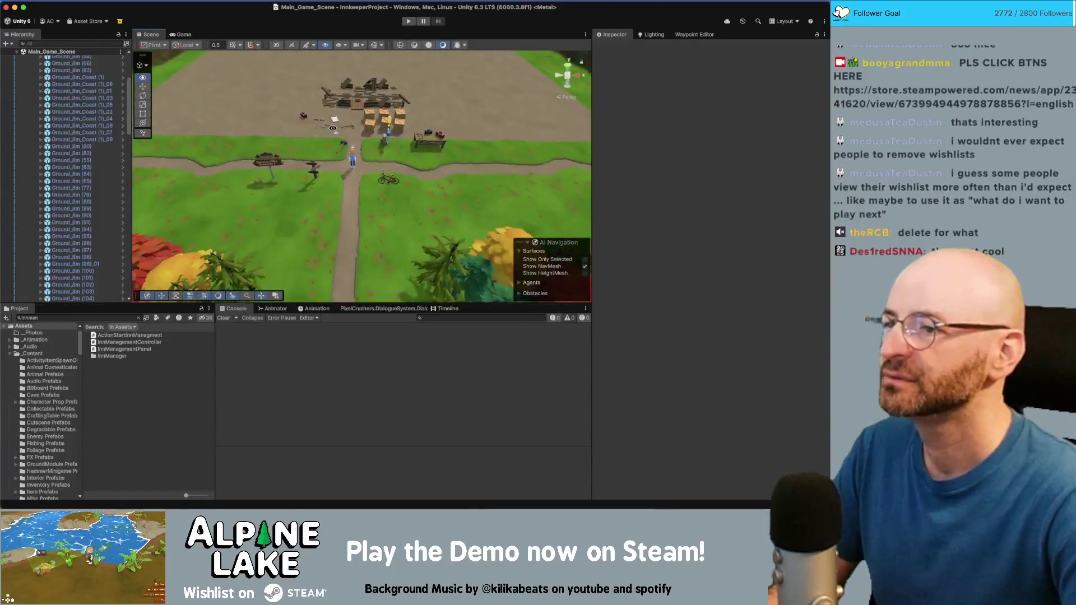
pyautogui.click(114, 148)
pyautogui.press('Left')
pyautogui.press('Left')
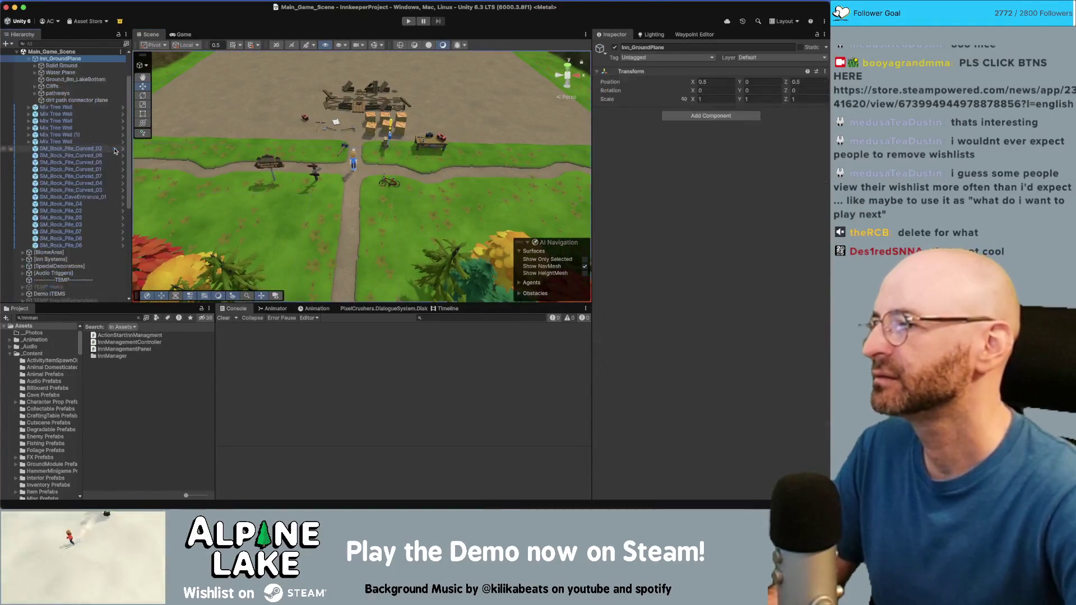
# Expand Main_Game_Scene and select [UI] in the Hierarchy, listing its canvases
pyautogui.press('Right')
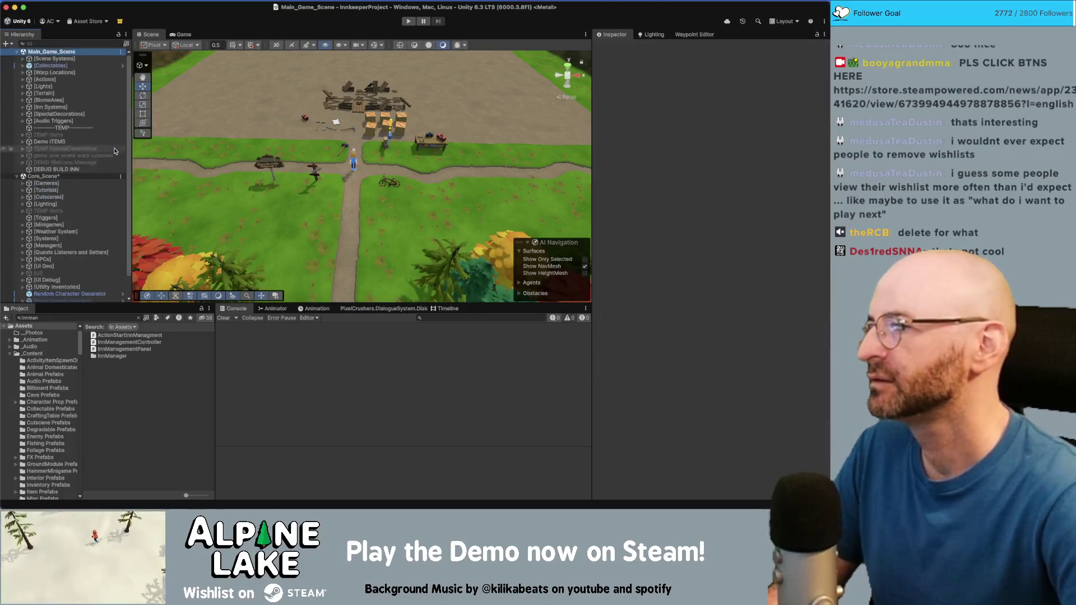
pyautogui.press('super+Tab')
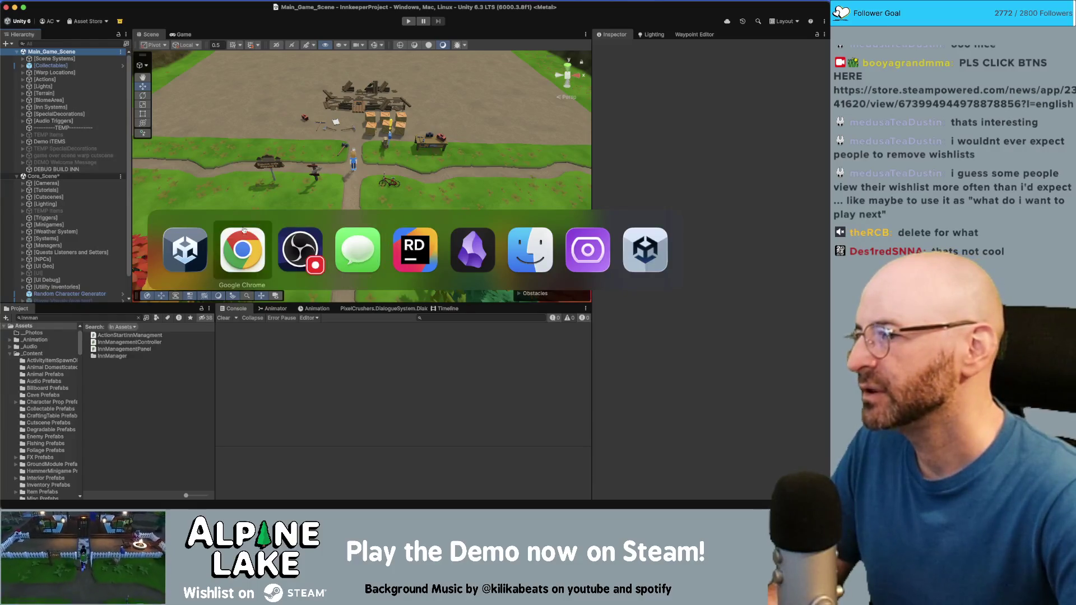
pyautogui.scroll(-2, 85, 224)
pyautogui.click(85, 230)
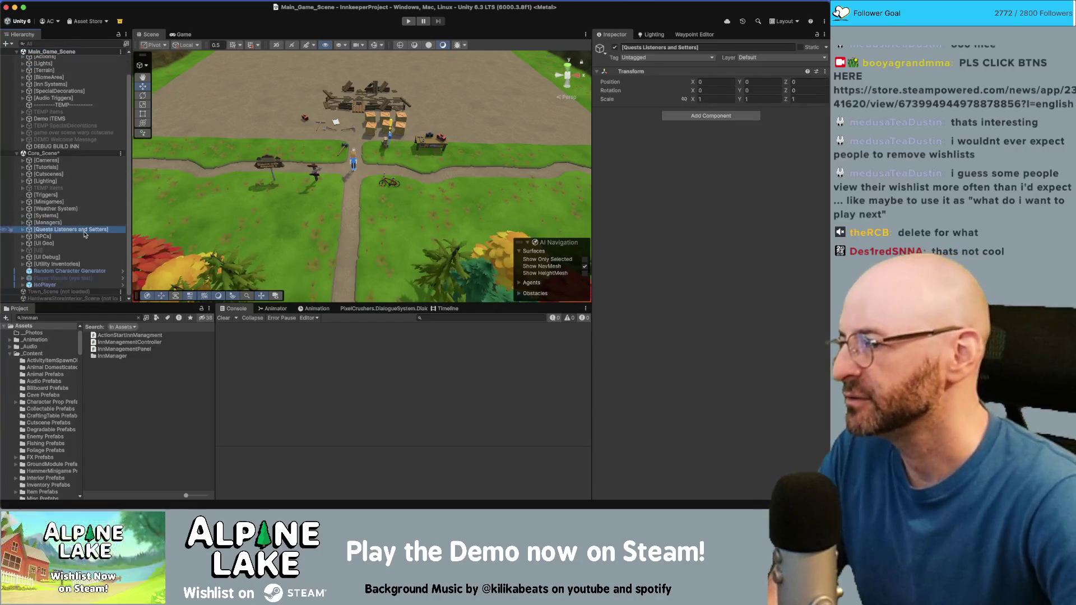
pyautogui.press('Down')
pyautogui.press('Down')
pyautogui.press('Down')
pyautogui.press('Right')
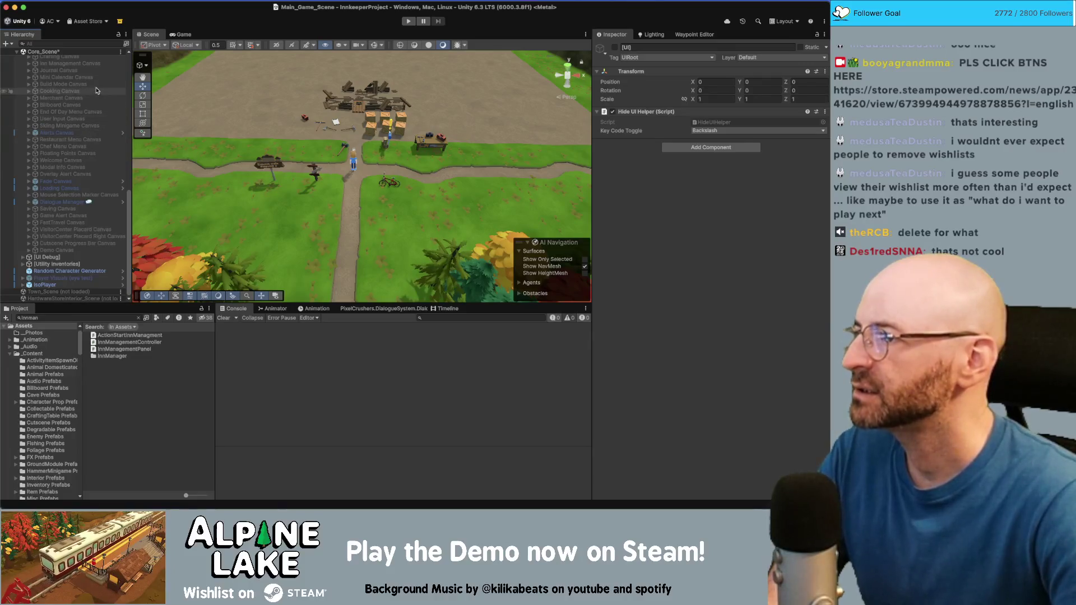
# Reactivate [UI] with Alt+Shift+A and scroll its Inspector down to the Hide UI Helper script
pyautogui.scroll(10, 93, 114)
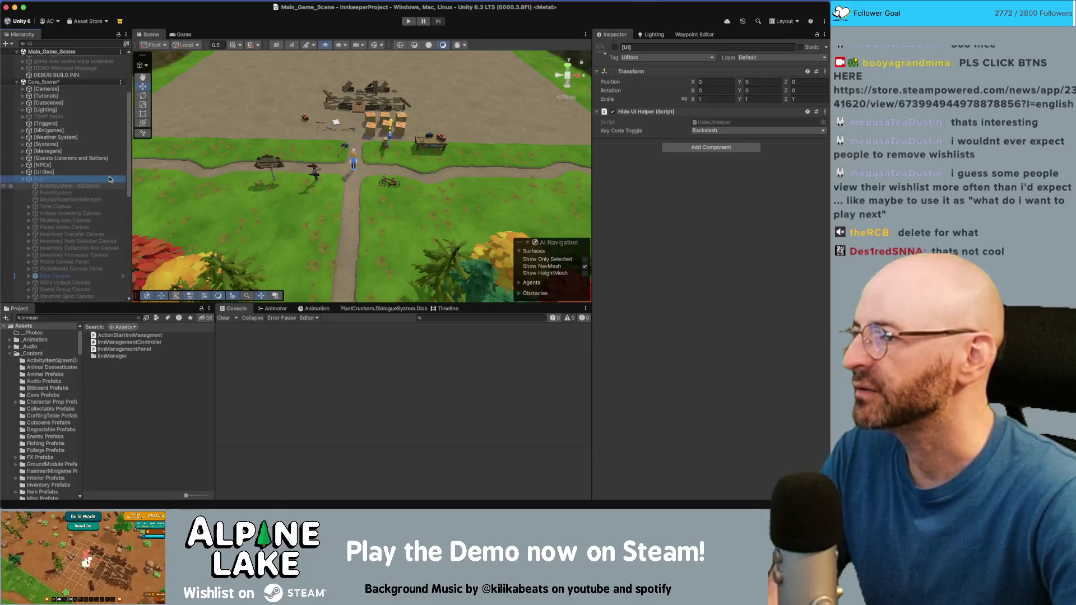
pyautogui.click(614, 50)
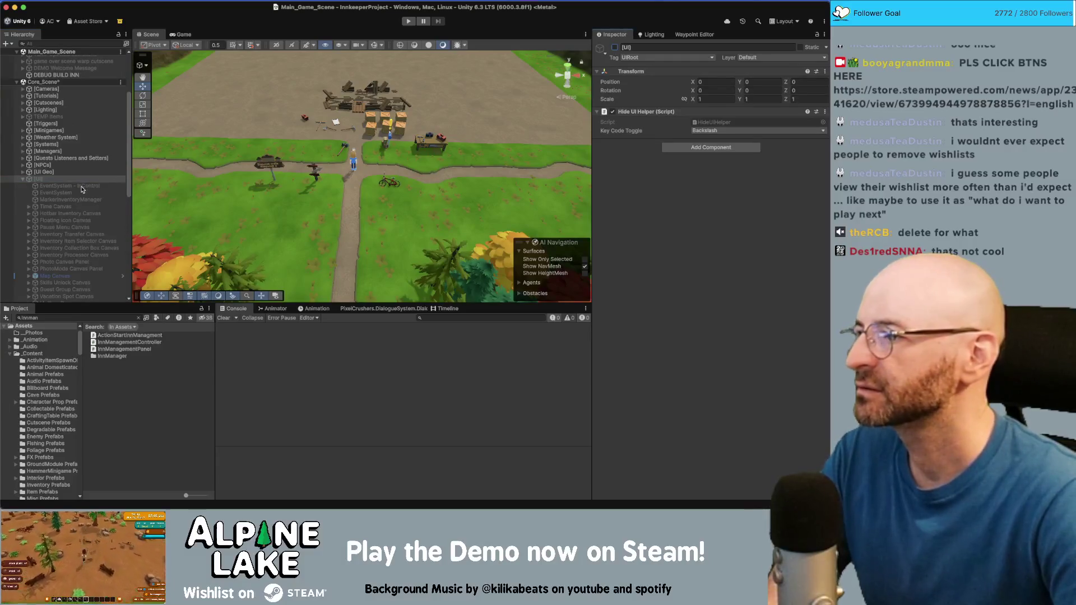
pyautogui.hotkey('alt', 'shift', 'a')
pyautogui.scroll(-1, 80, 191)
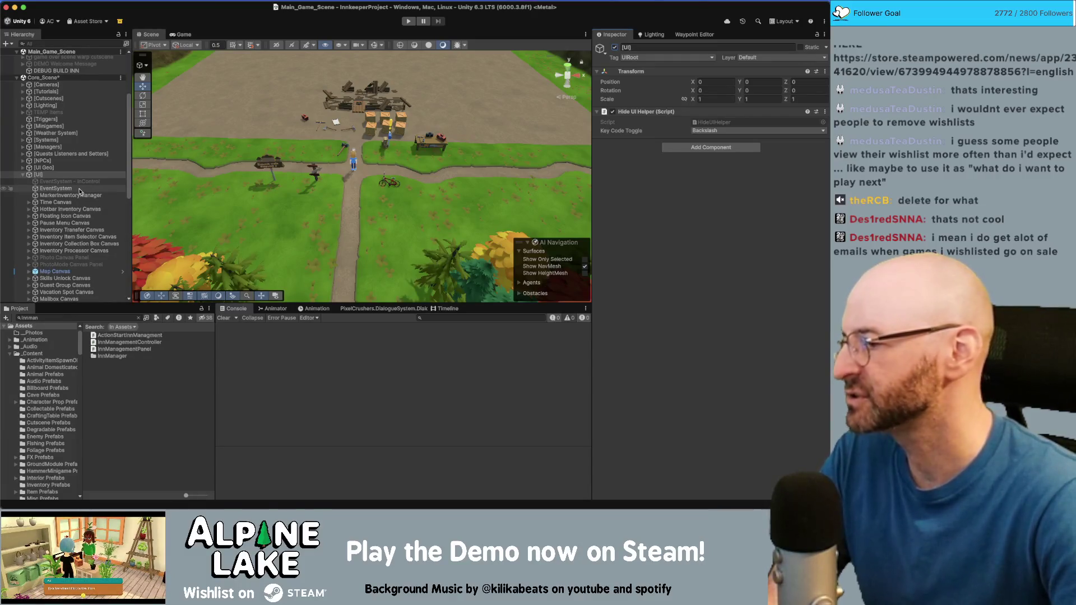
pyautogui.scroll(-1, 80, 188)
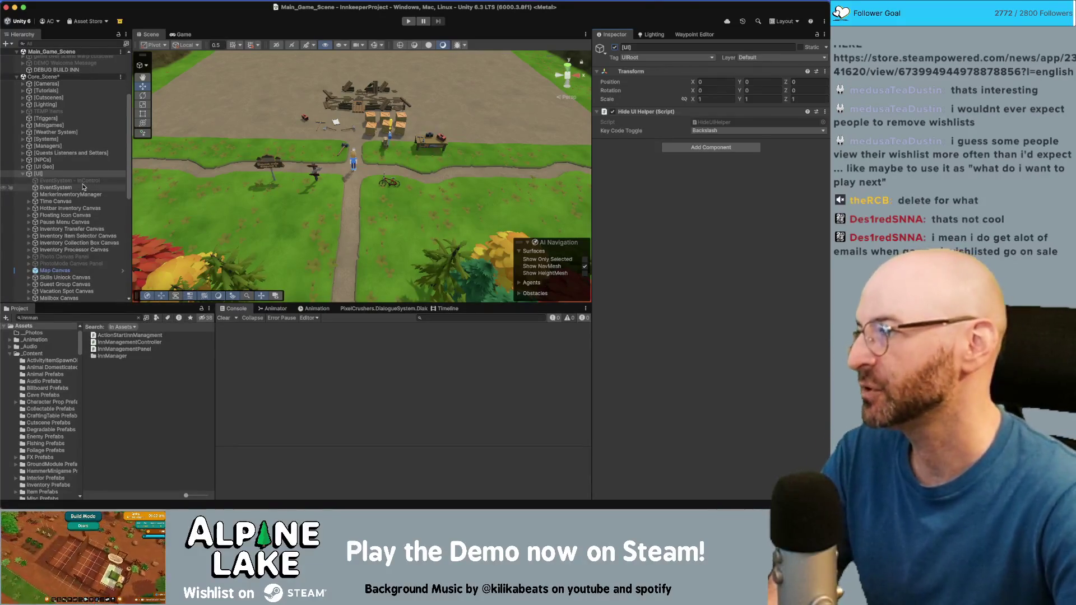
pyautogui.scroll(-10, 83, 187)
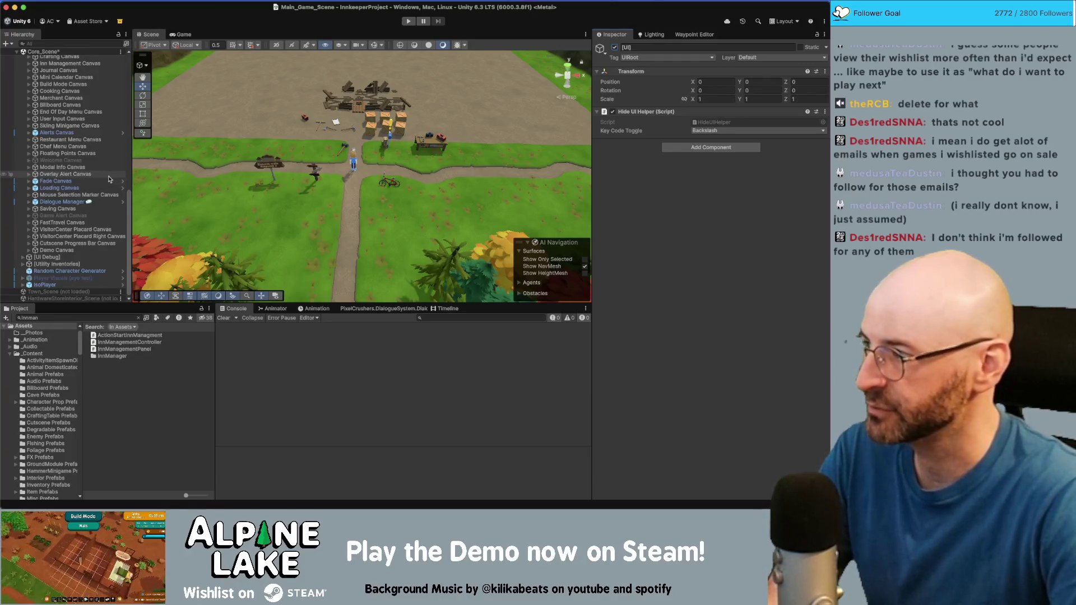
pyautogui.scroll(5, 109, 179)
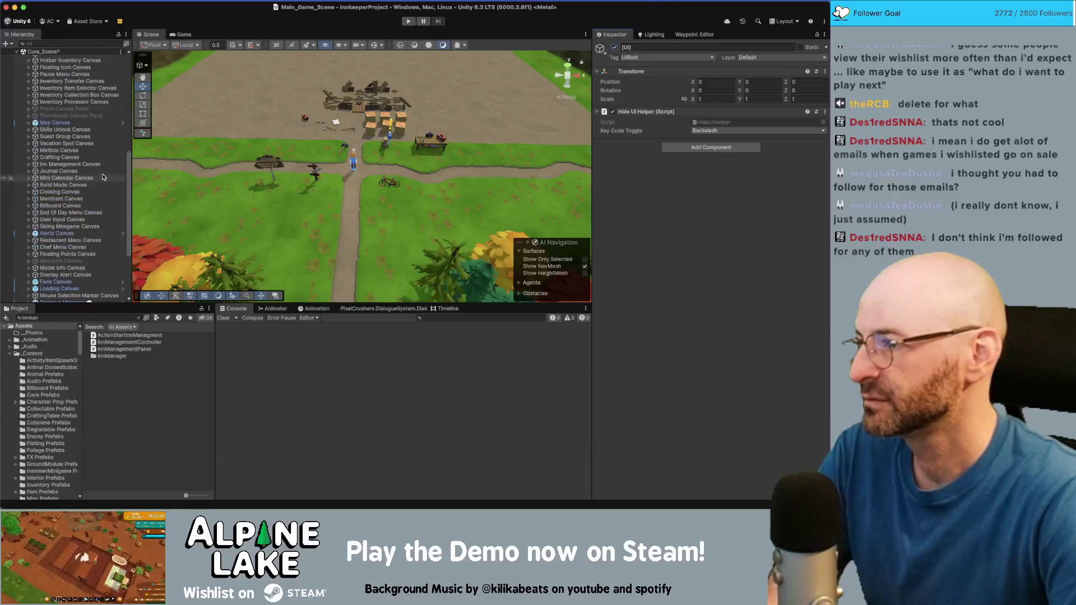
pyautogui.scroll(2, 101, 177)
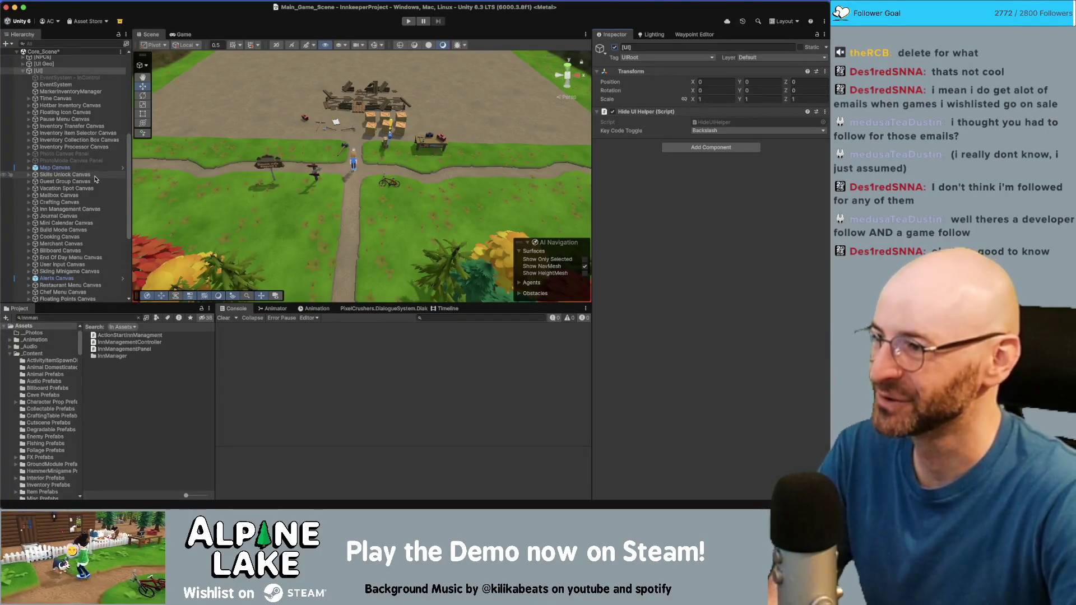
pyautogui.scroll(-6, 96, 179)
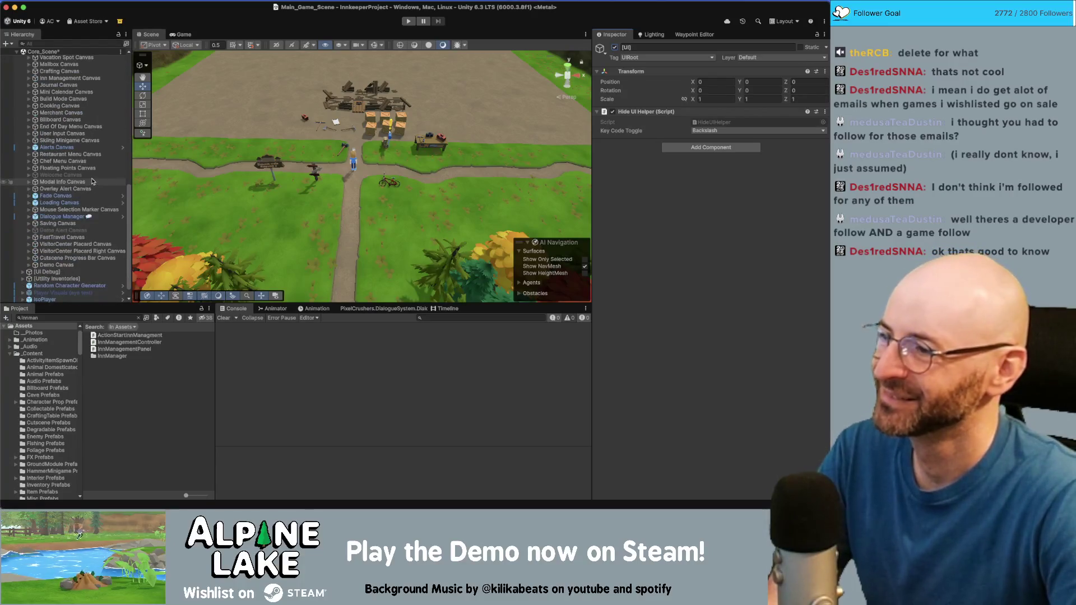
pyautogui.scroll(-1, 93, 181)
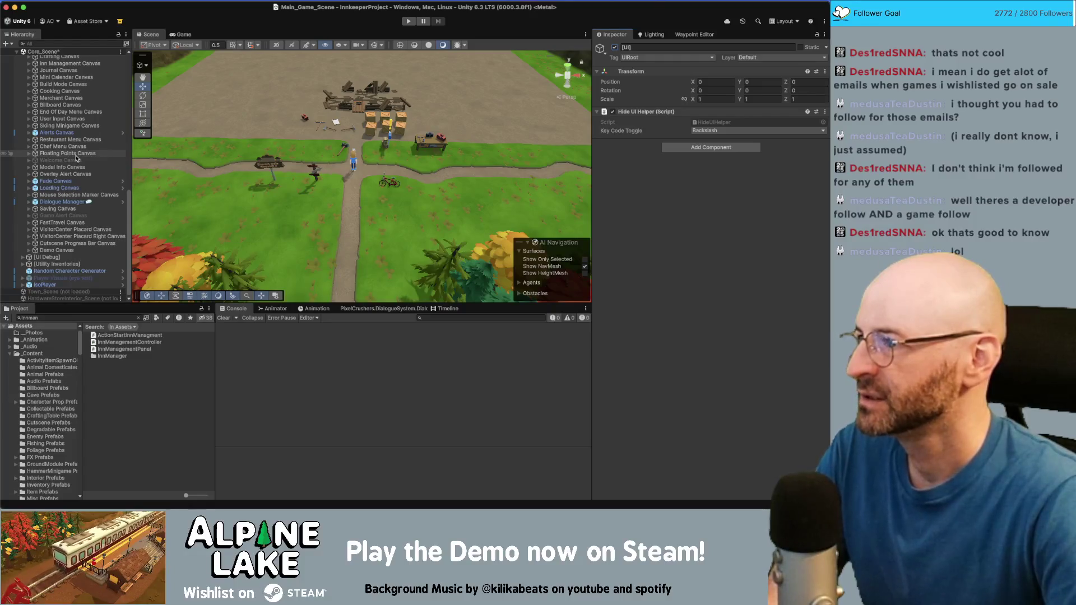
pyautogui.scroll(1, 77, 158)
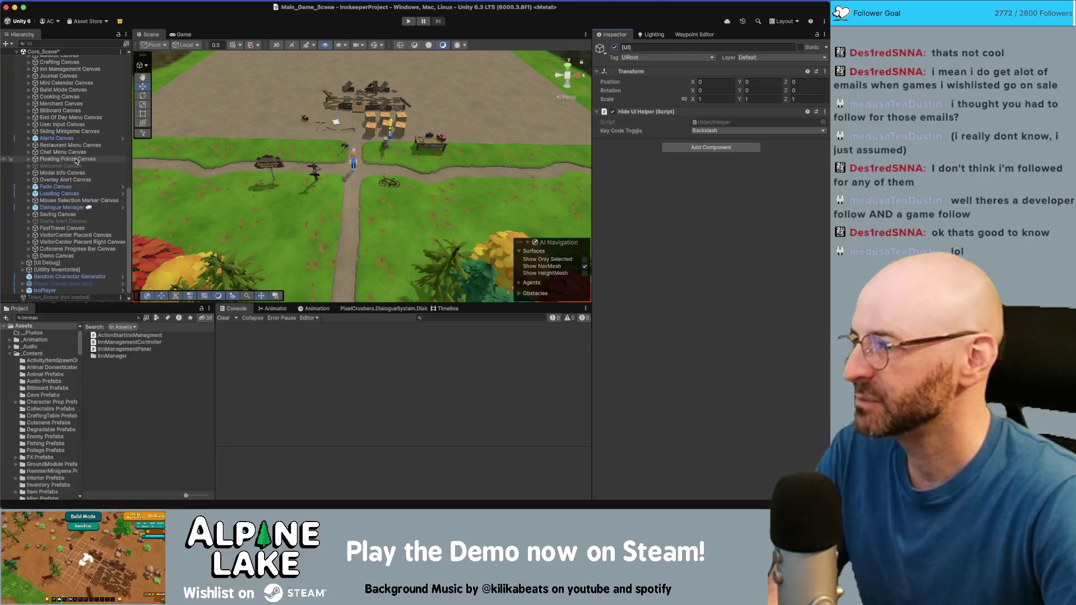
pyautogui.scroll(1, 77, 160)
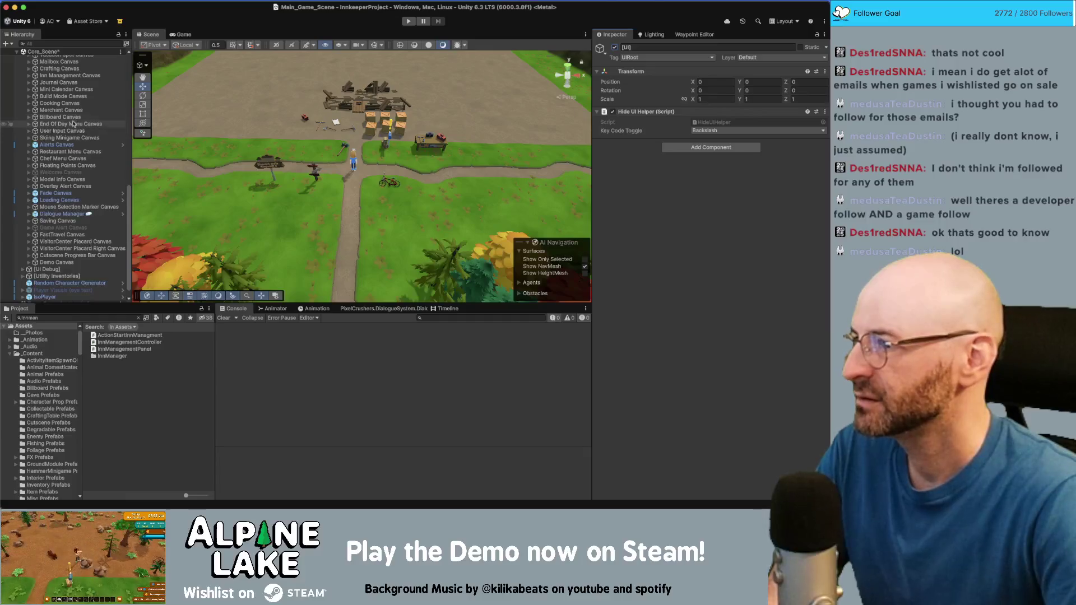
pyautogui.scroll(2, 75, 91)
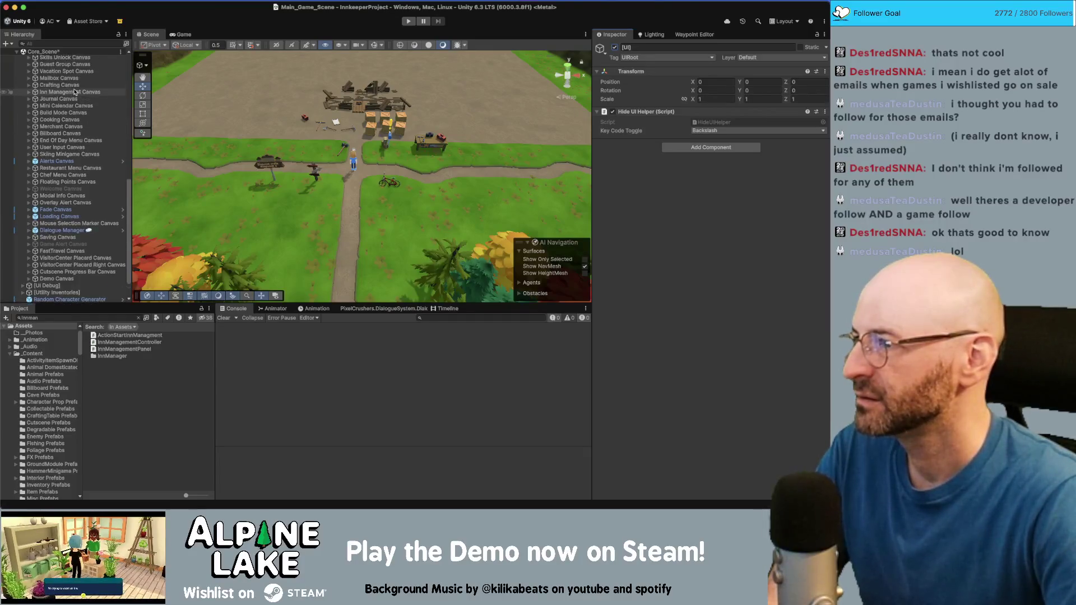
pyautogui.scroll(2, 75, 90)
pyautogui.scroll(4, 77, 89)
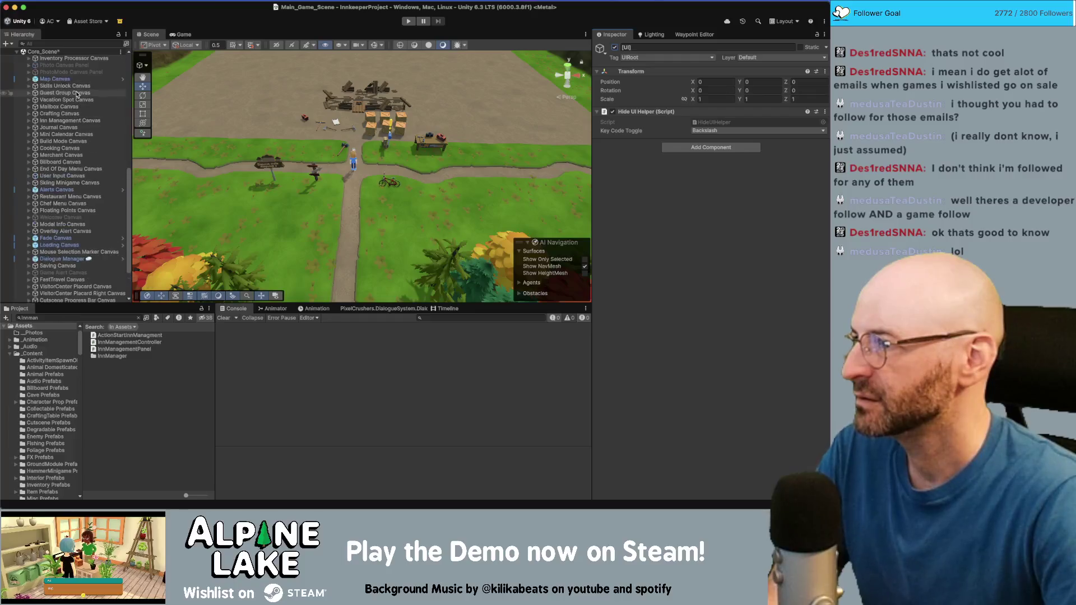
pyautogui.click(77, 145)
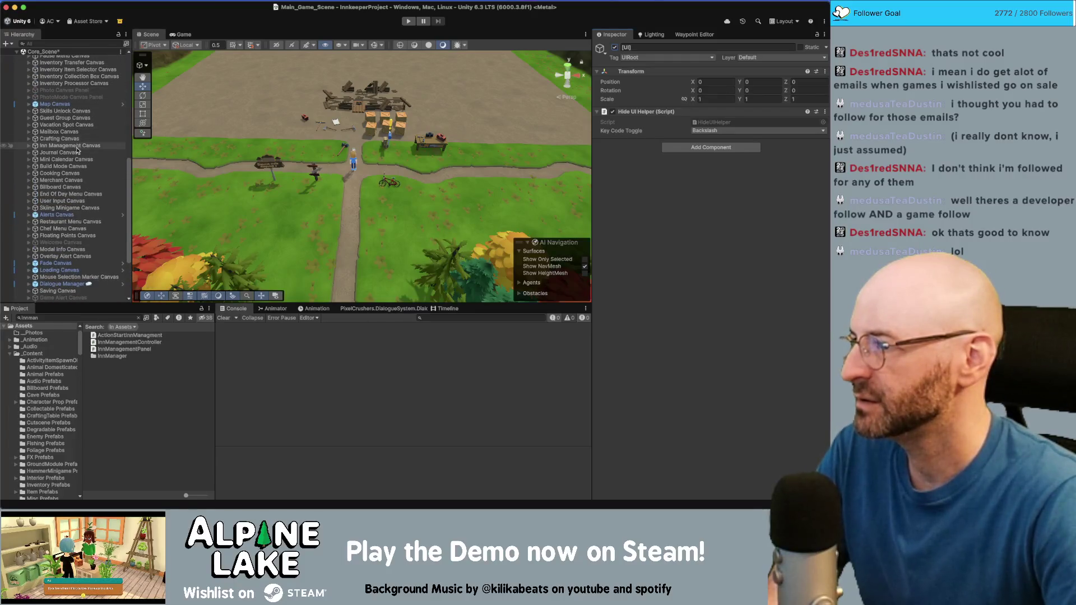
# Browse the Inn Management Canvas's child panels and return to the canvas itself
pyautogui.press('Right')
pyautogui.press('Down')
pyautogui.press('Down')
pyautogui.press('Down')
pyautogui.press('Down')
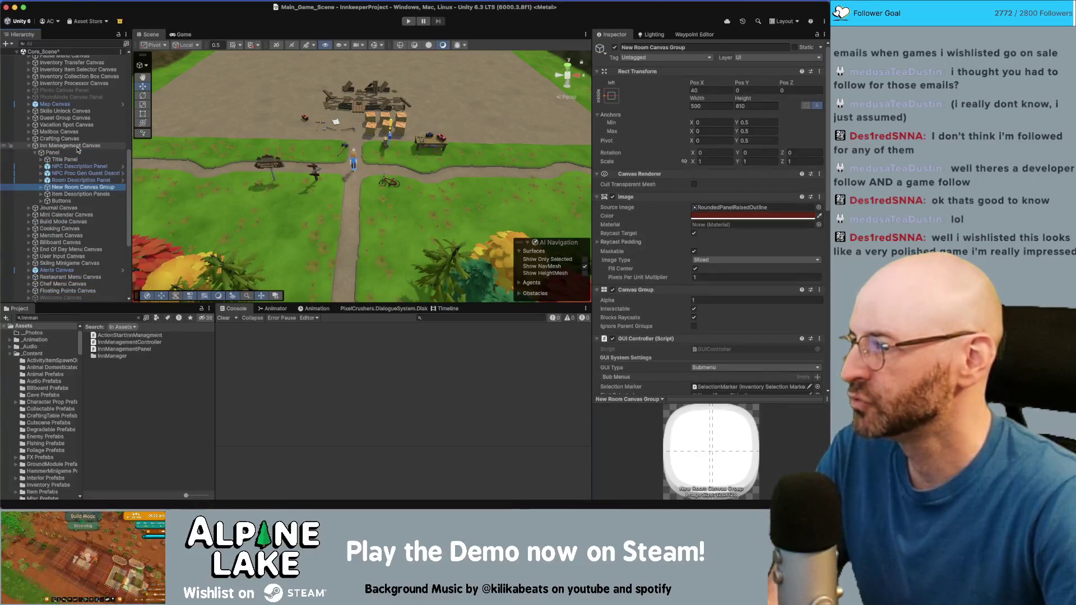
pyautogui.click(78, 152)
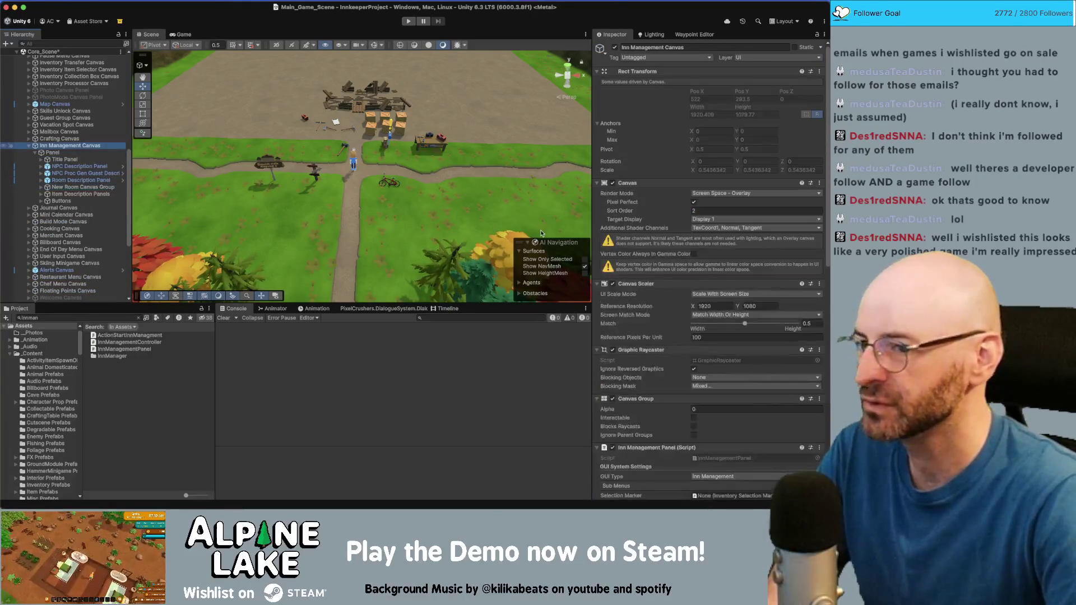
pyautogui.press('Up')
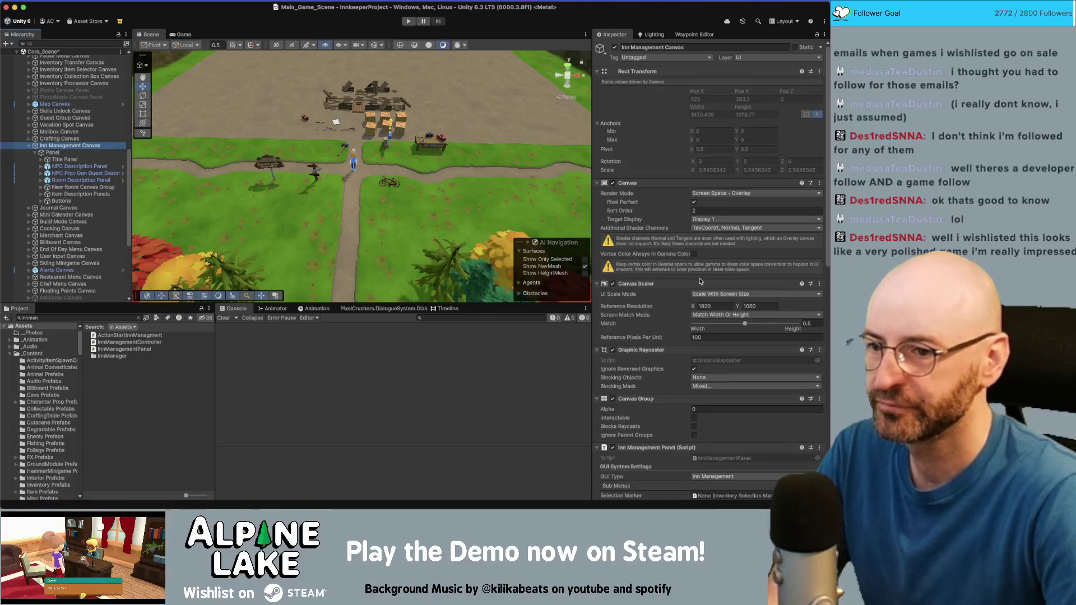
# Set the Canvas Group alpha to 1, make it interactable, and view it in the Game tab
pyautogui.scroll(-5, 701, 210)
pyautogui.click(711, 104)
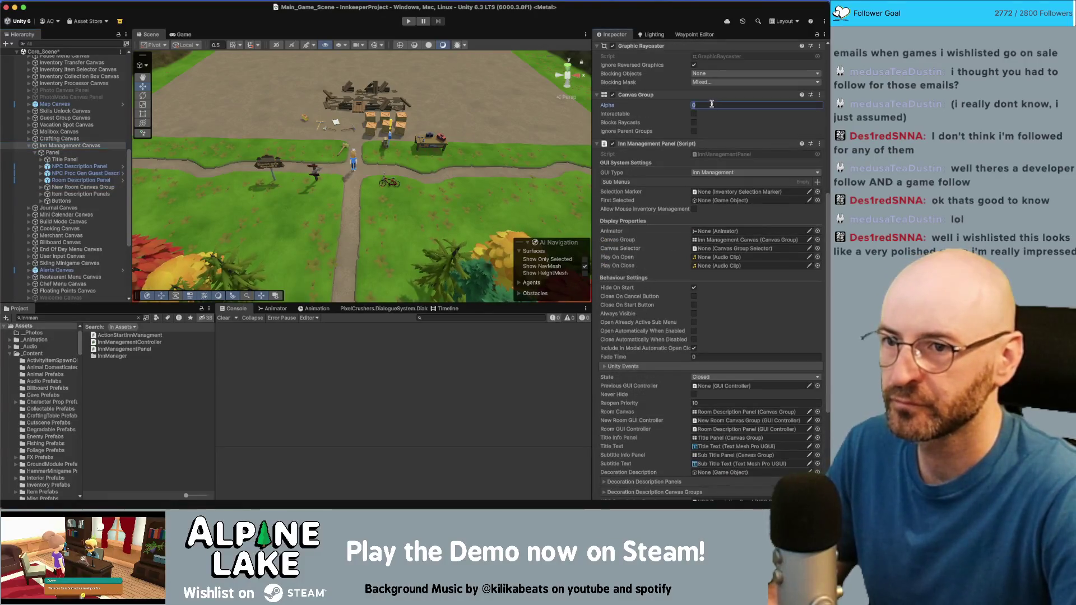
pyautogui.write('1')
pyautogui.press('Tab')
pyautogui.press('space')
pyautogui.press('Tab')
pyautogui.click(193, 34)
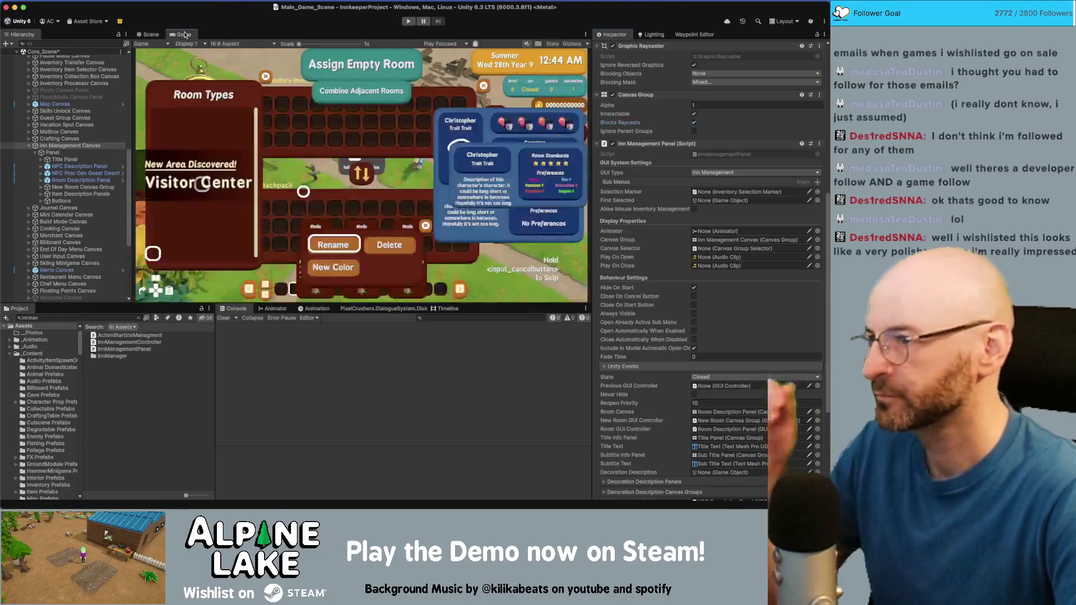
# Set TransferInventoryCanvasGroup's Canvas Group Alpha to 0 to hide the inventory grid
pyautogui.scroll(3, 79, 122)
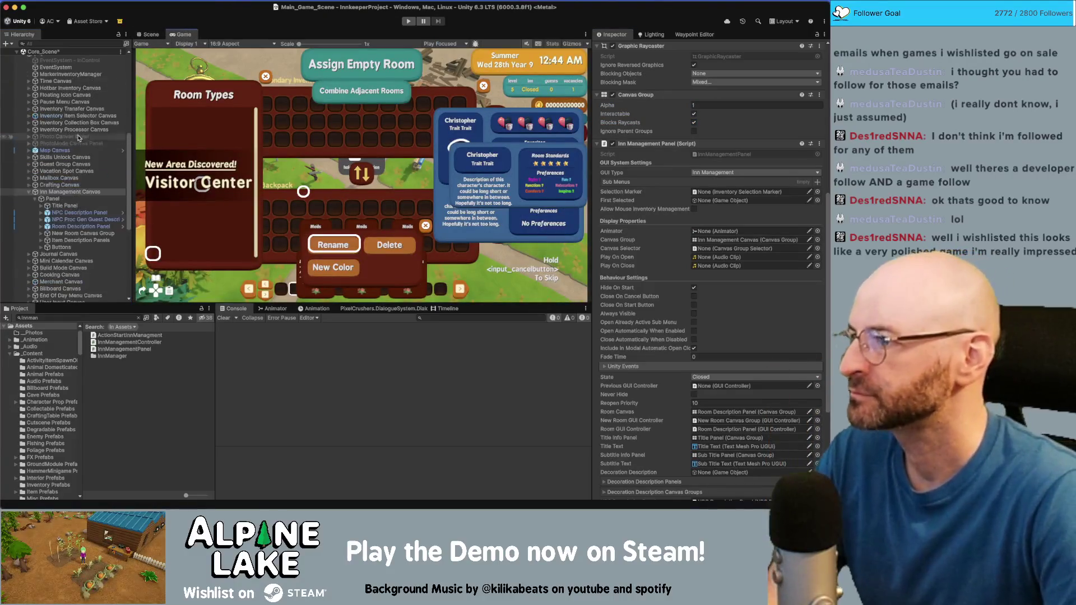
pyautogui.click(84, 115)
pyautogui.scroll(-3, 817, 262)
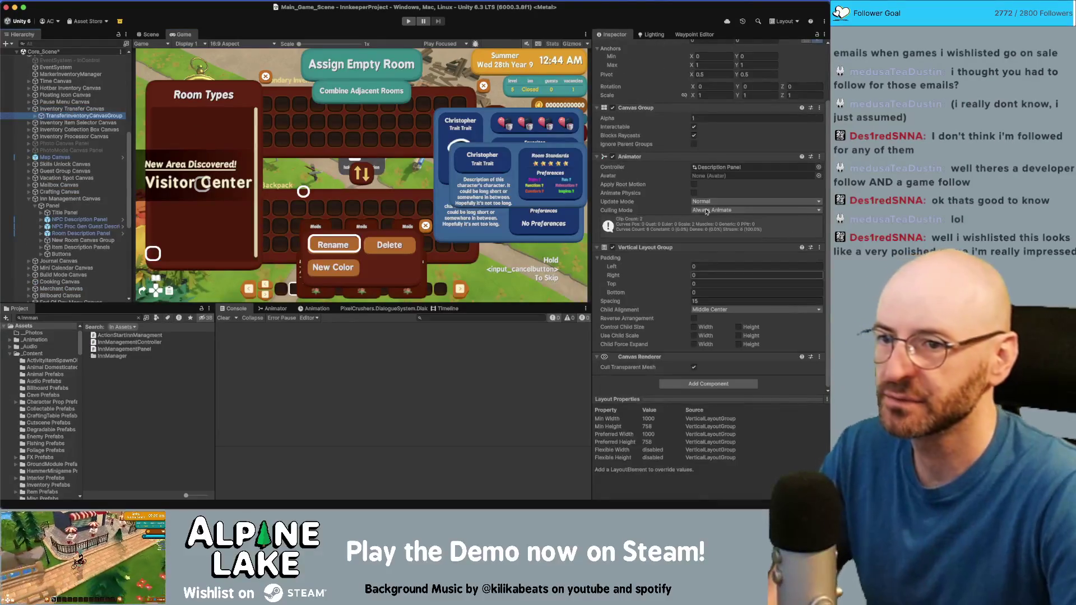
pyautogui.click(704, 117)
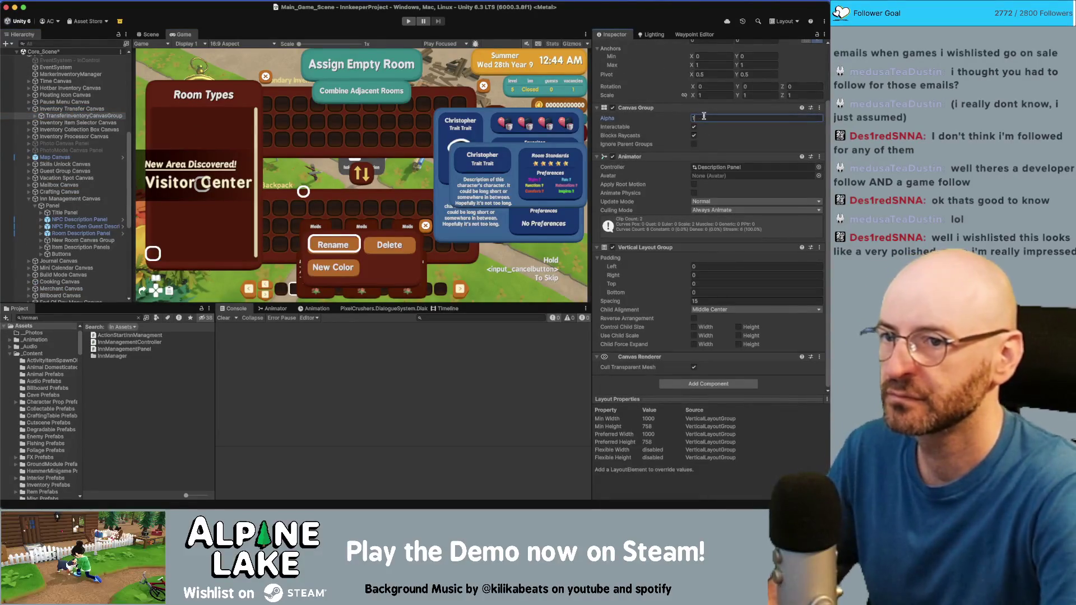
pyautogui.press('BackSpace')
pyautogui.press('Return')
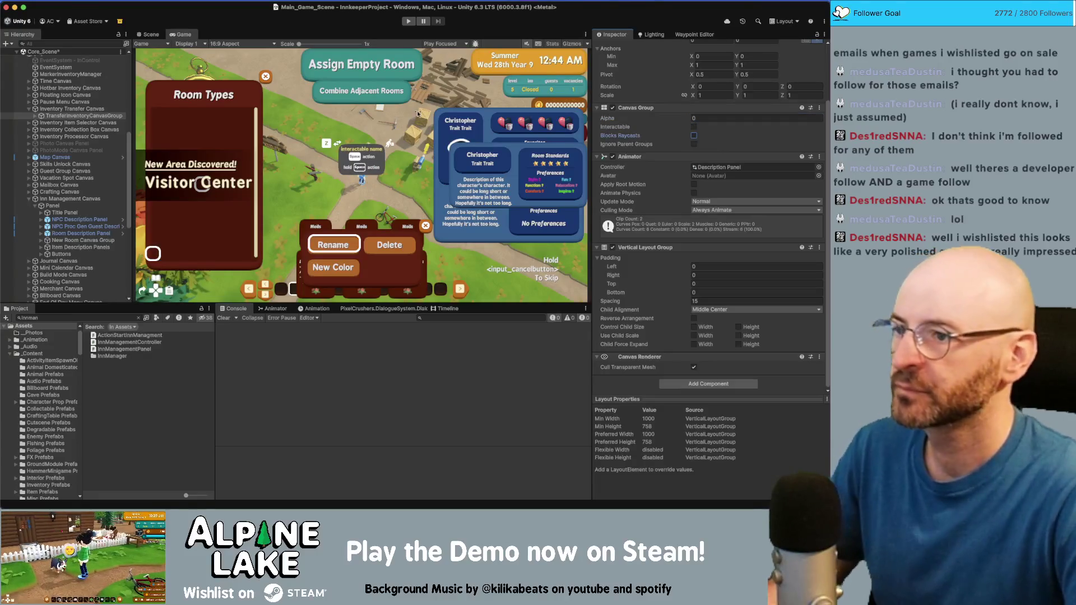
# Browse the Item Description Panels and expand the New Room Canvas Group's children
pyautogui.click(109, 240)
pyautogui.press('Down')
pyautogui.press('Up')
pyautogui.press('Right')
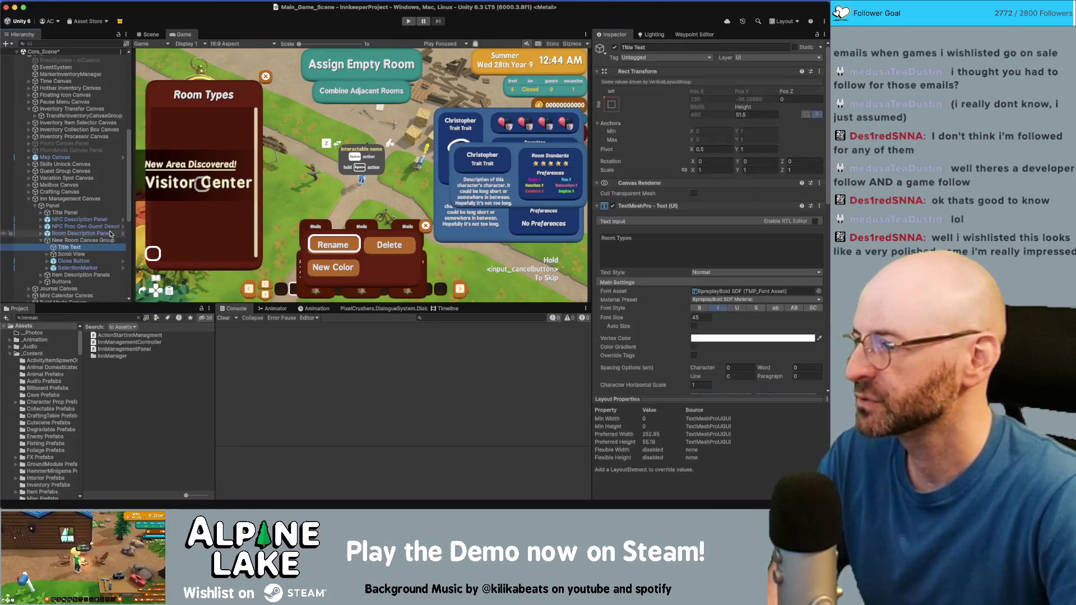
# Rename the Buttons object under New Room Canvas Group to 'Room Buttons'
pyautogui.press('Left')
pyautogui.press('Down')
pyautogui.press('Down')
pyautogui.press('Right')
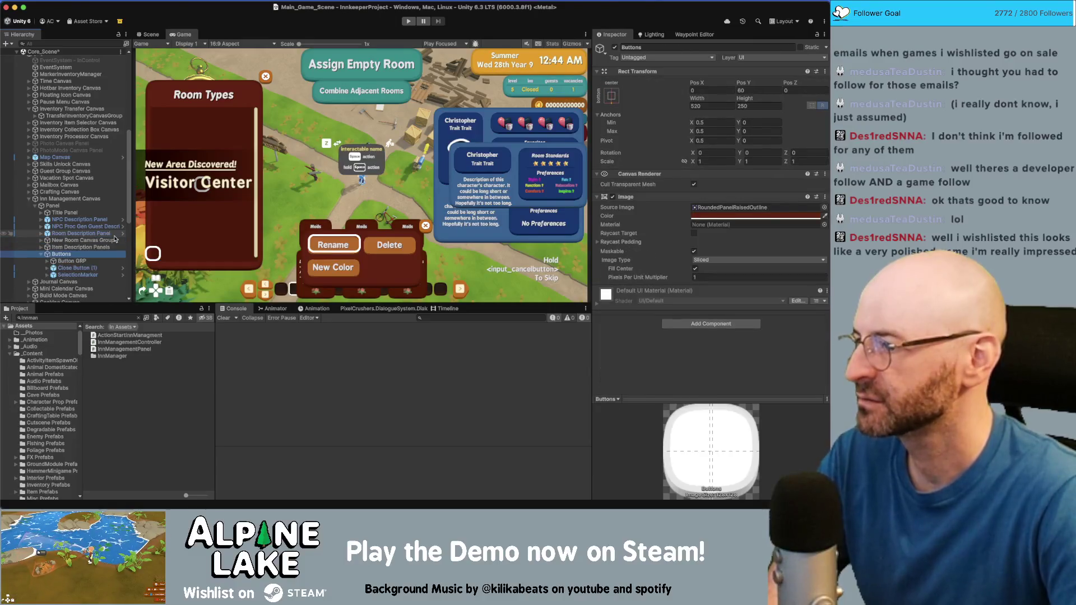
pyautogui.press('Return')
pyautogui.write('Room Buttons')
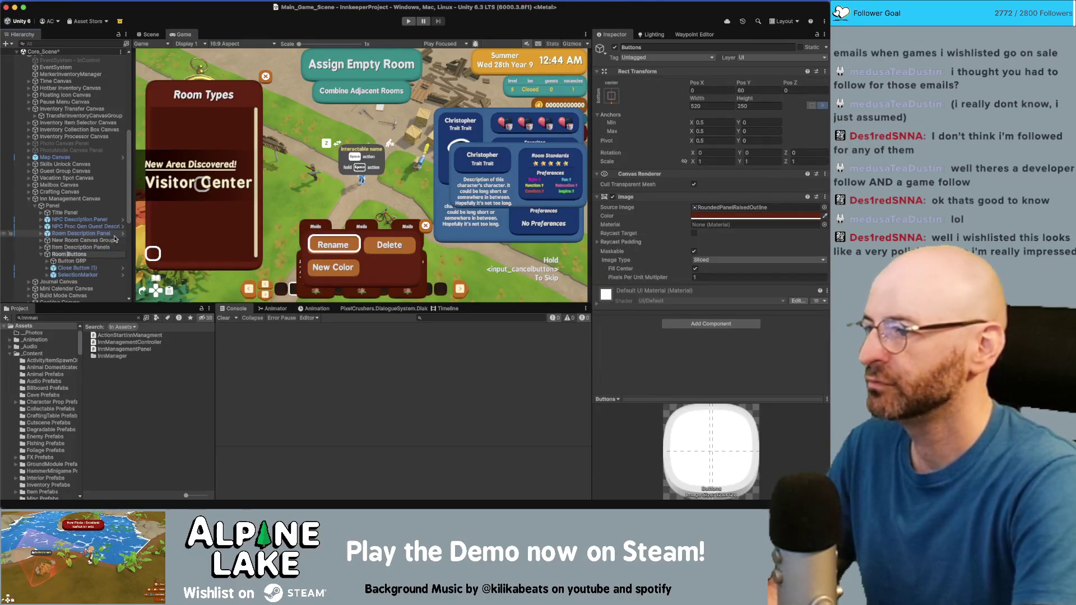
pyautogui.press('Return')
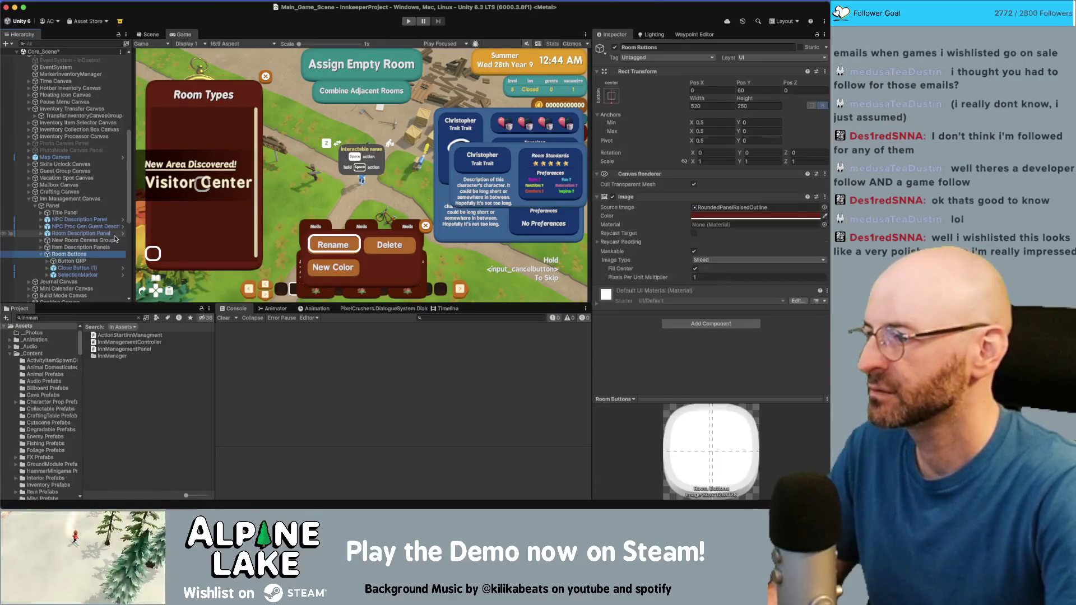
# Expand Button GRP under Room Buttons and step through its Combine, Delete and Rename buttons
pyautogui.press('Down')
pyautogui.press('Right')
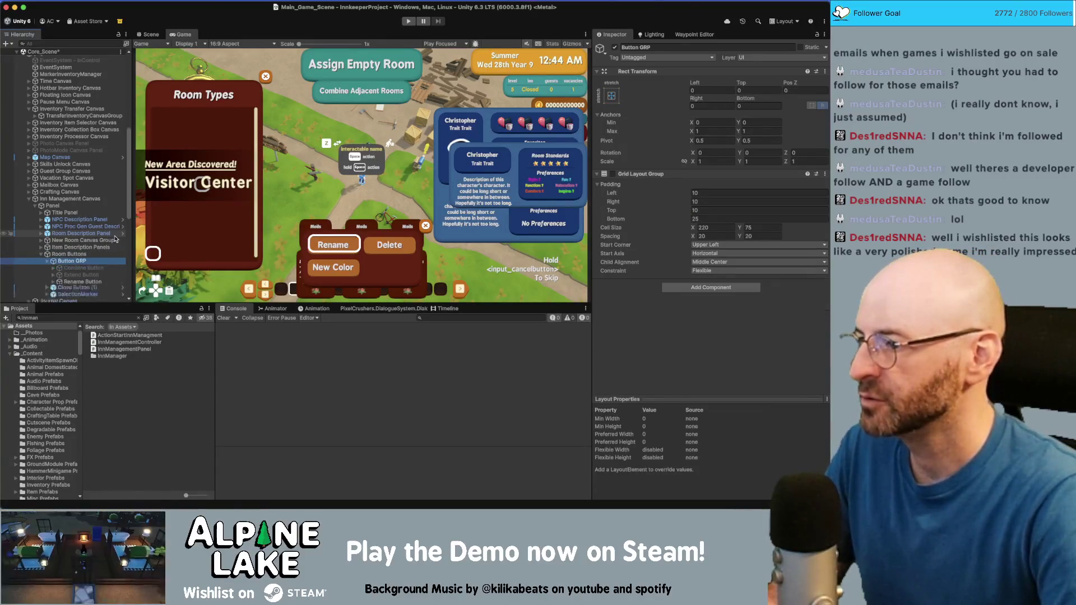
pyautogui.press('Down')
pyautogui.press('Down')
pyautogui.press('Down')
pyautogui.scroll(-1, 83, 234)
pyautogui.press('Down')
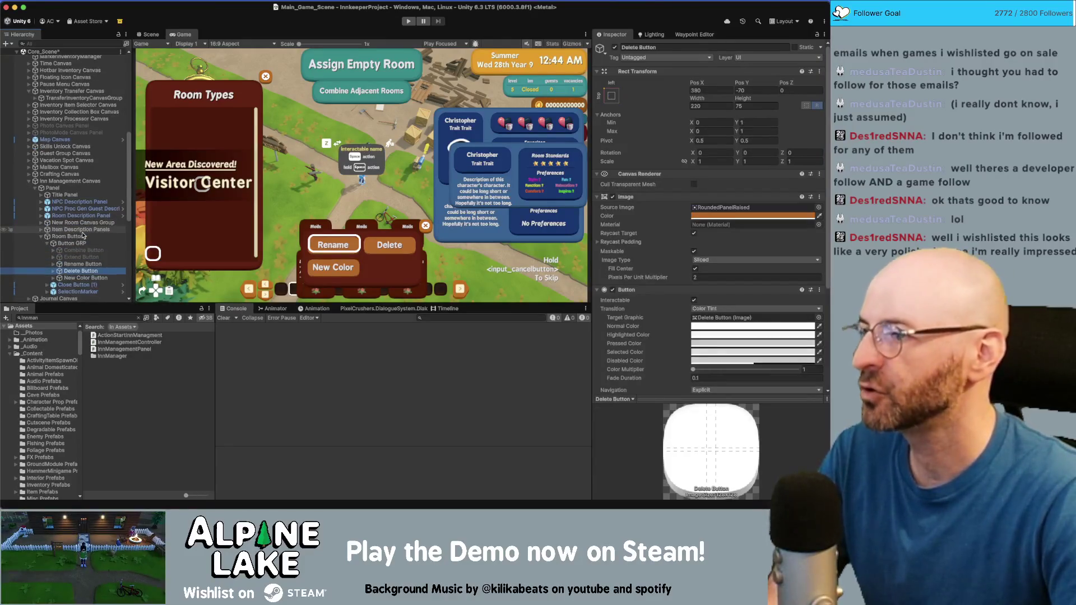
pyautogui.scroll(-1, 83, 236)
pyautogui.press('Up')
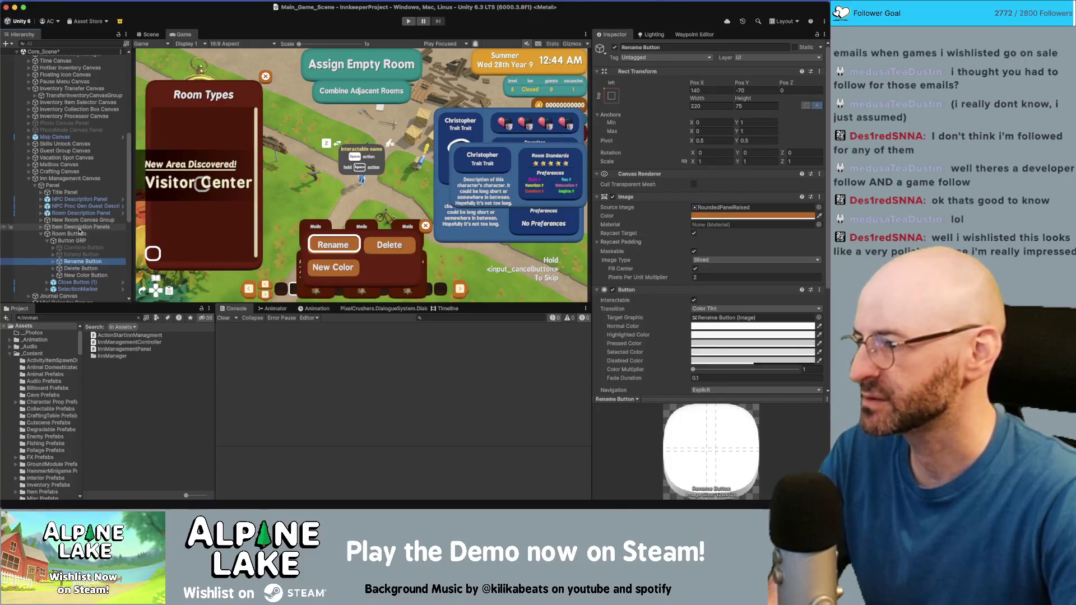
# Compare the Rename, Delete and New Color buttons' settings in the Inspector
pyautogui.click(80, 250)
pyautogui.press('Down')
pyautogui.press('Down')
pyautogui.scroll(-1, 80, 250)
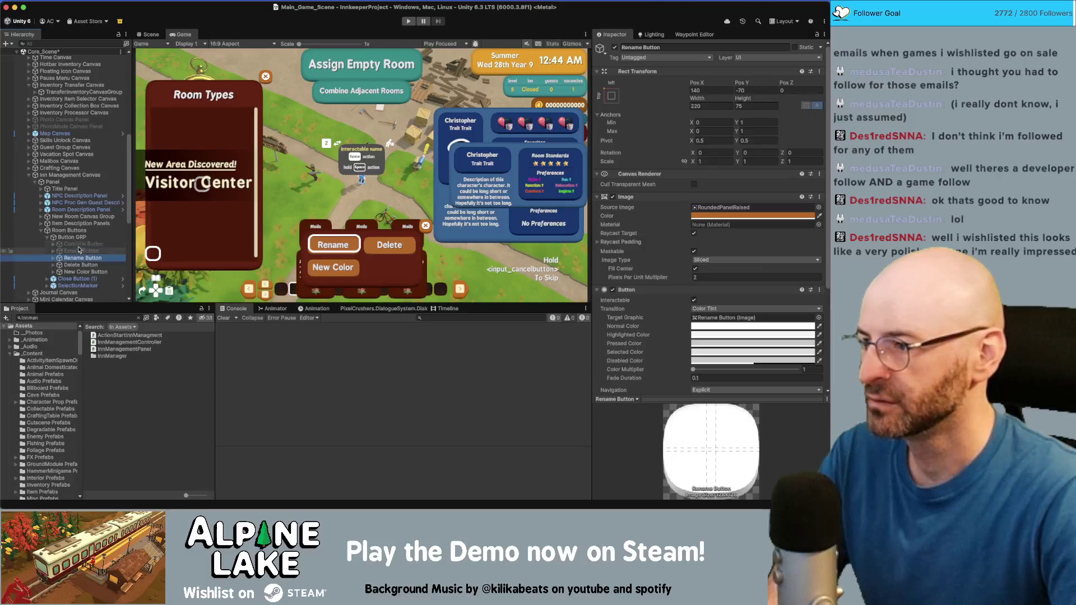
pyautogui.scroll(-5, 621, 258)
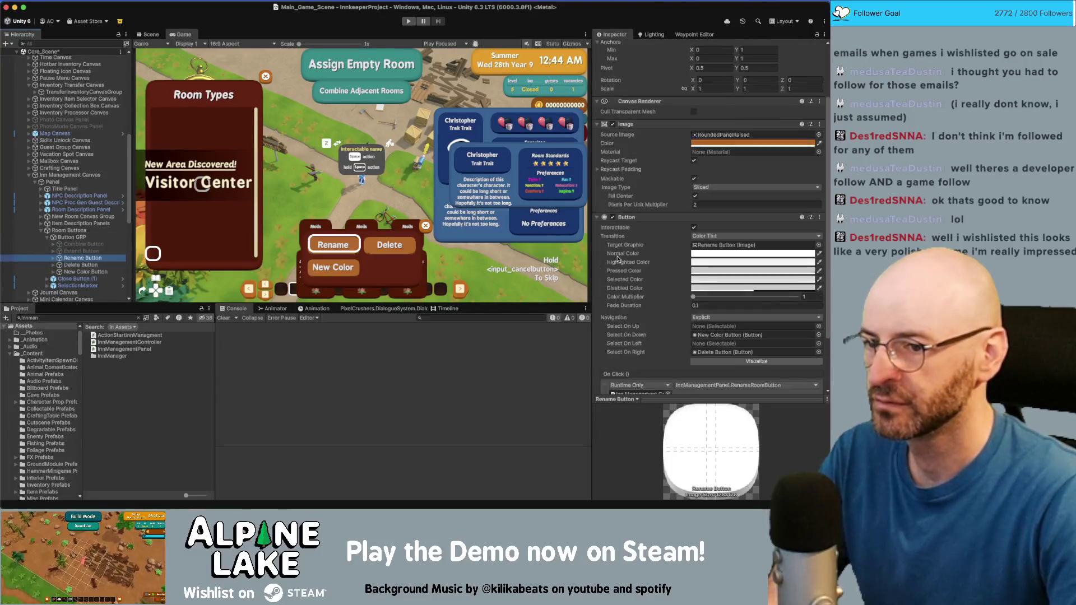
pyautogui.scroll(-1, 618, 258)
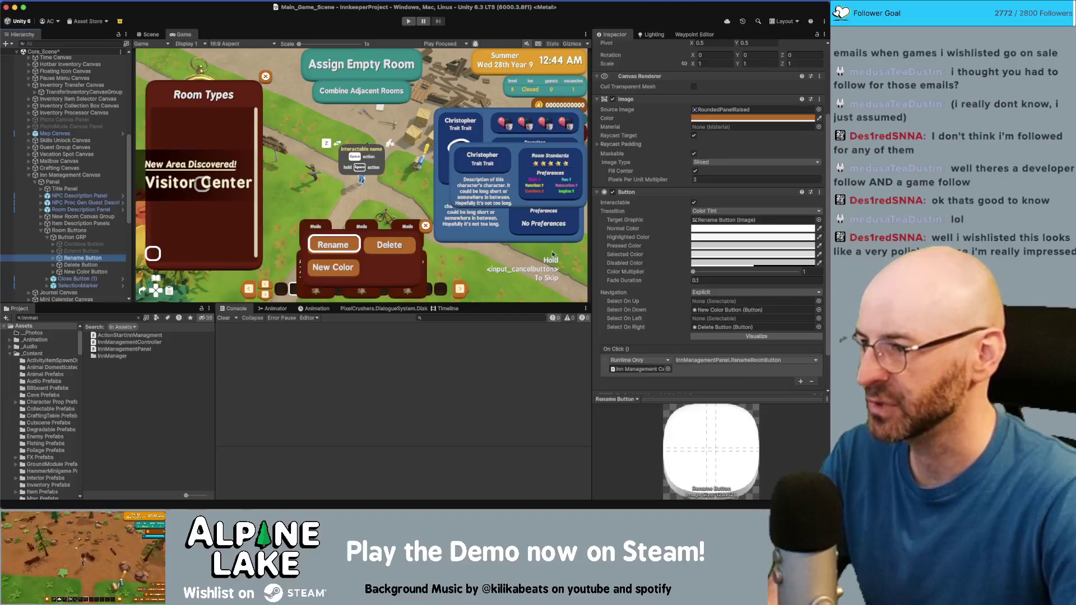
pyautogui.press('Down')
pyautogui.press('Up')
pyautogui.press('Down')
pyautogui.press('Down')
pyautogui.press('Up')
pyautogui.press('Up')
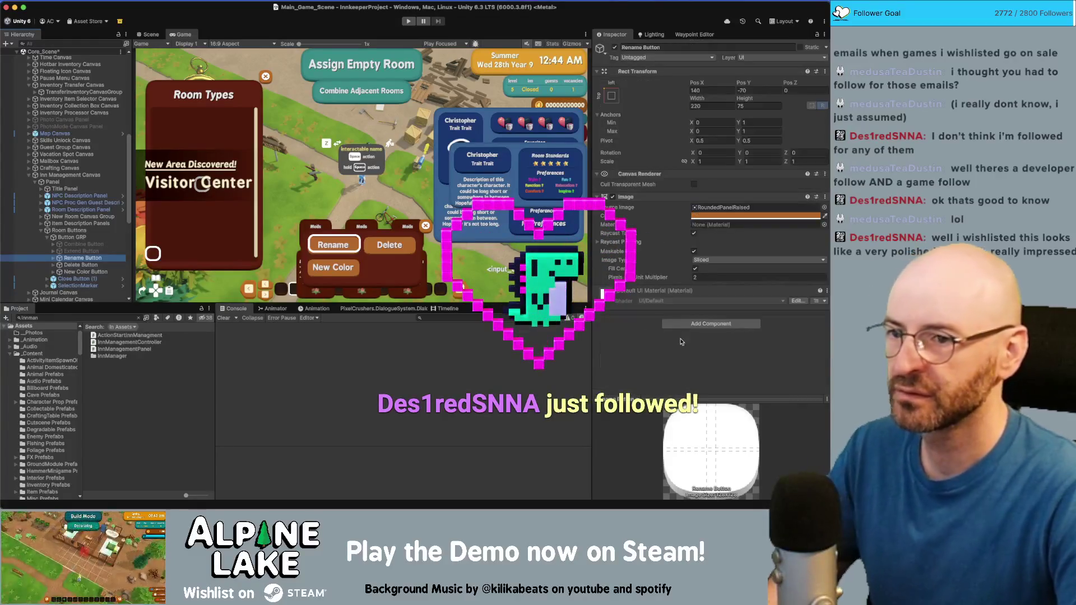
# Add a Smart Button component to the Rename Button by searching 'smart'
pyautogui.click(687, 323)
pyautogui.write('smart')
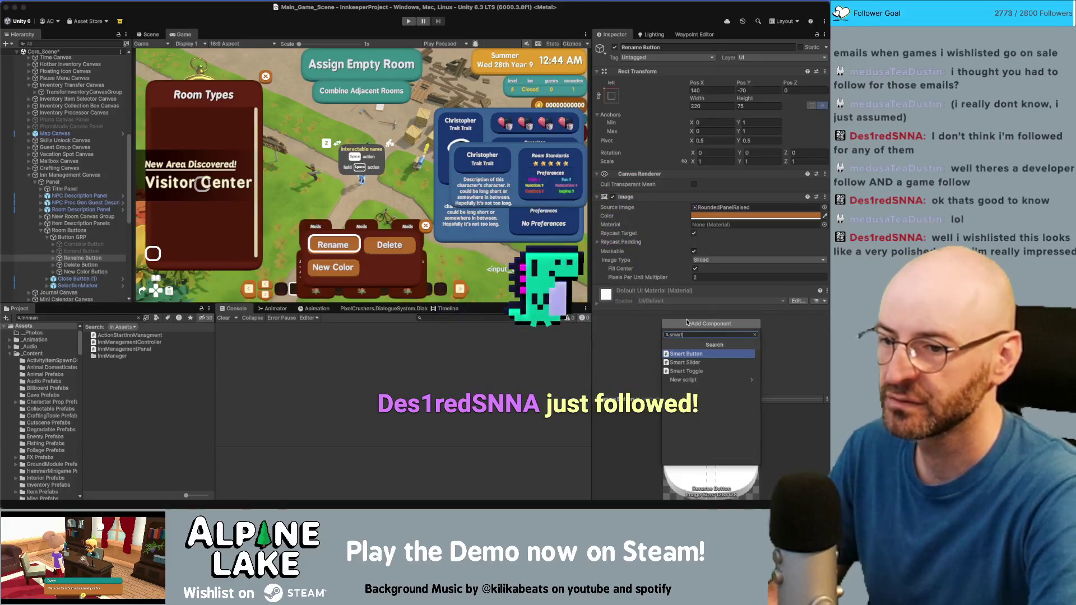
pyautogui.press('Return')
# Paste the RenameRoomButton action into the Rename button's On Click () list
pyautogui.rightClick(622, 373)
pyautogui.click(636, 404)
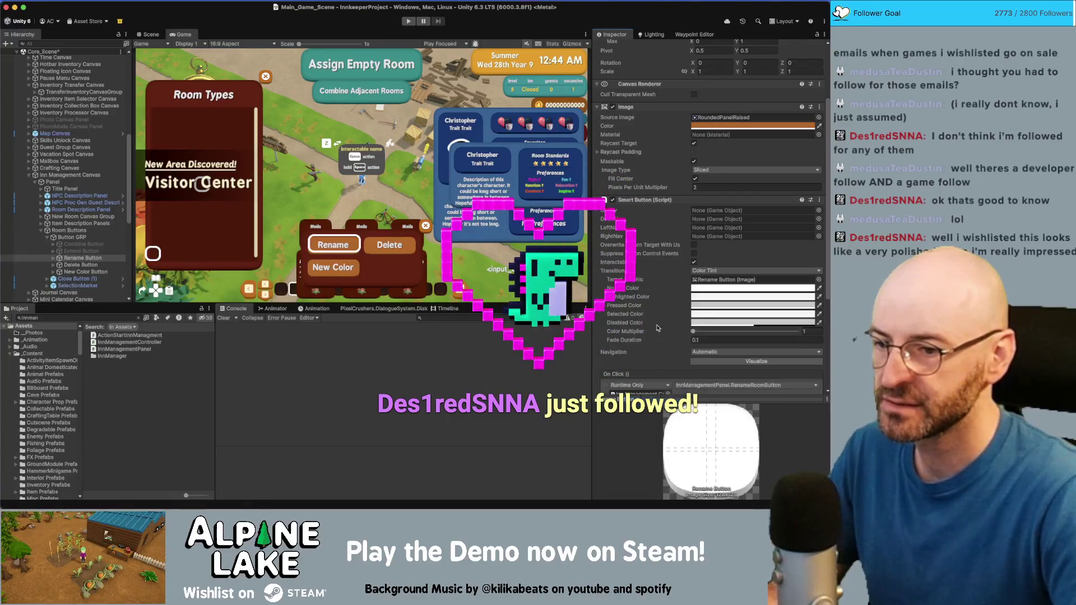
pyautogui.scroll(-1, 652, 325)
pyautogui.scroll(-4, 653, 321)
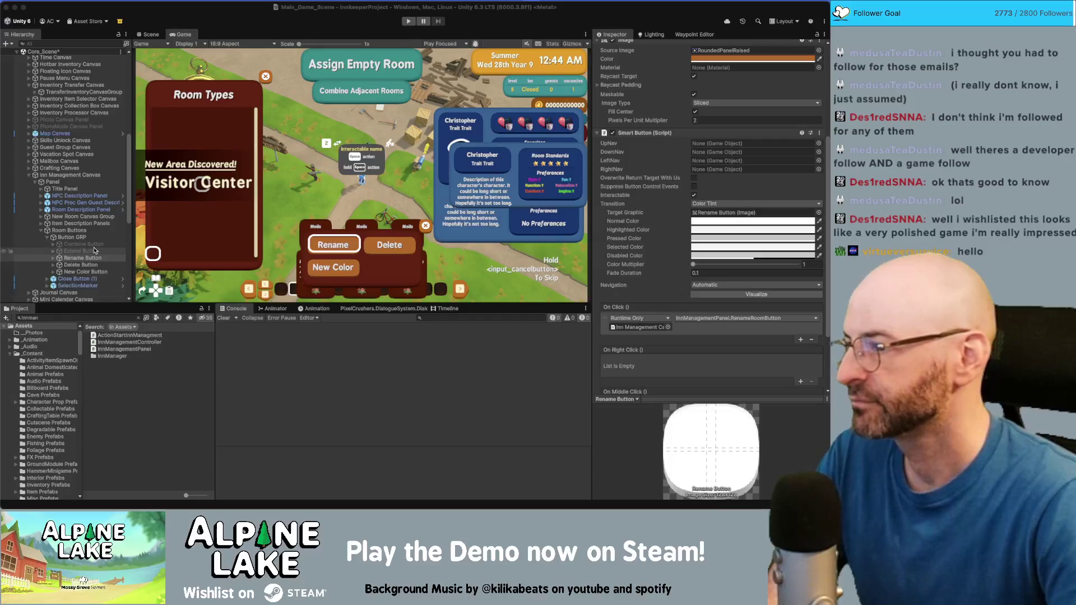
# Set the Rename button's Navigation mode to Explicit
pyautogui.scroll(-3, 717, 291)
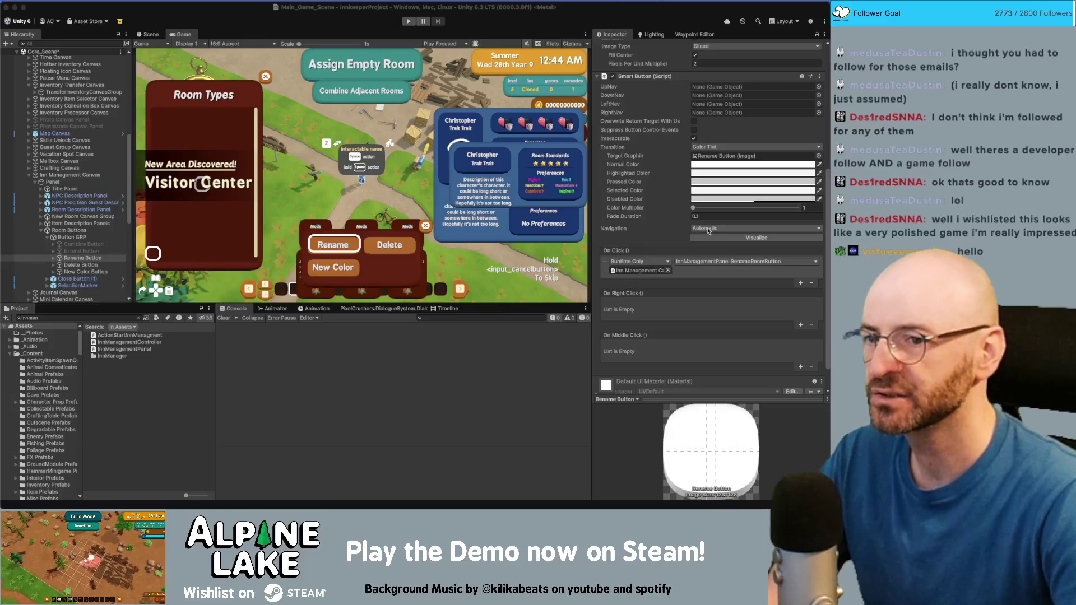
pyautogui.click(703, 229)
pyautogui.click(706, 236)
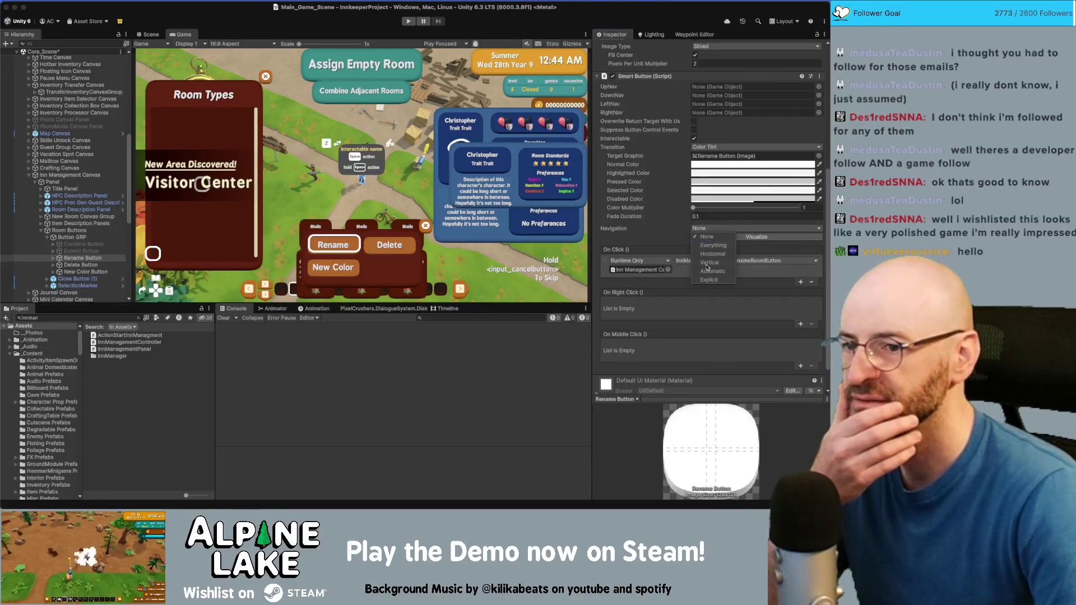
pyautogui.click(707, 280)
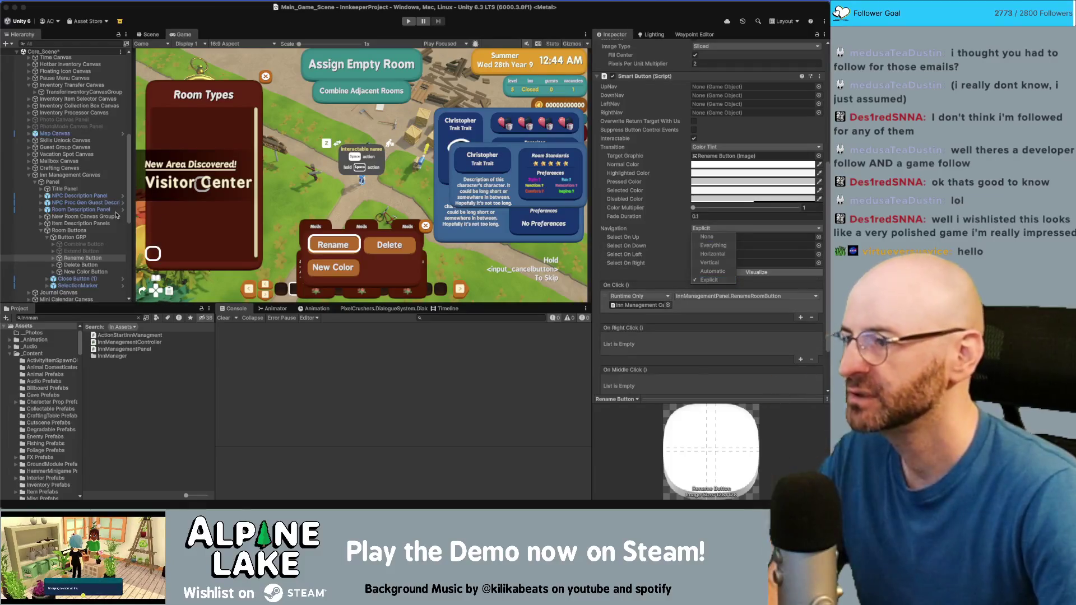
pyautogui.click(74, 265)
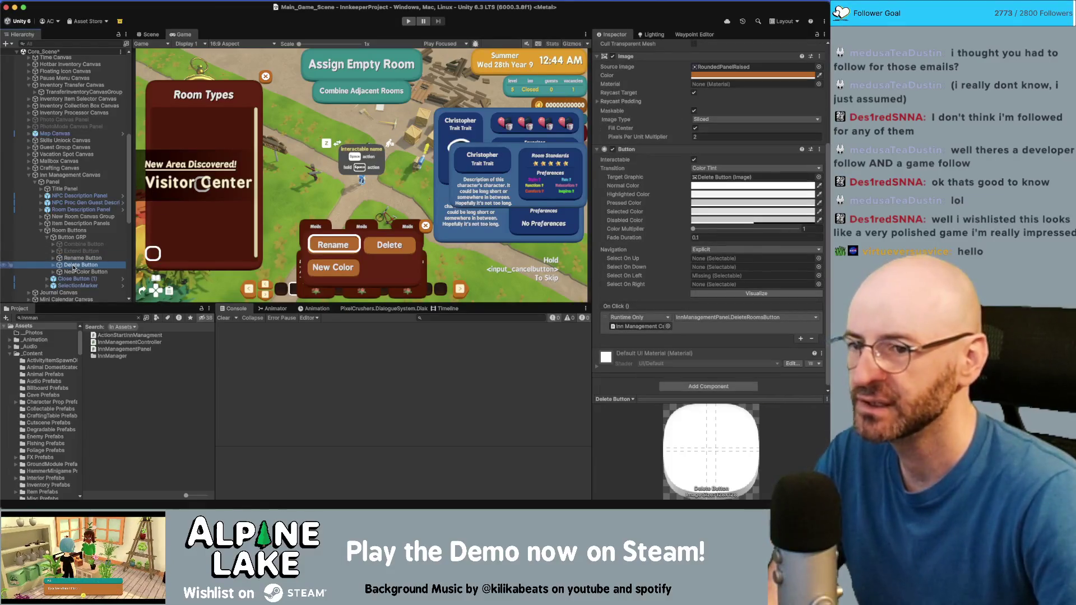
# Assign Delete Button as Rename's Select On Right and New Color Button as Select On Down
pyautogui.click(71, 270)
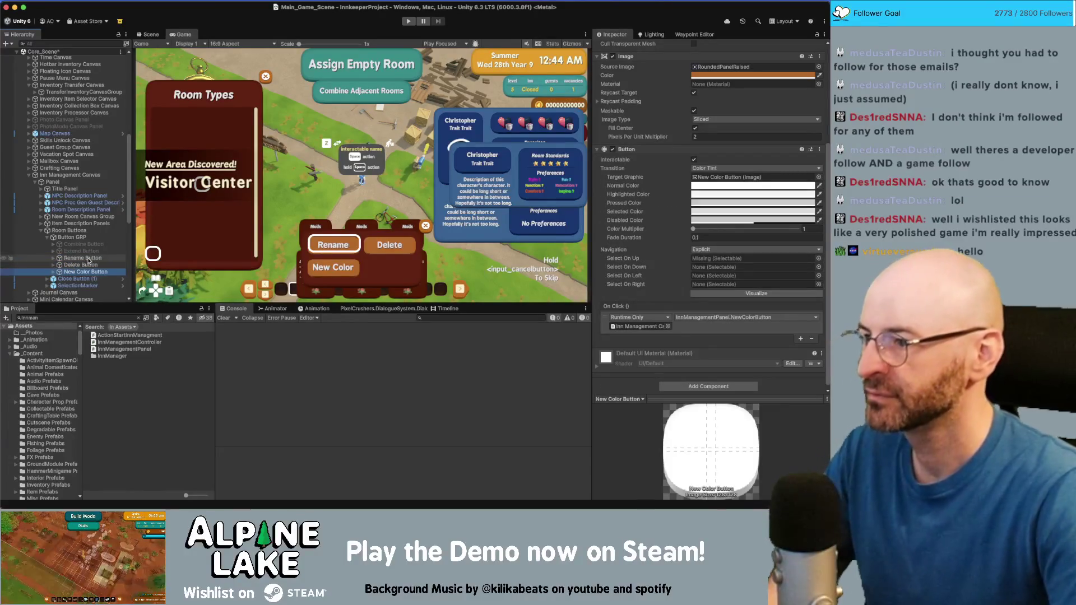
pyautogui.moveTo(84, 259)
pyautogui.mouseDown()
pyautogui.moveTo(636, 264)
pyautogui.moveTo(603, 262)
pyautogui.mouseUp()
pyautogui.click(82, 259)
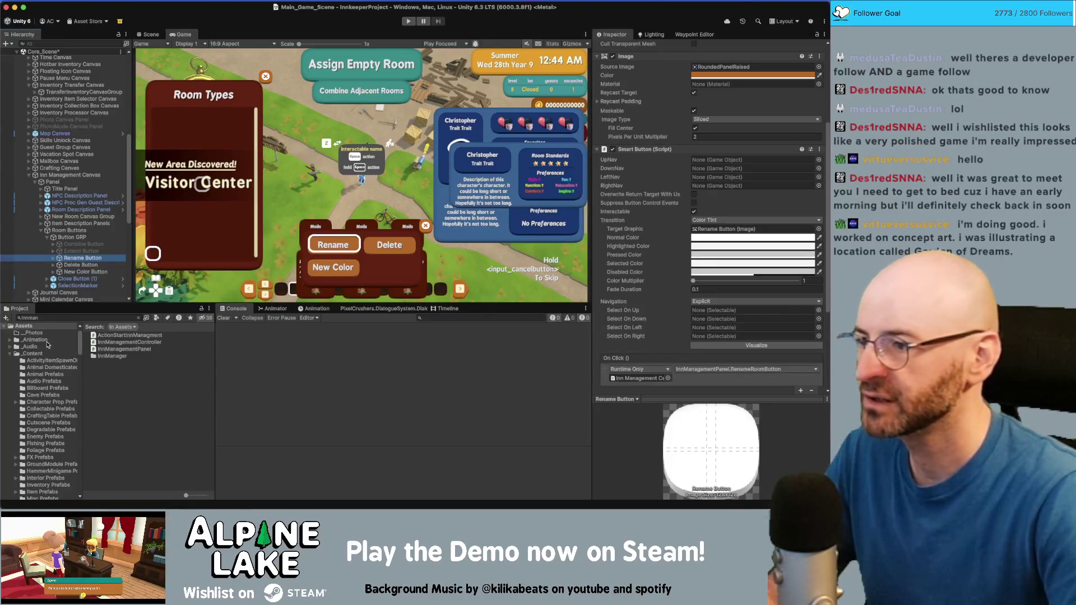
pyautogui.moveTo(81, 265)
pyautogui.mouseDown()
pyautogui.moveTo(710, 327)
pyautogui.moveTo(705, 337)
pyautogui.mouseUp()
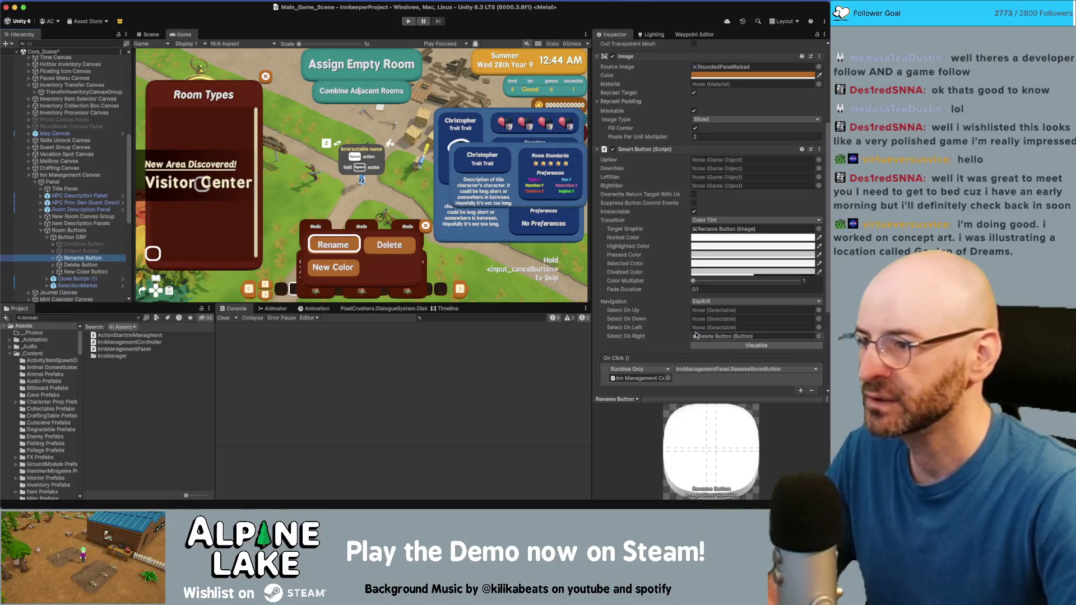
pyautogui.moveTo(91, 272)
pyautogui.mouseDown()
pyautogui.moveTo(728, 335)
pyautogui.moveTo(709, 320)
pyautogui.mouseUp()
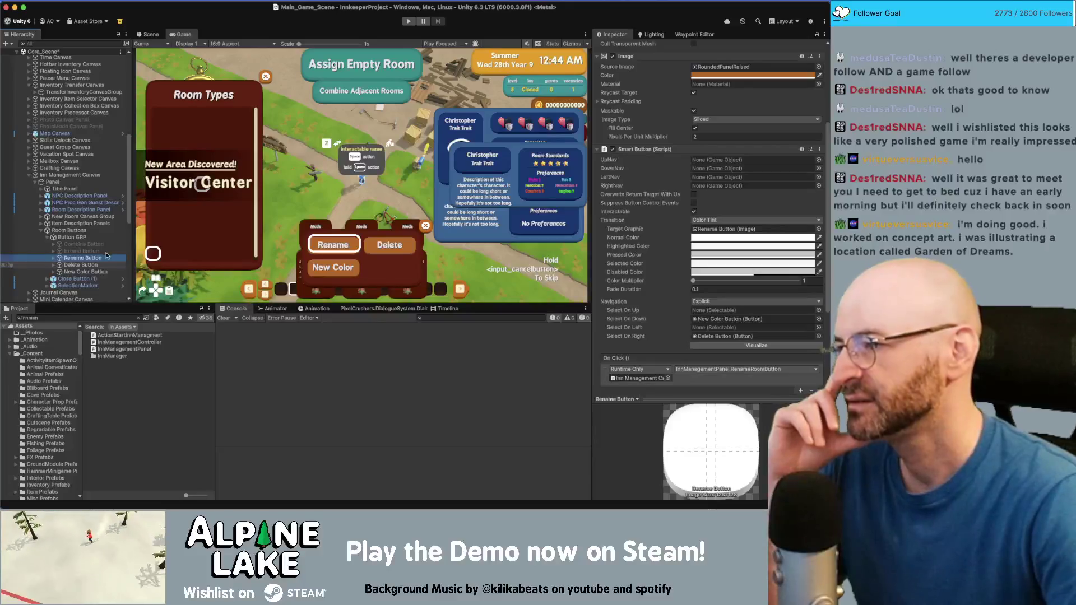
# Compare the Rename and Delete buttons' navigation settings in the Inspector
pyautogui.scroll(-2, 127, 224)
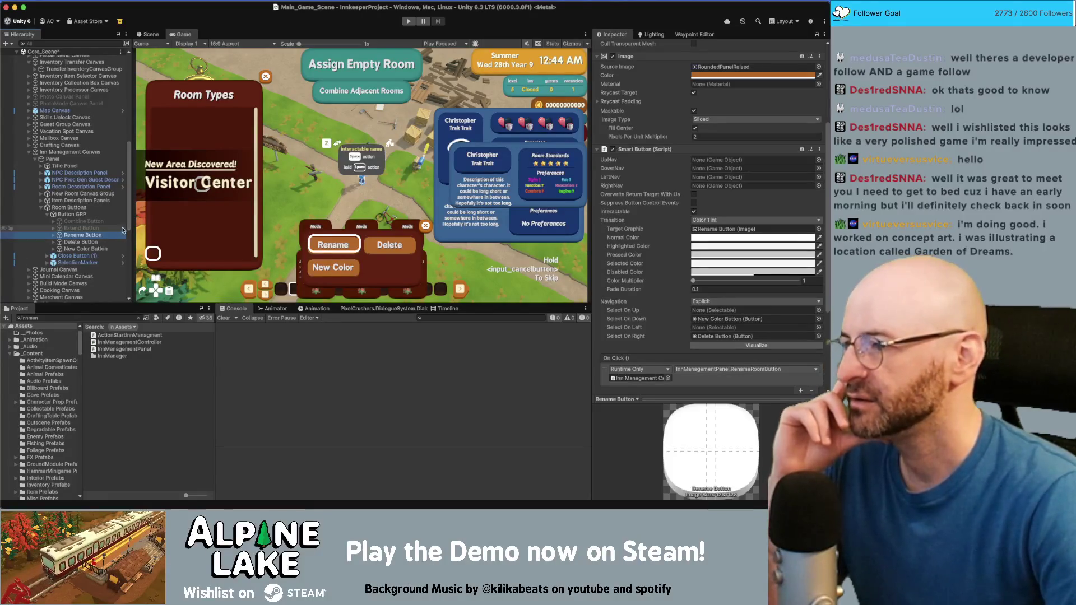
pyautogui.scroll(-2, 128, 229)
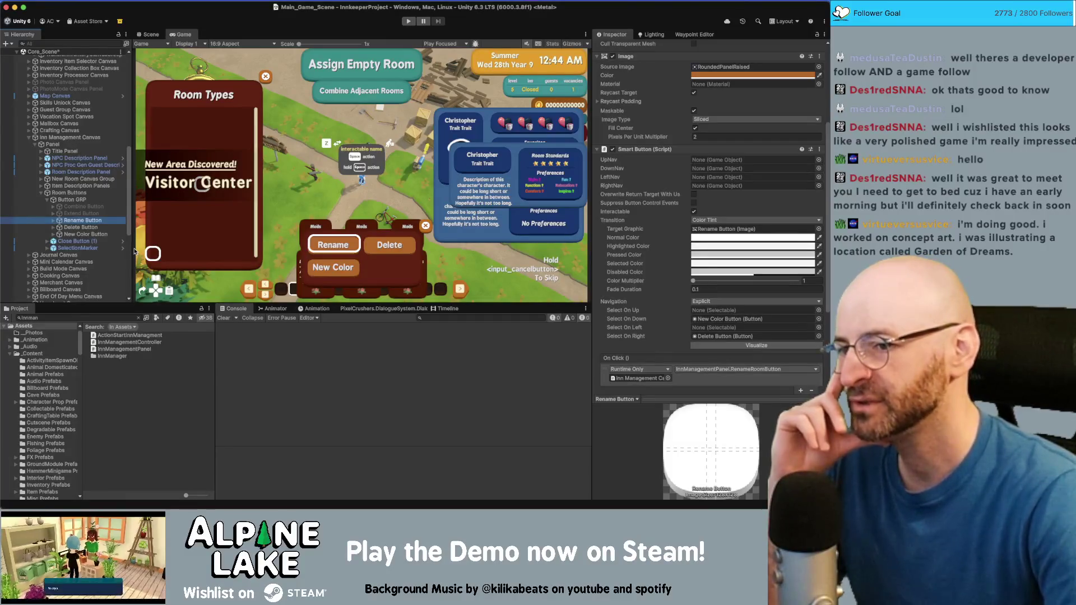
pyautogui.click(84, 228)
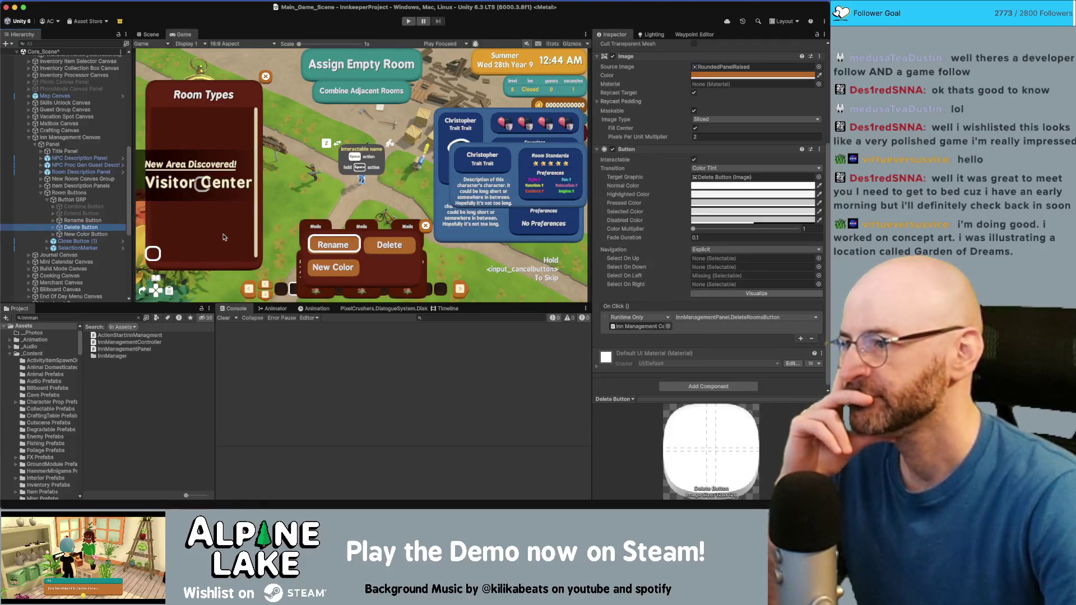
pyautogui.click(83, 220)
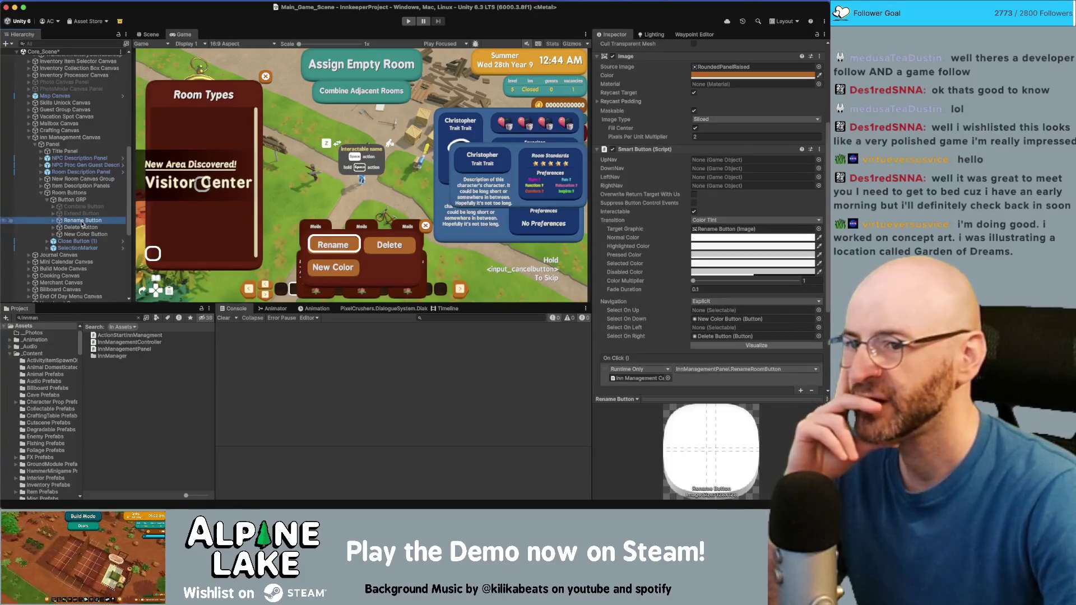
pyautogui.click(81, 228)
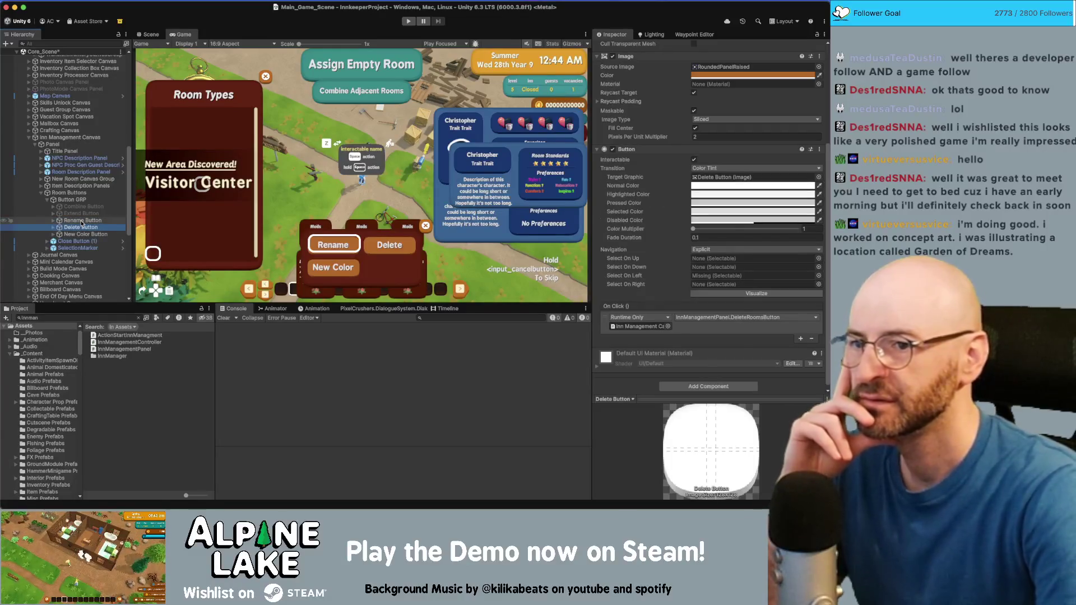
pyautogui.click(81, 222)
pyautogui.click(82, 228)
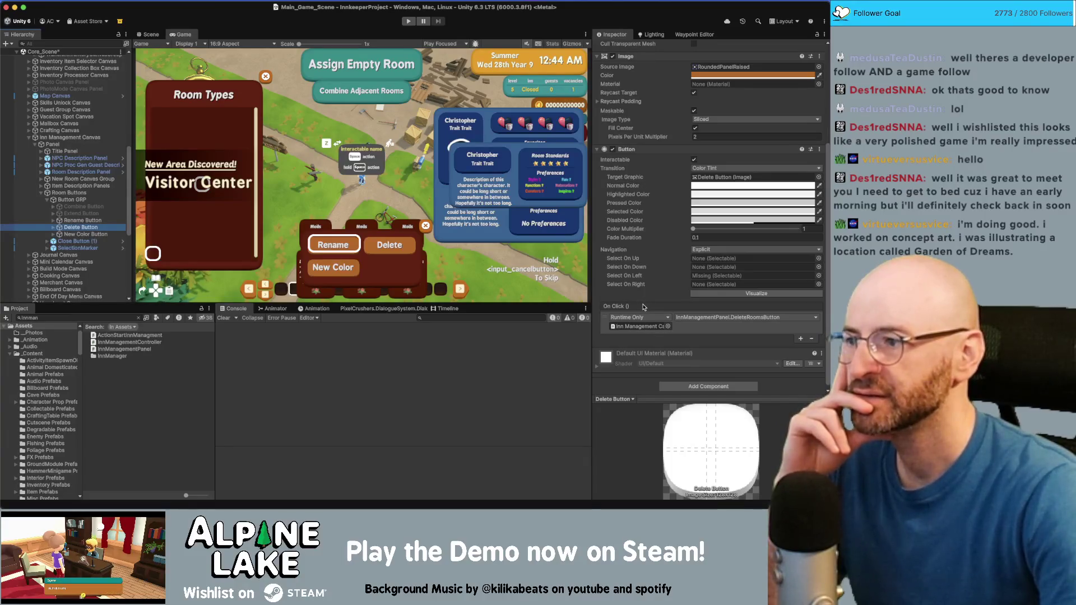
# Replace Delete's Button with a Smart Button and paste in the DeleteRoomButton click action
pyautogui.rightClick(636, 149)
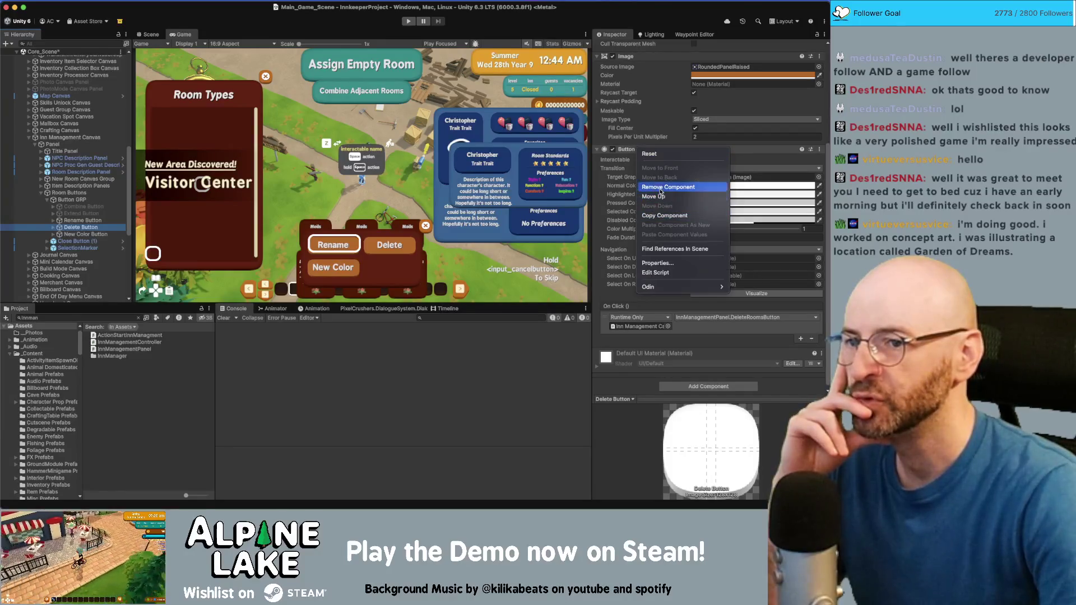
pyautogui.click(667, 187)
pyautogui.click(689, 322)
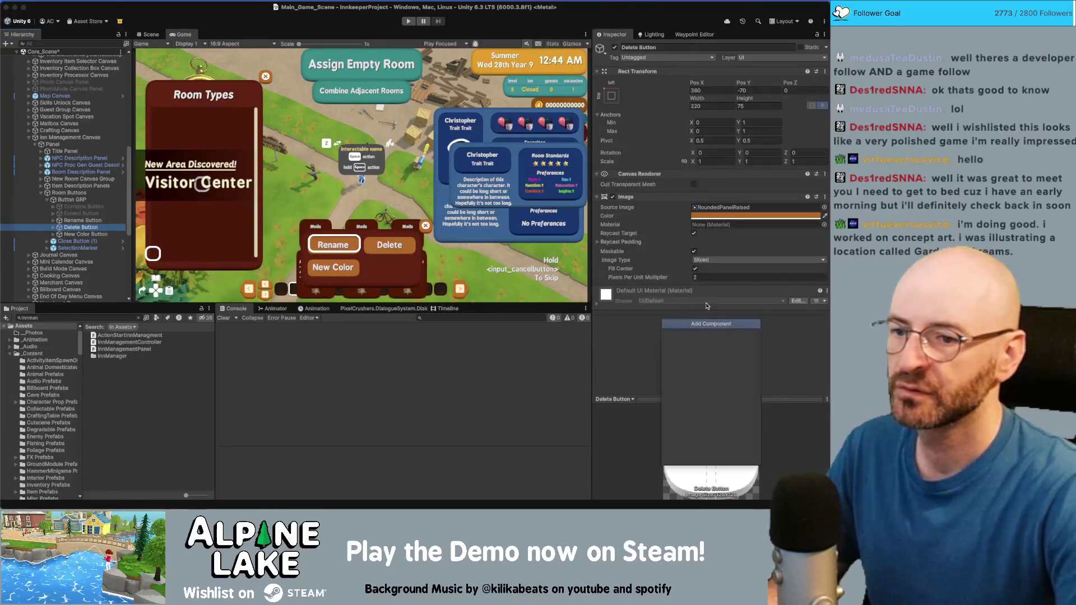
pyautogui.press('Return')
pyautogui.scroll(-5, 684, 311)
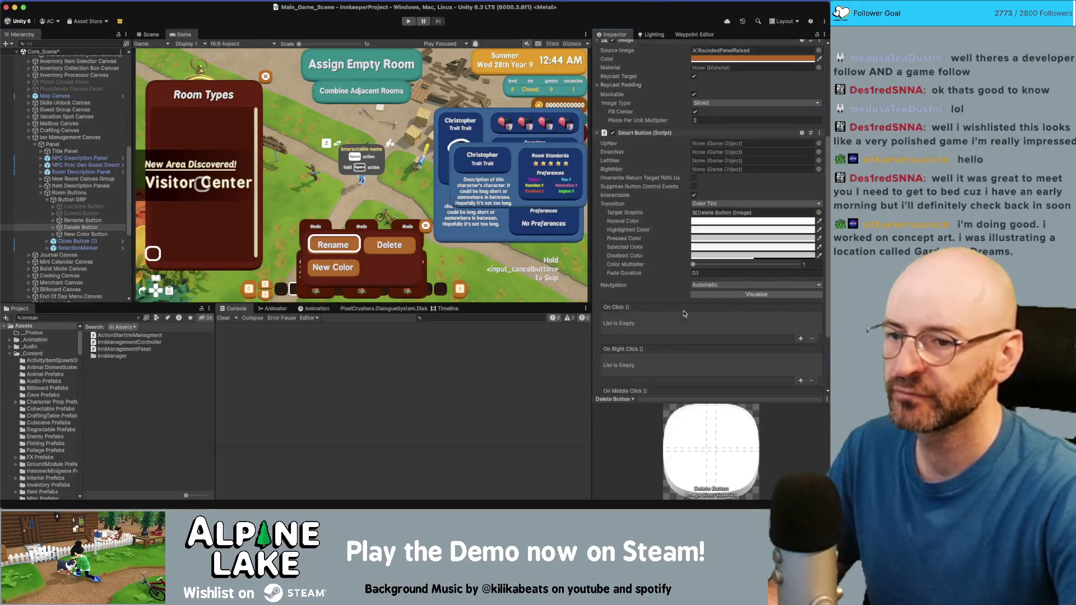
pyautogui.rightClick(635, 309)
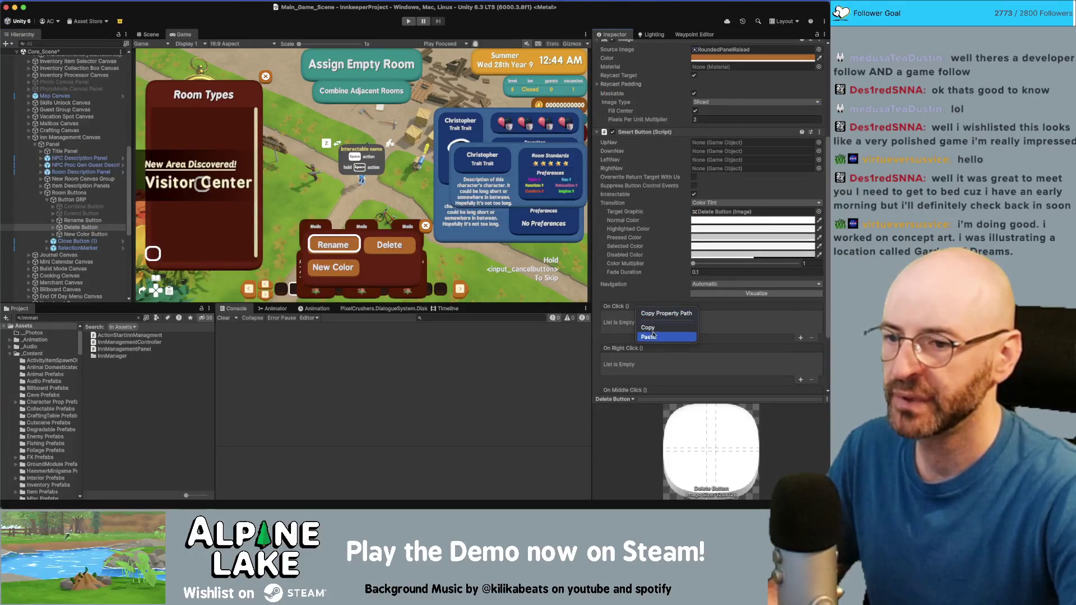
pyautogui.click(653, 336)
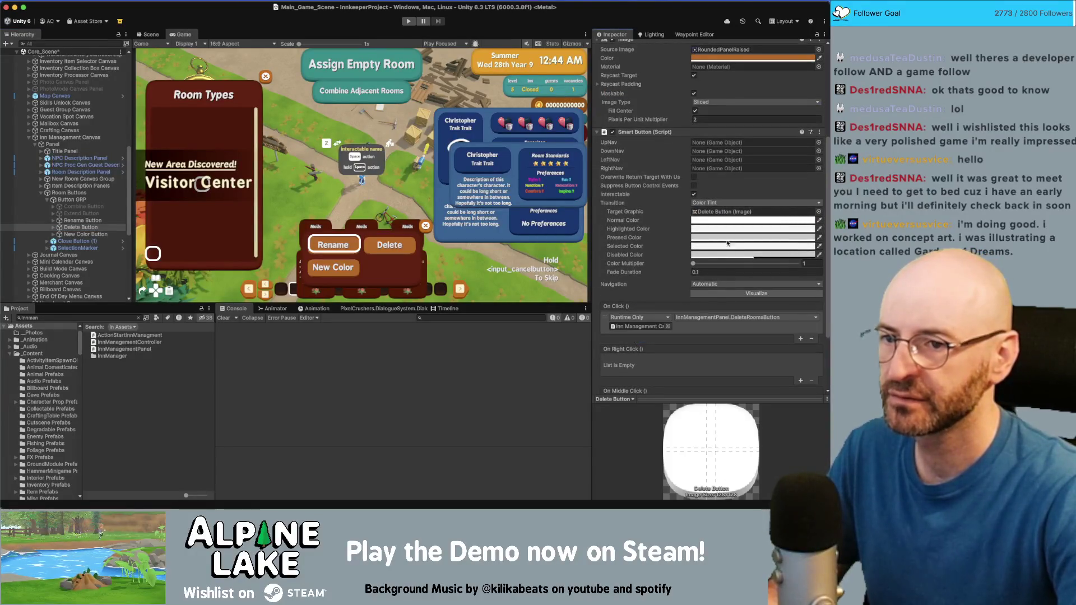
# Set Delete's navigation to Explicit with Rename Button as its Select On Left target
pyautogui.click(730, 284)
pyautogui.click(712, 301)
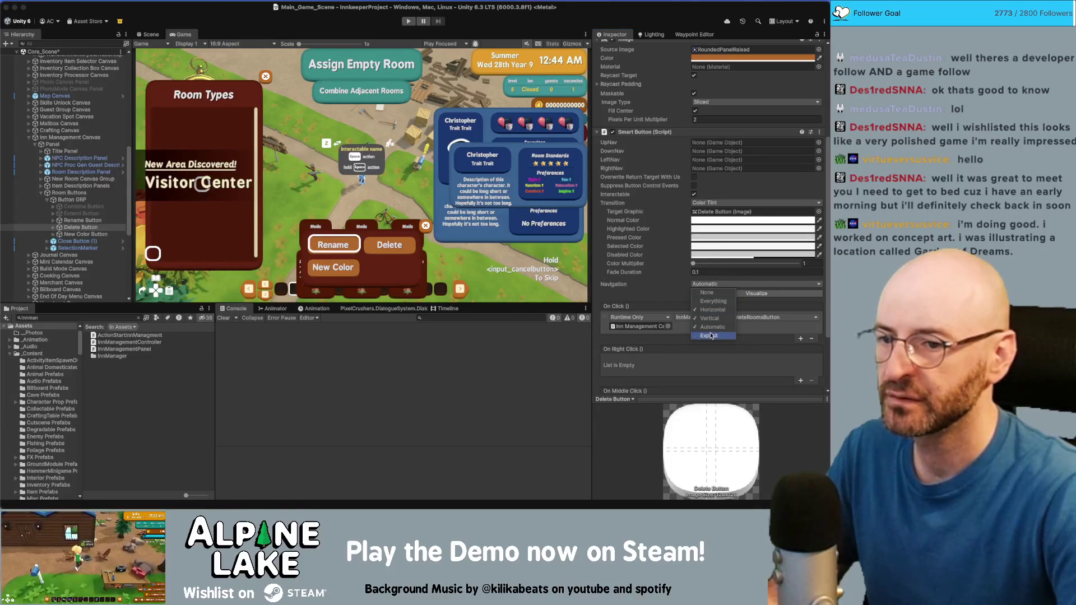
pyautogui.click(708, 292)
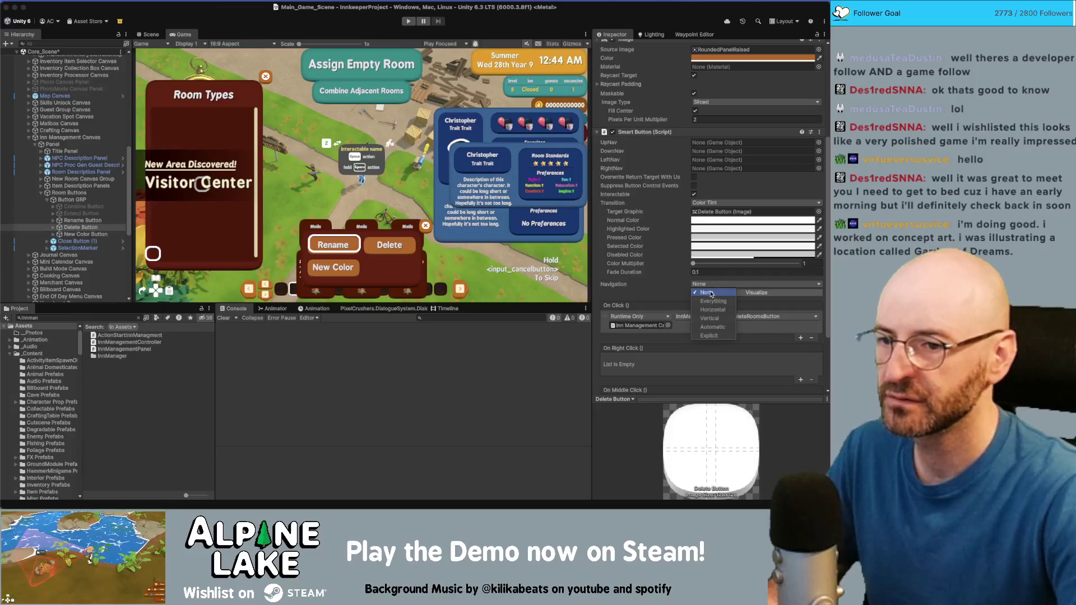
pyautogui.click(709, 335)
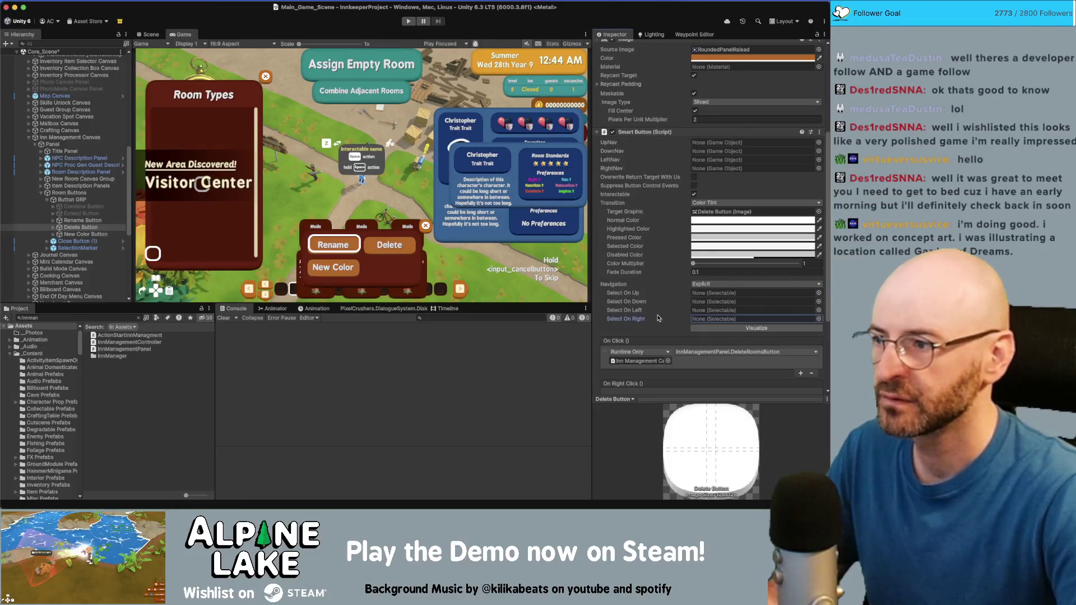
pyautogui.moveTo(82, 220)
pyautogui.mouseDown()
pyautogui.moveTo(692, 320)
pyautogui.moveTo(709, 313)
pyautogui.mouseUp()
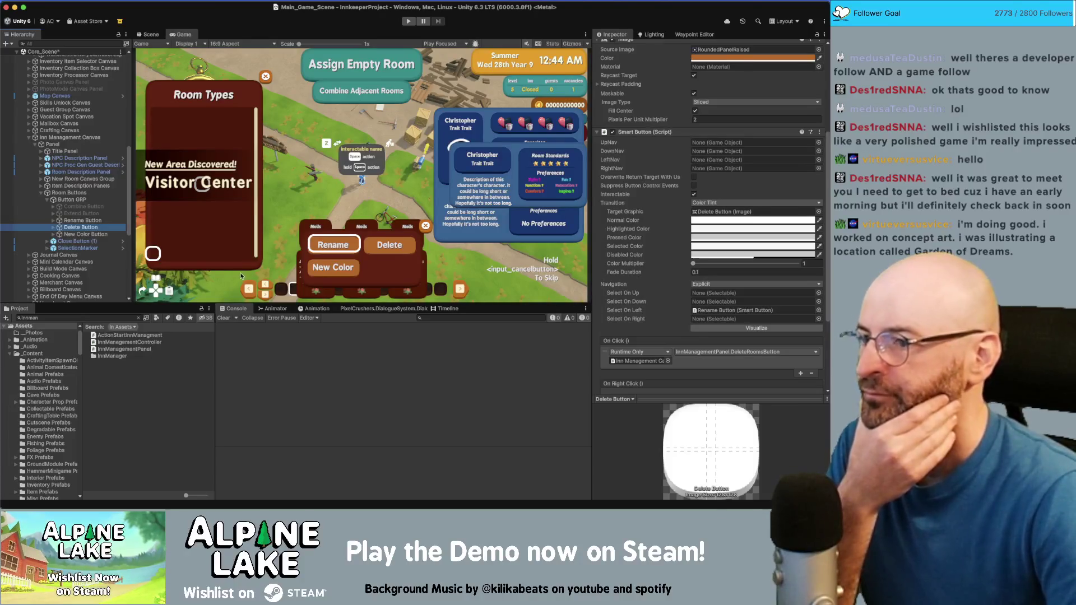
pyautogui.click(96, 236)
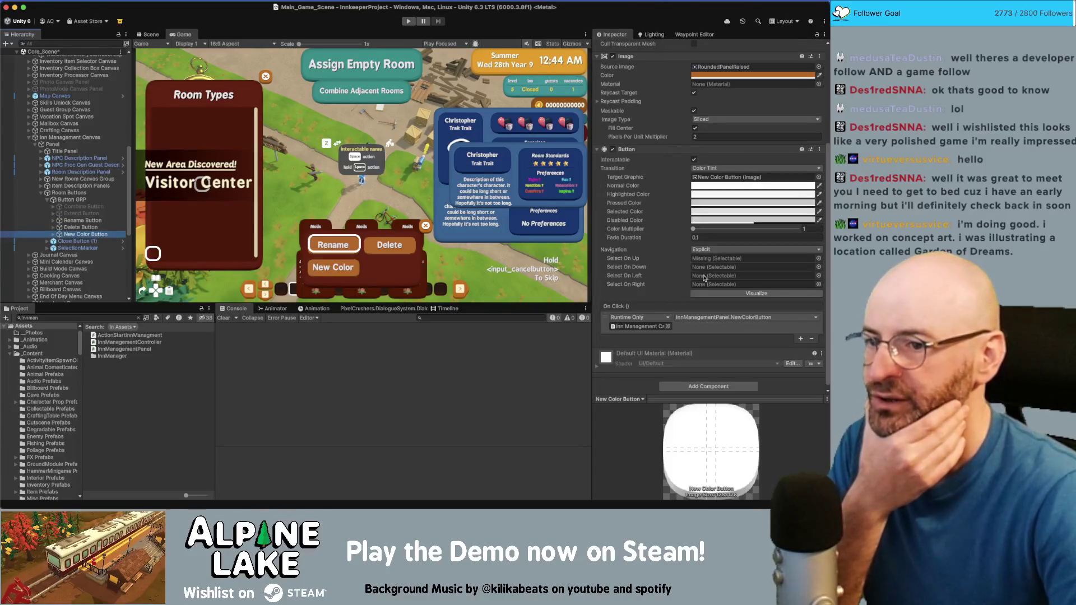
# Replace New Color's Button with a Smart Button and paste in the NewColorButton click action
pyautogui.rightClick(648, 149)
pyautogui.click(660, 189)
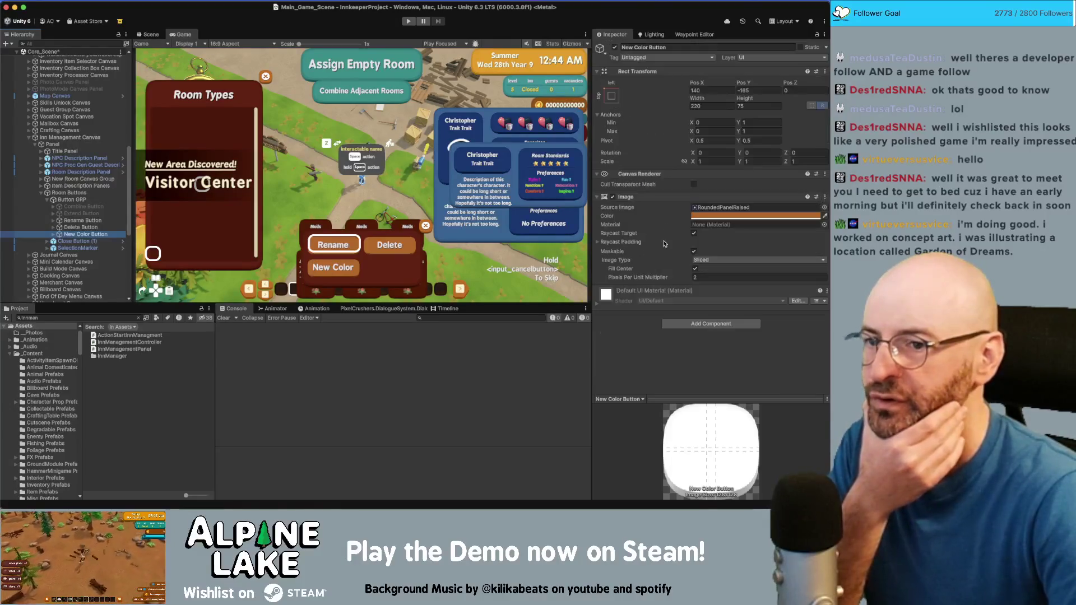
pyautogui.click(685, 323)
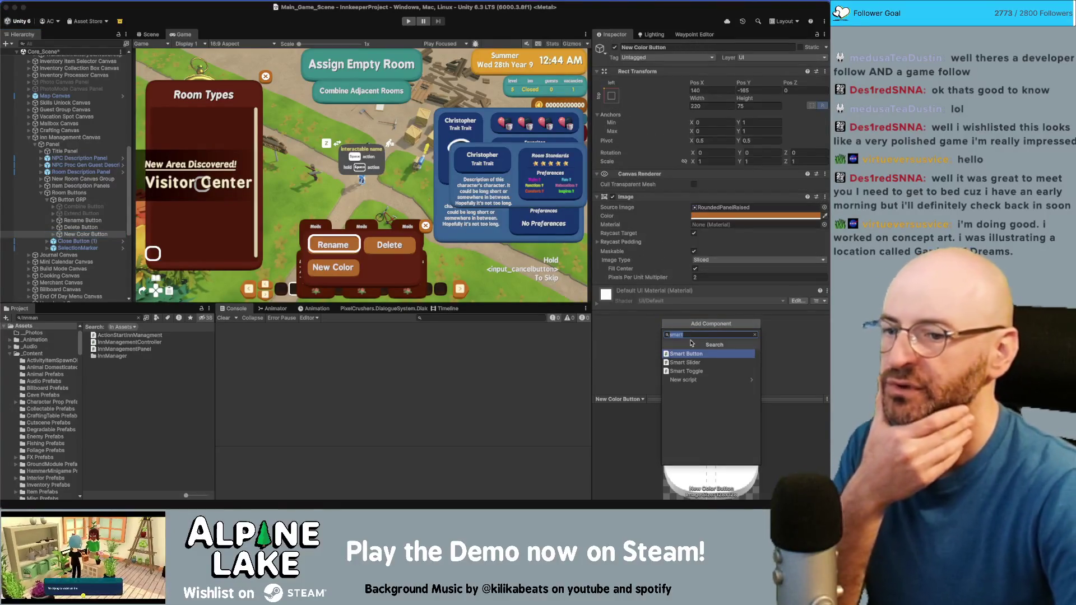
pyautogui.click(692, 343)
pyautogui.scroll(-5, 692, 343)
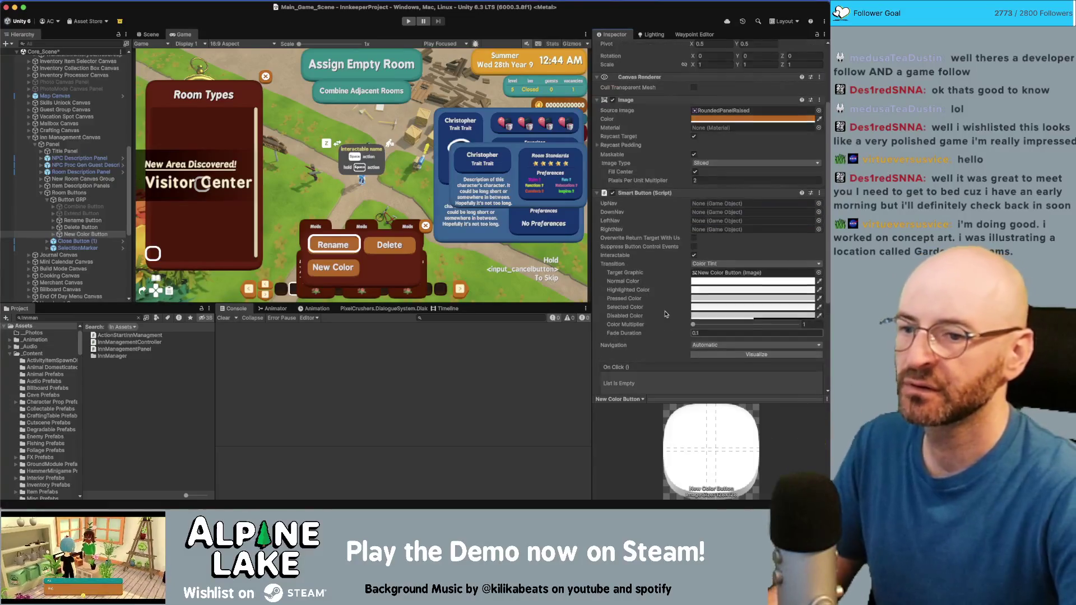
pyautogui.rightClick(626, 366)
pyautogui.click(647, 392)
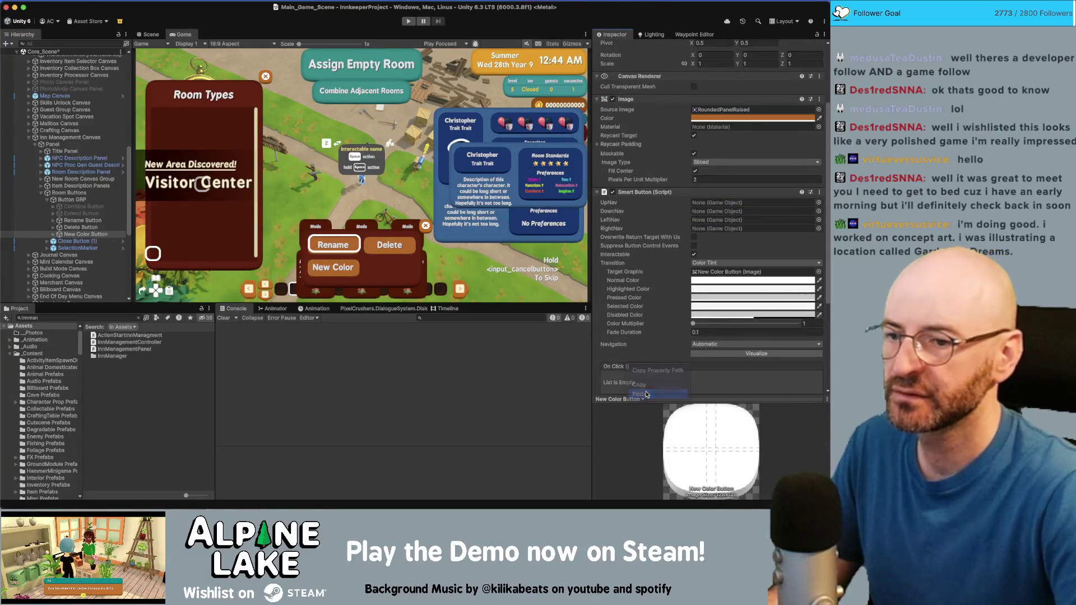
# Set New Color's navigation to Explicit: Rename Button for up, Delete Button for right
pyautogui.click(726, 343)
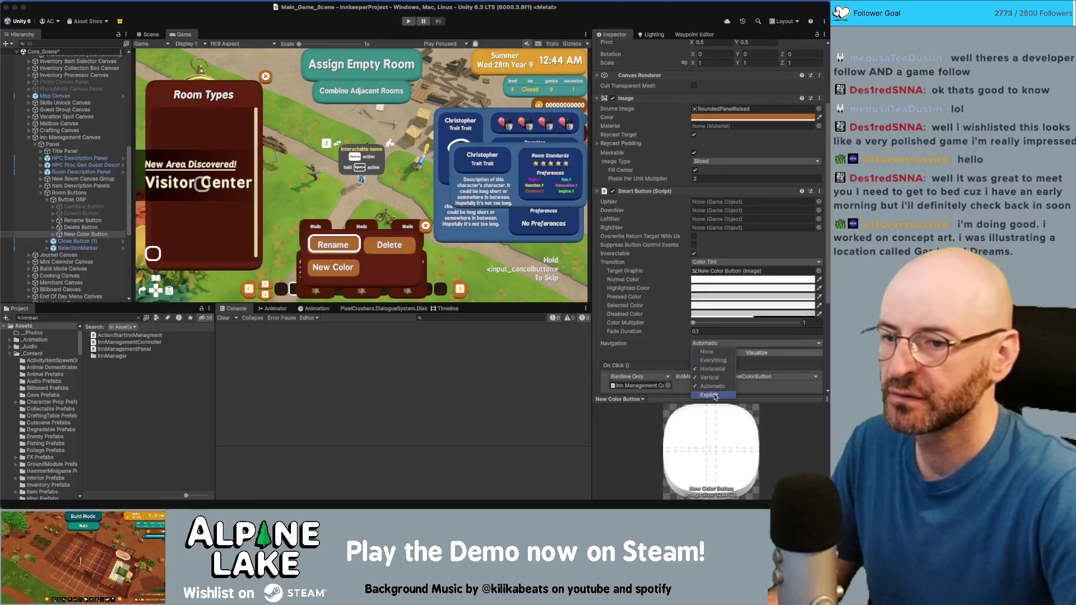
pyautogui.click(707, 351)
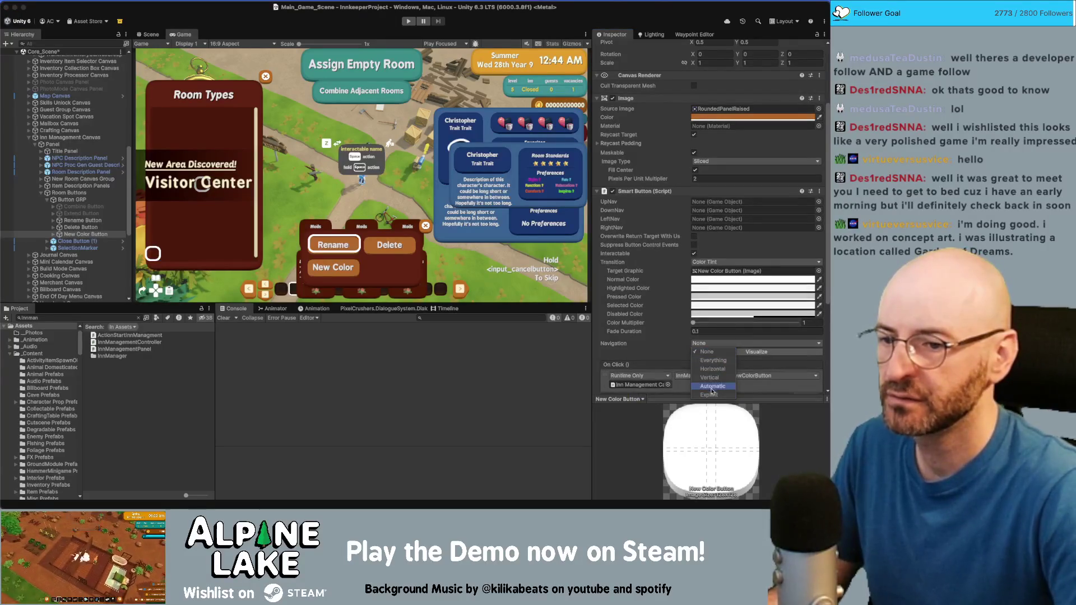
pyautogui.click(710, 394)
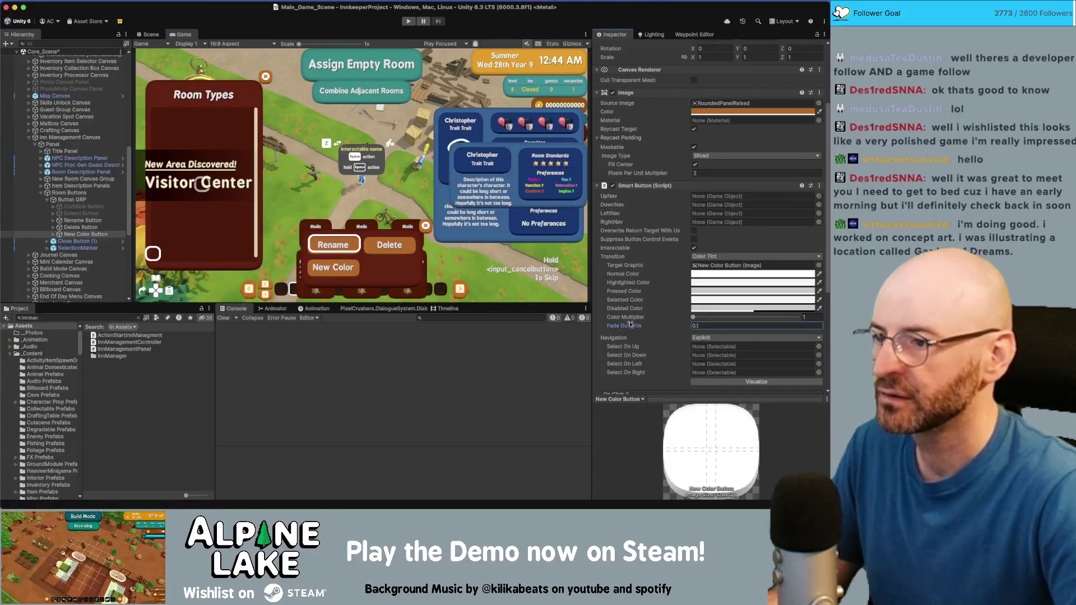
pyautogui.click(653, 351)
pyautogui.click(698, 347)
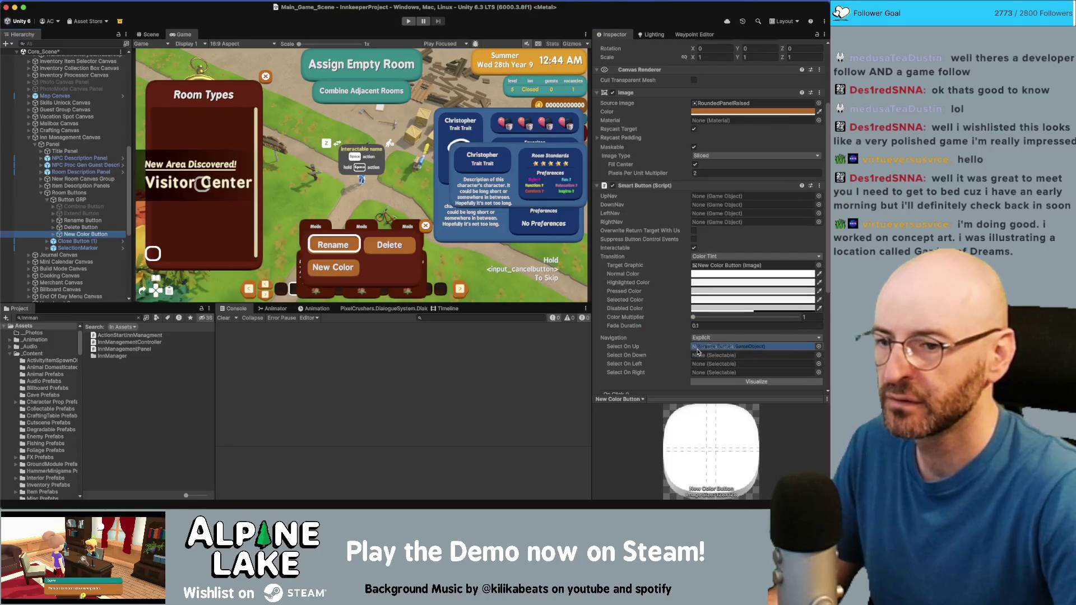
pyautogui.moveTo(82, 221); pyautogui.dragTo(728, 346)
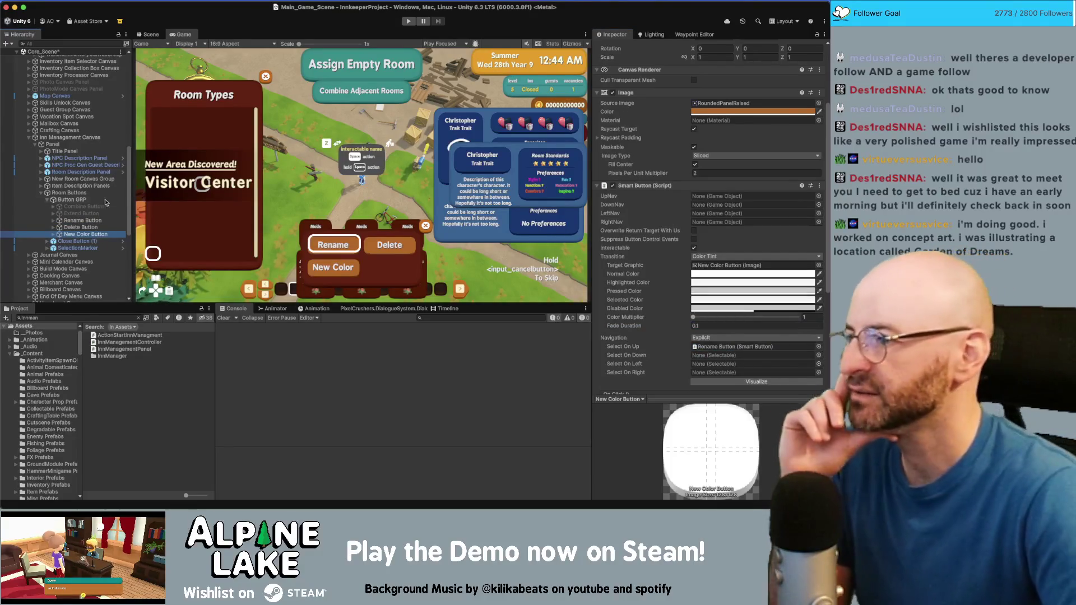
pyautogui.moveTo(82, 227)
pyautogui.mouseDown()
pyautogui.moveTo(676, 354)
pyautogui.moveTo(700, 374)
pyautogui.mouseUp()
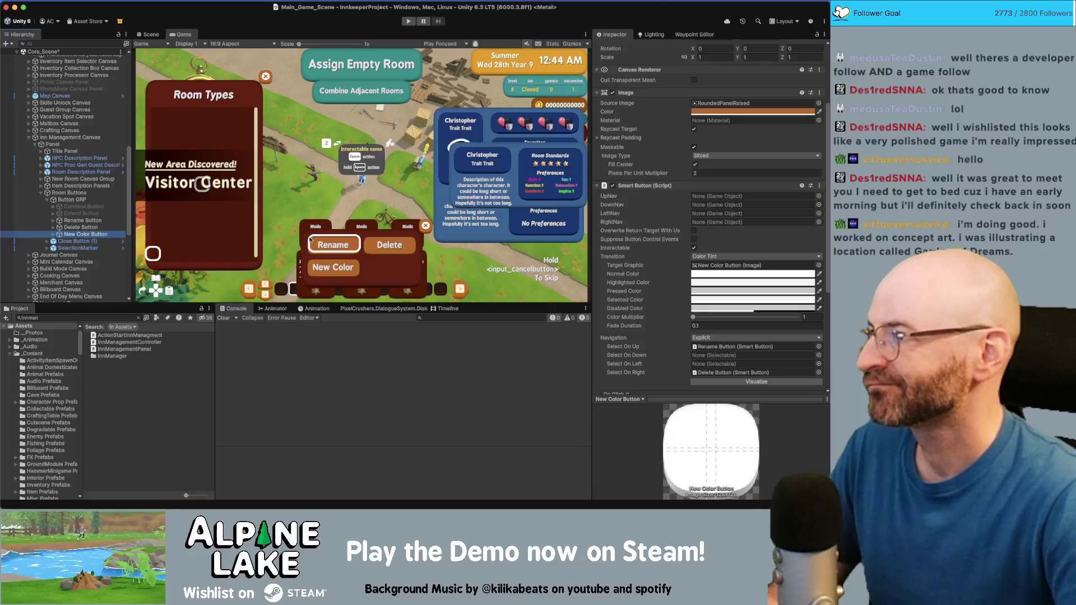
pyautogui.click(876, 334)
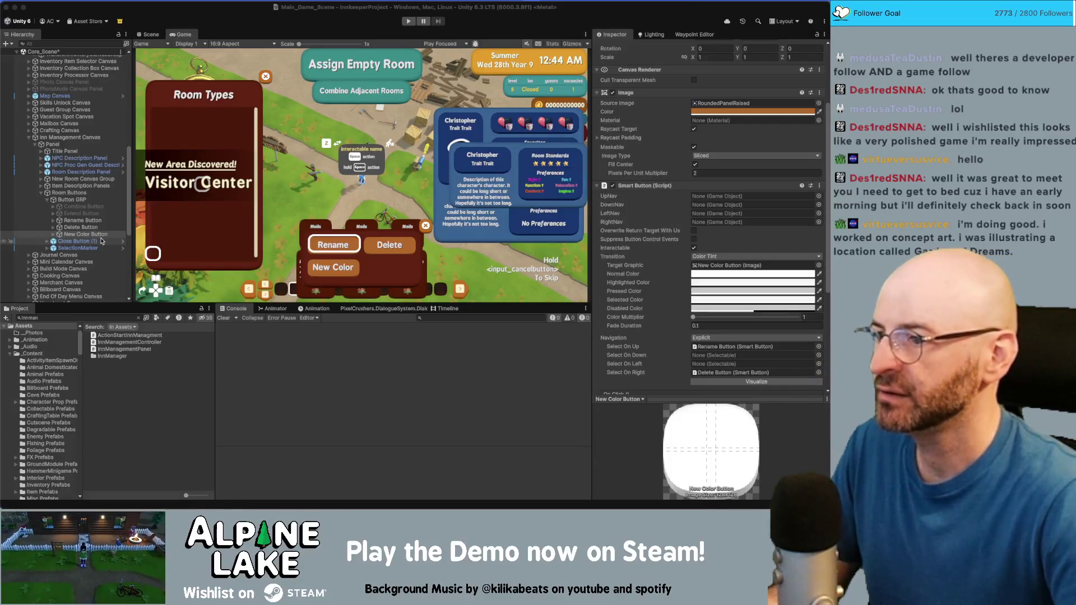
pyautogui.press('super+Tab')
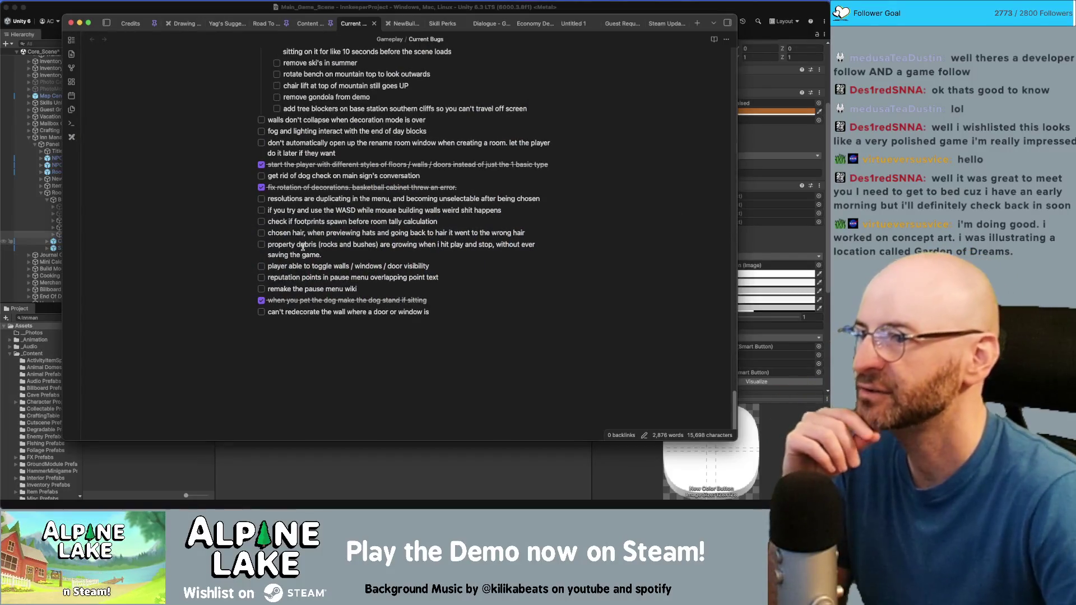
pyautogui.scroll(3, 300, 249)
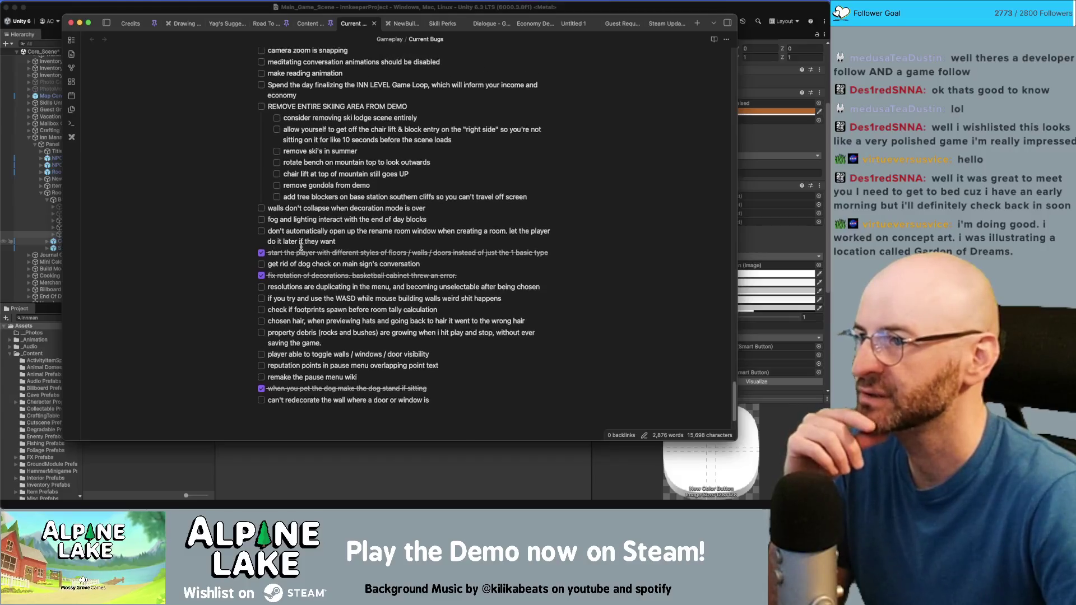
pyautogui.scroll(2, 301, 246)
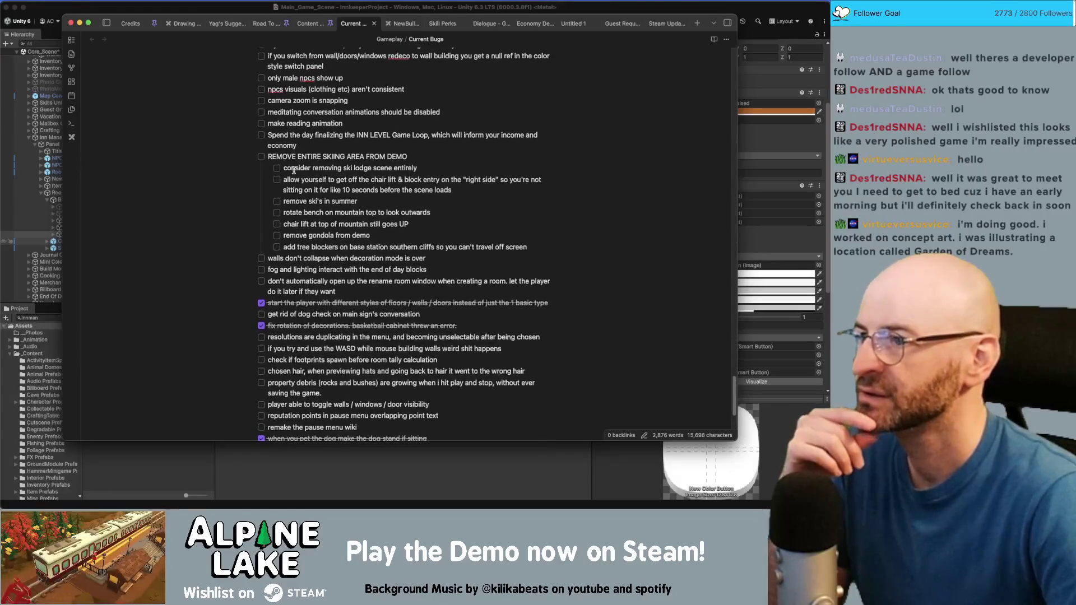
pyautogui.scroll(4, 293, 197)
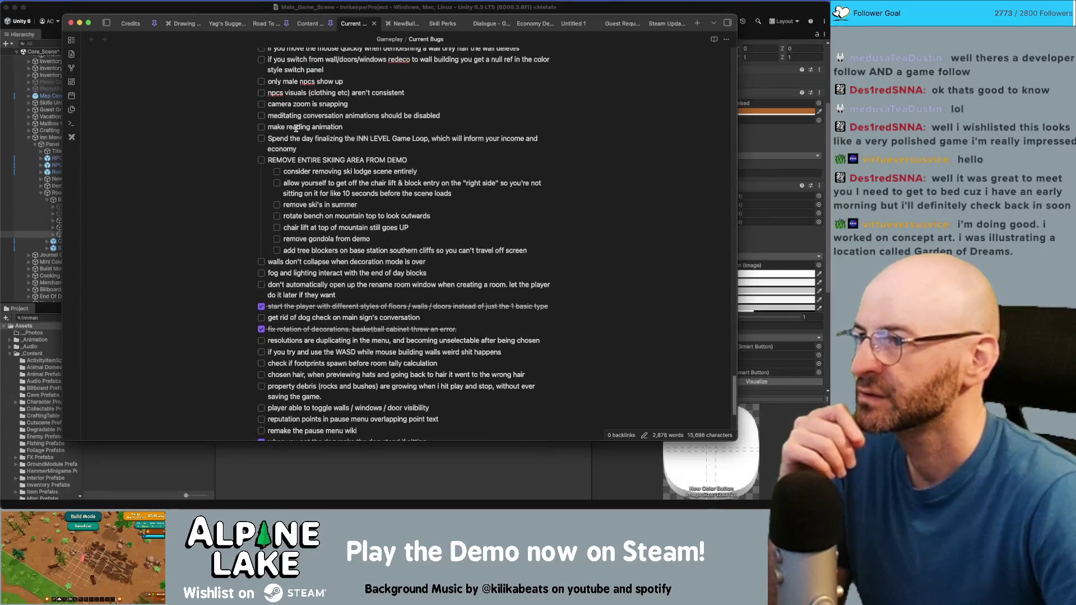
pyautogui.scroll(3, 295, 163)
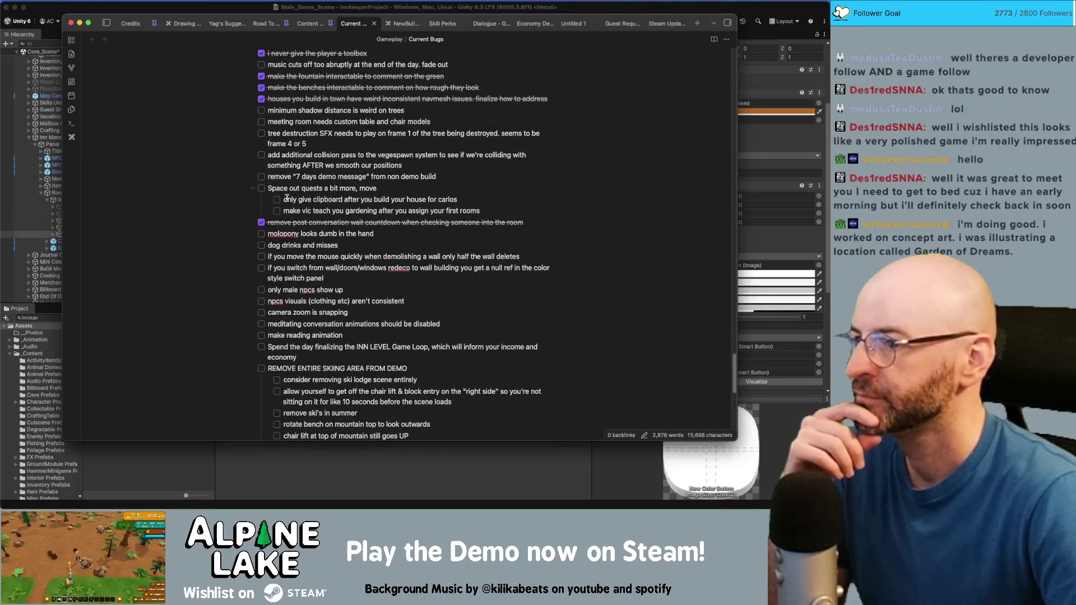
pyautogui.scroll(-10, 287, 249)
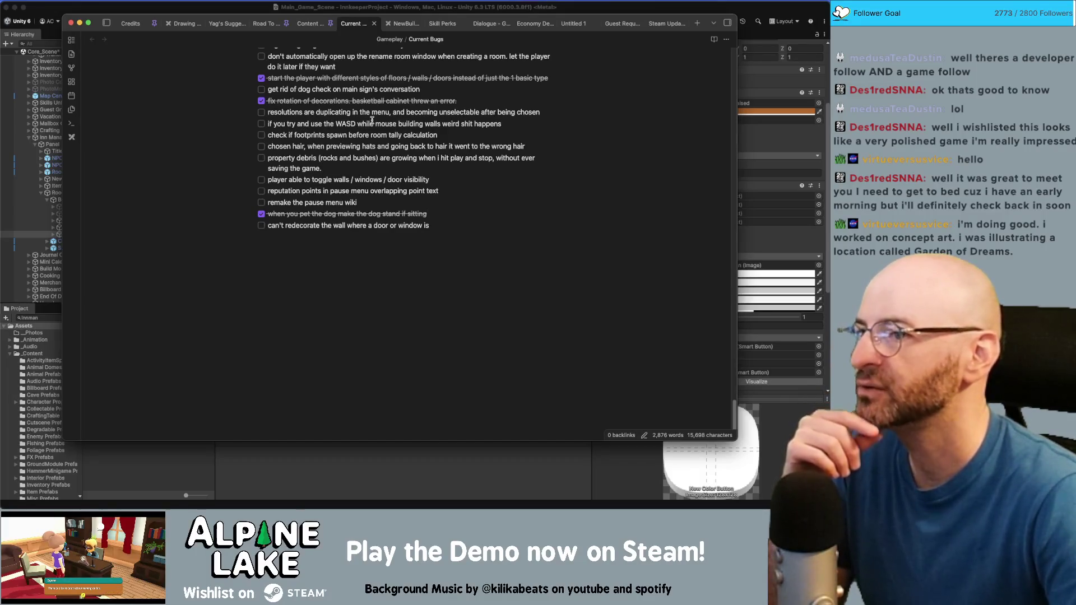
pyautogui.press('super+Tab')
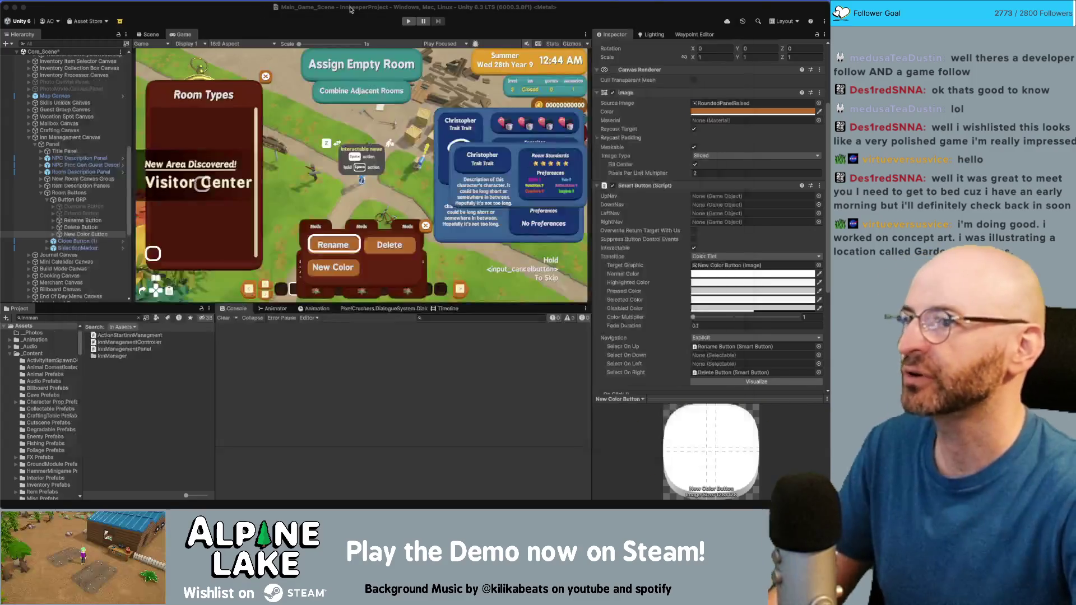
# Start play mode, switch to inn management mode with Tab, and walk toward the house
pyautogui.click(409, 21)
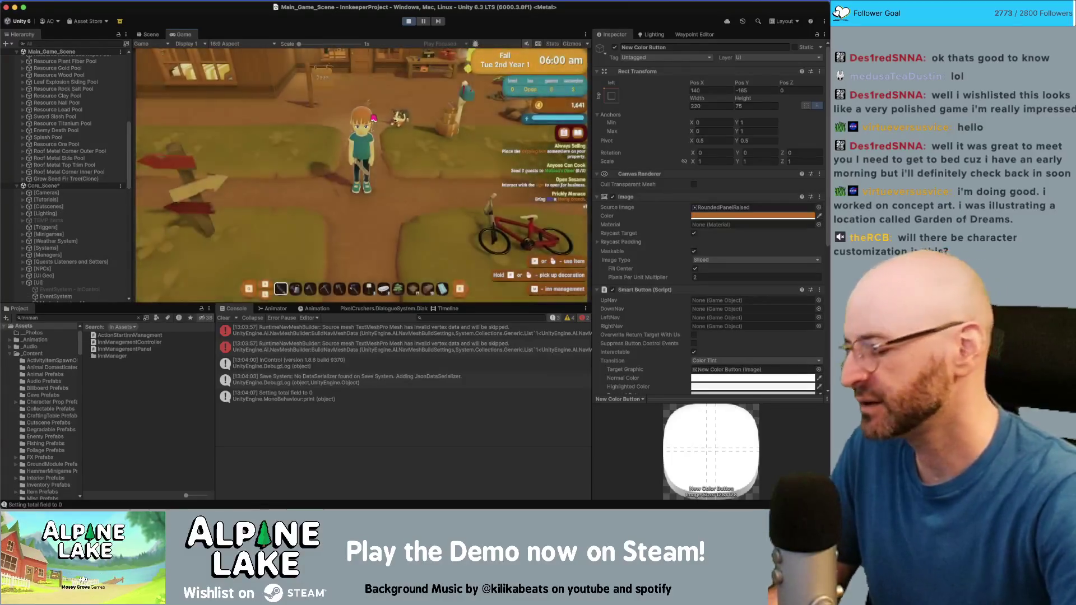
pyautogui.press('Tab')
pyautogui.press('Tab')
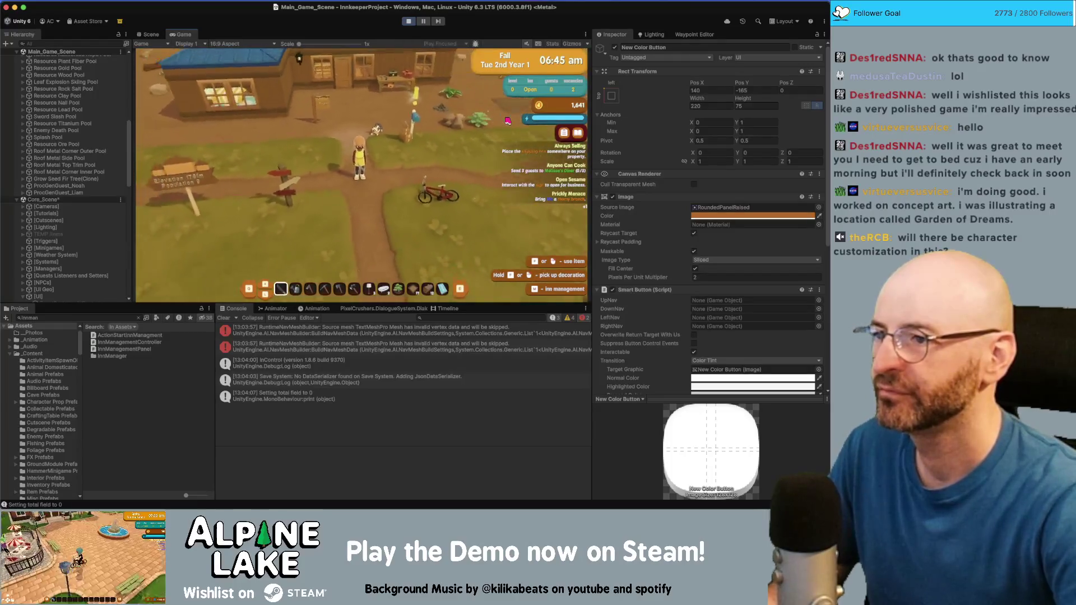
pyautogui.press('w')
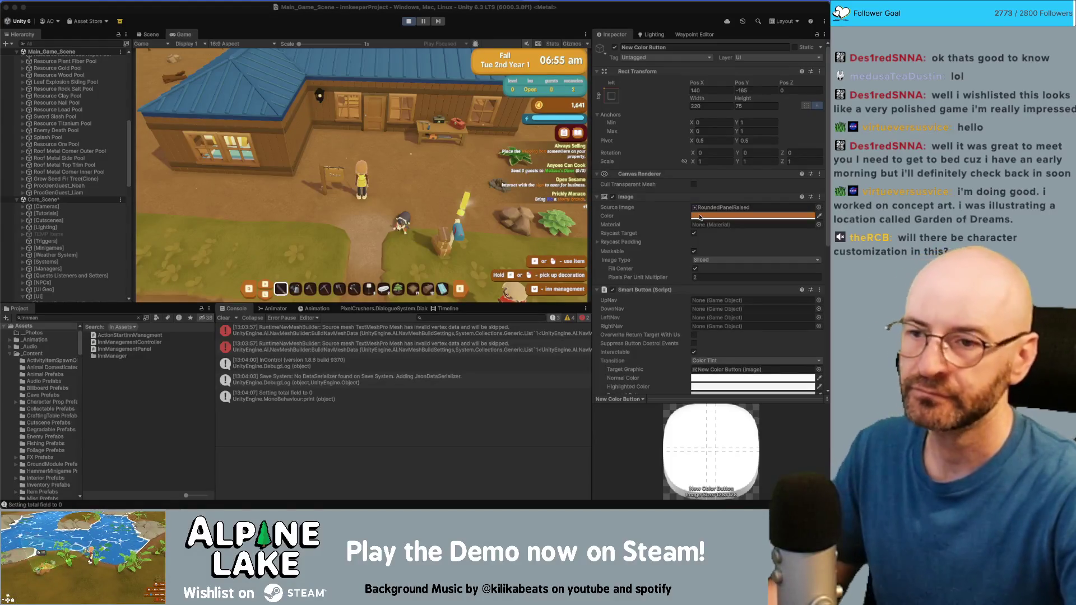
# Check the bug list notes in the other open app
pyautogui.click(374, 151)
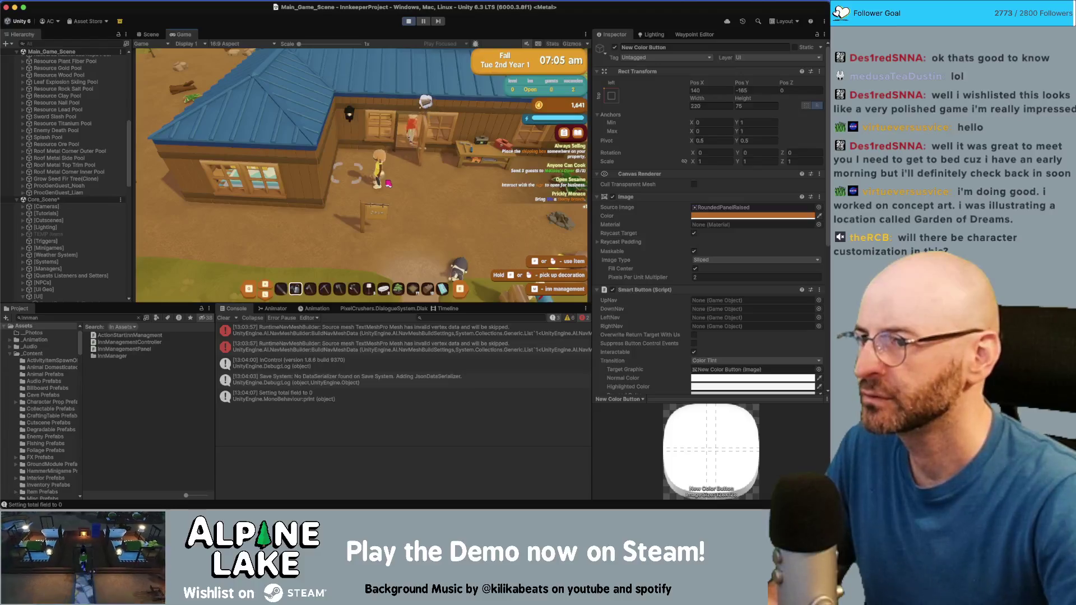
pyautogui.press('super+Tab')
pyautogui.press('super+Tab')
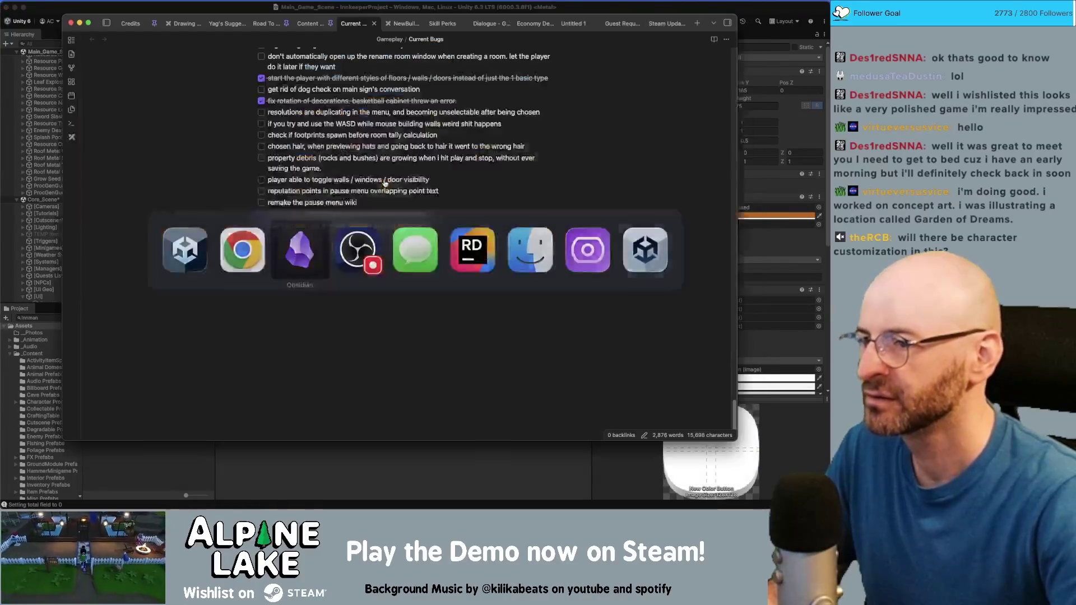
pyautogui.press('super+Tab')
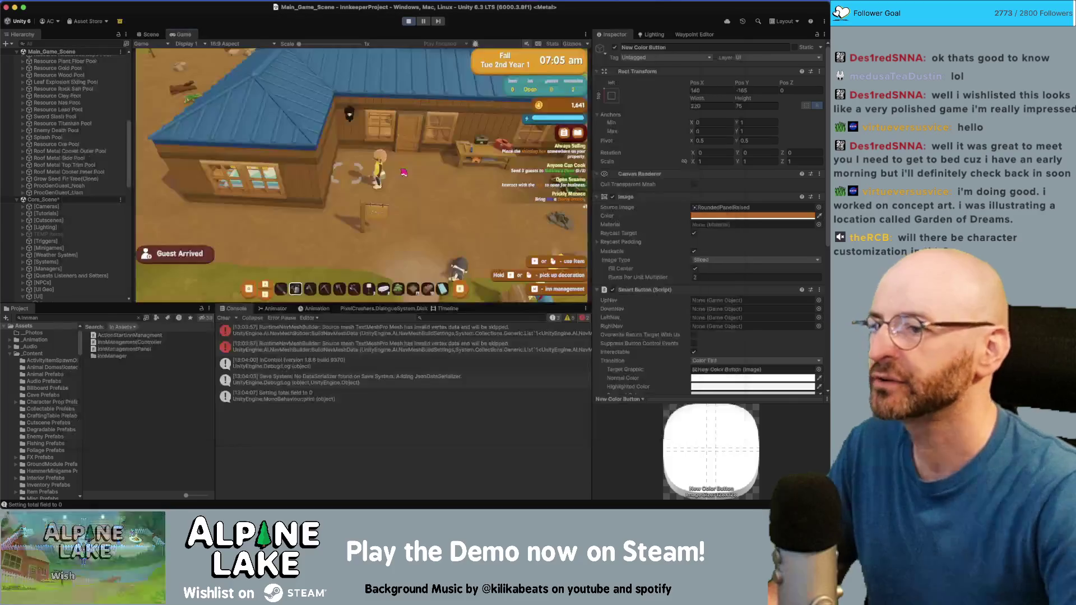
pyautogui.scroll(-4, 404, 167)
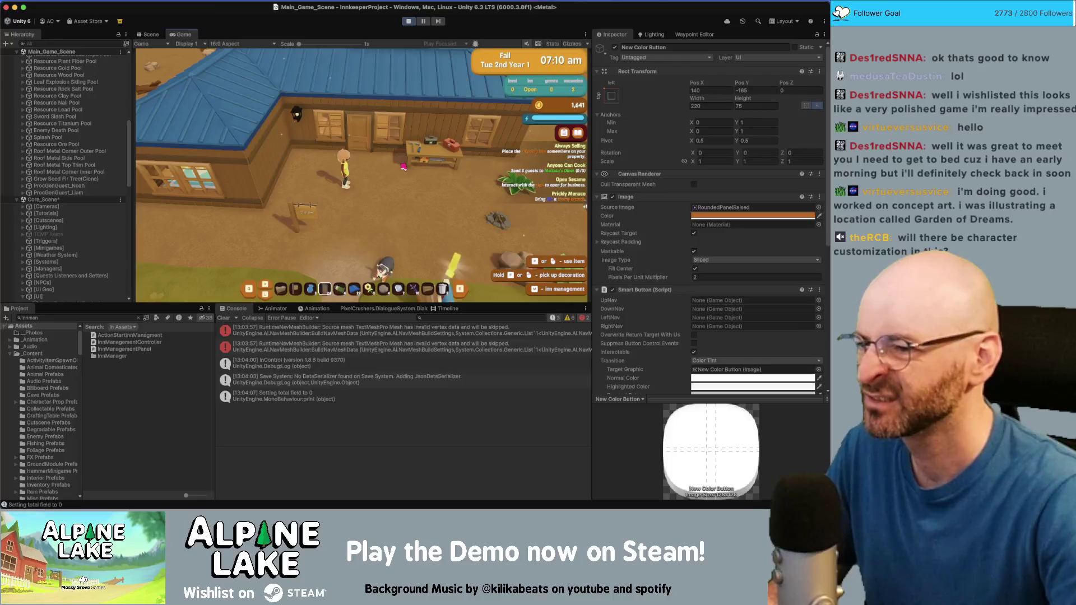
# Enter building mode, switch from Doors to Walls with 1, then leave building mode
pyautogui.click(403, 167)
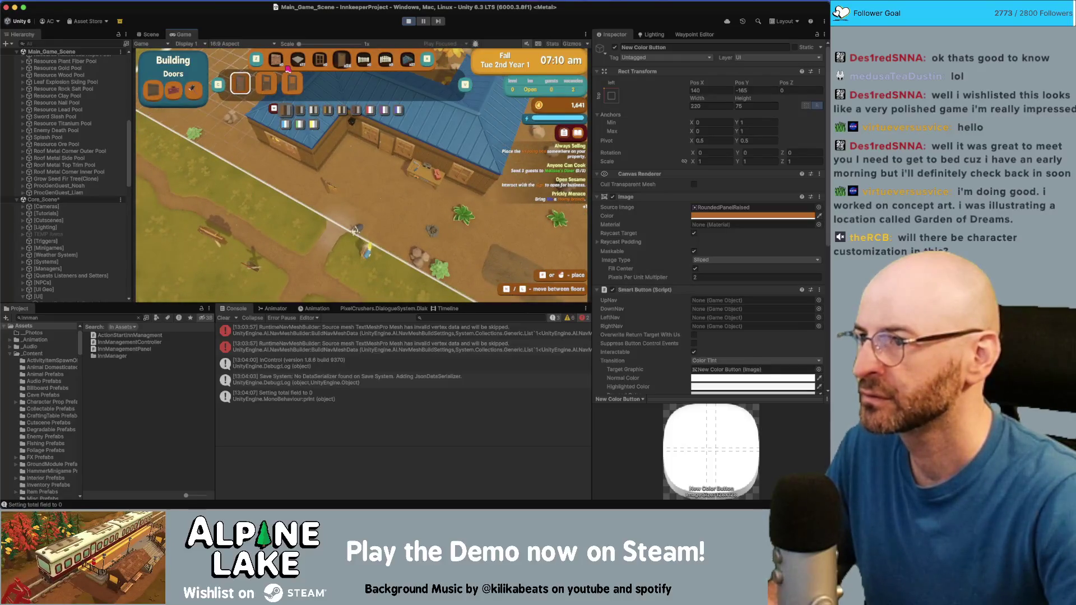
pyautogui.press('1')
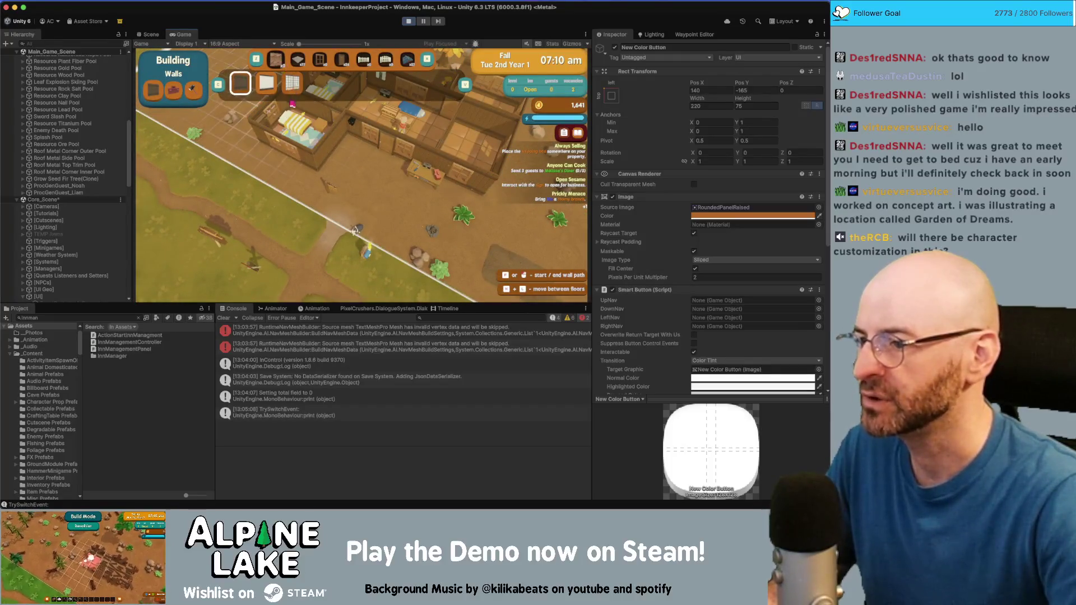
pyautogui.press('Escape')
pyautogui.click(101, 317)
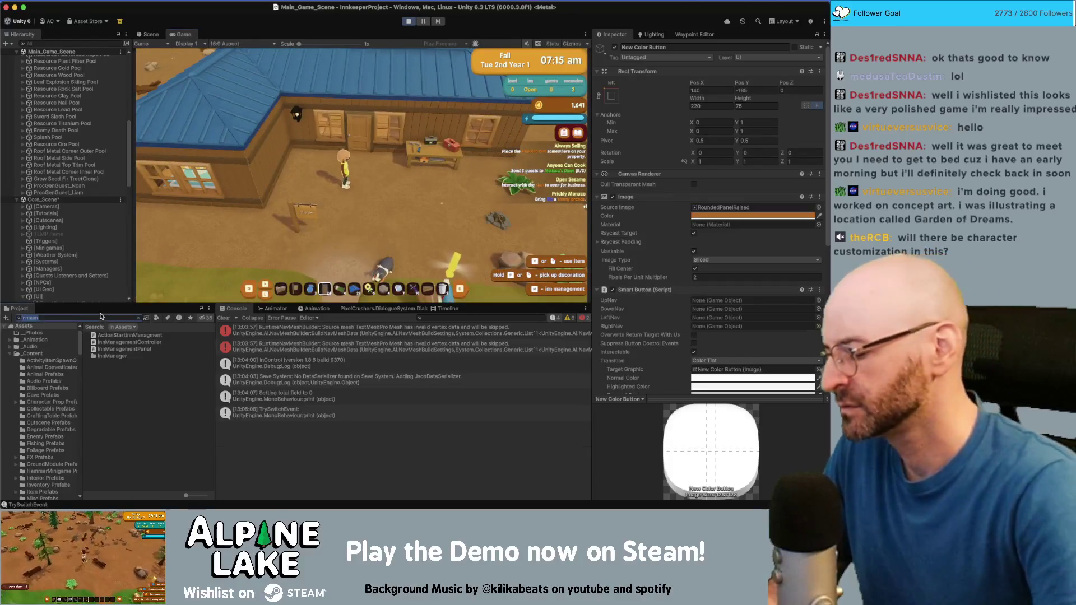
# Search 'build wall' in Project, give the player the Build Wall item, and start laying a wall
pyautogui.write('build wall')
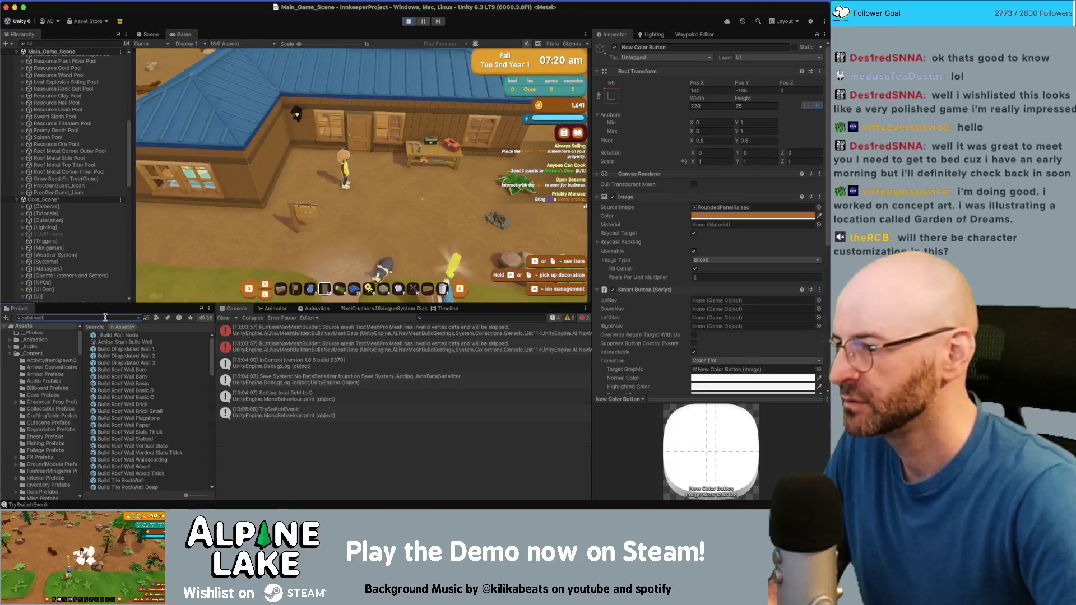
pyautogui.scroll(-5, 135, 344)
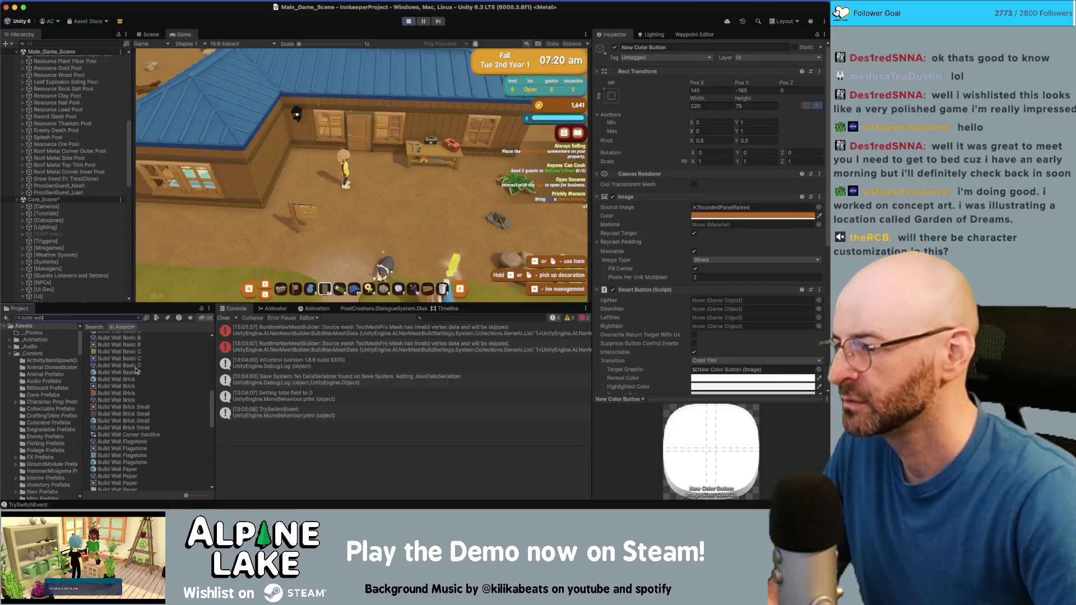
pyautogui.scroll(3, 136, 370)
pyautogui.scroll(5, 123, 407)
pyautogui.click(114, 382)
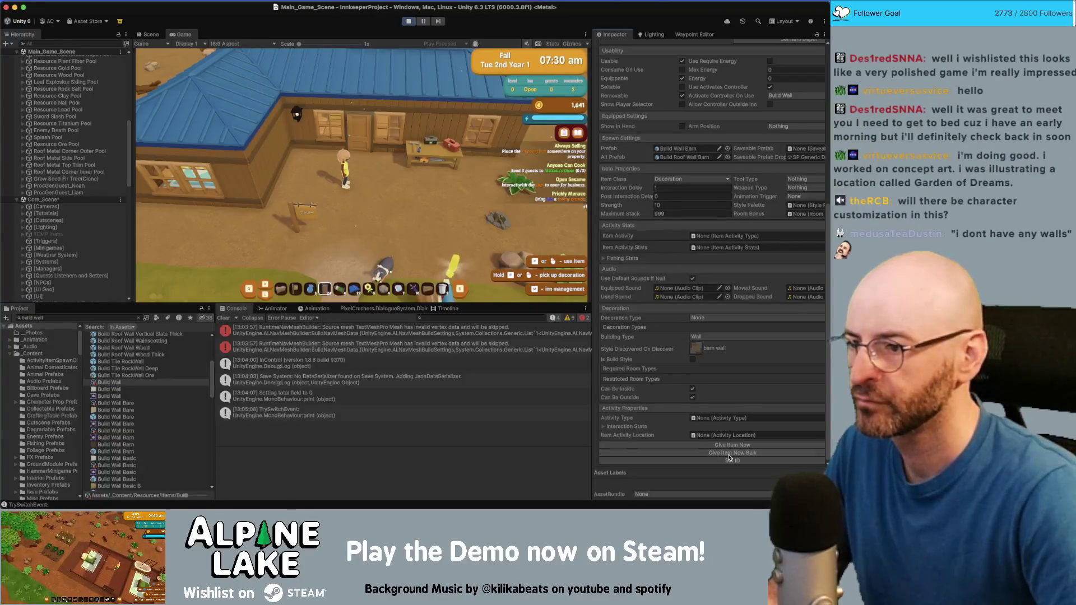
pyautogui.click(287, 71)
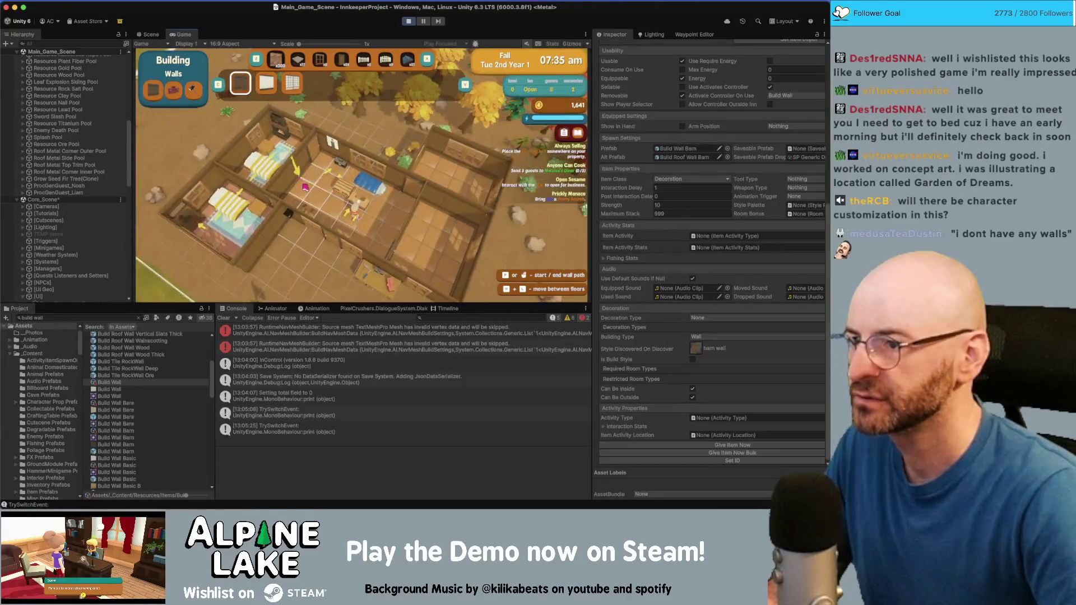
pyautogui.click(309, 188)
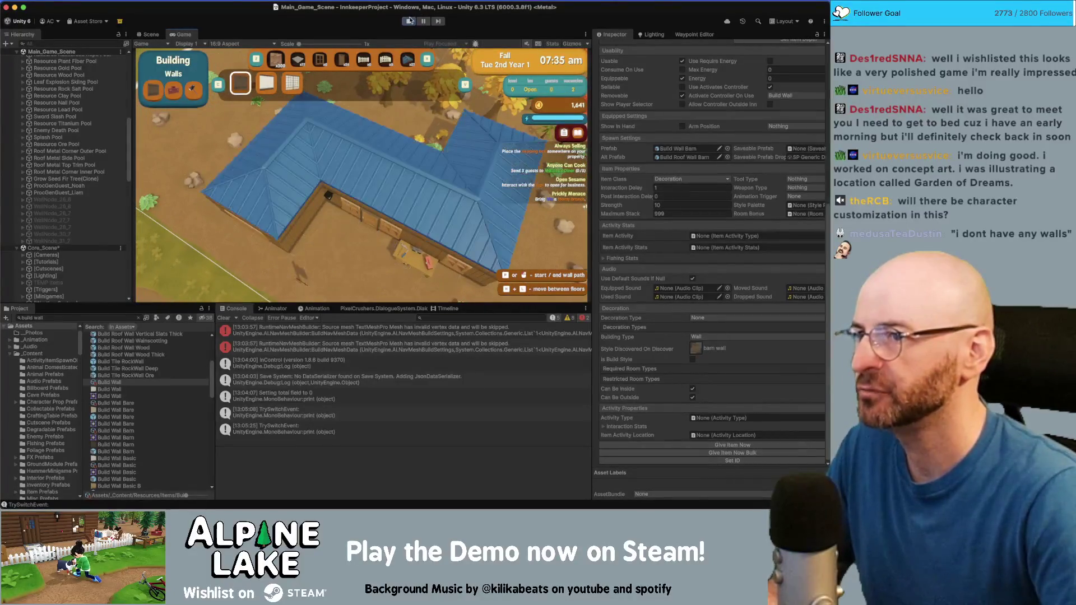
pyautogui.press('super+Tab')
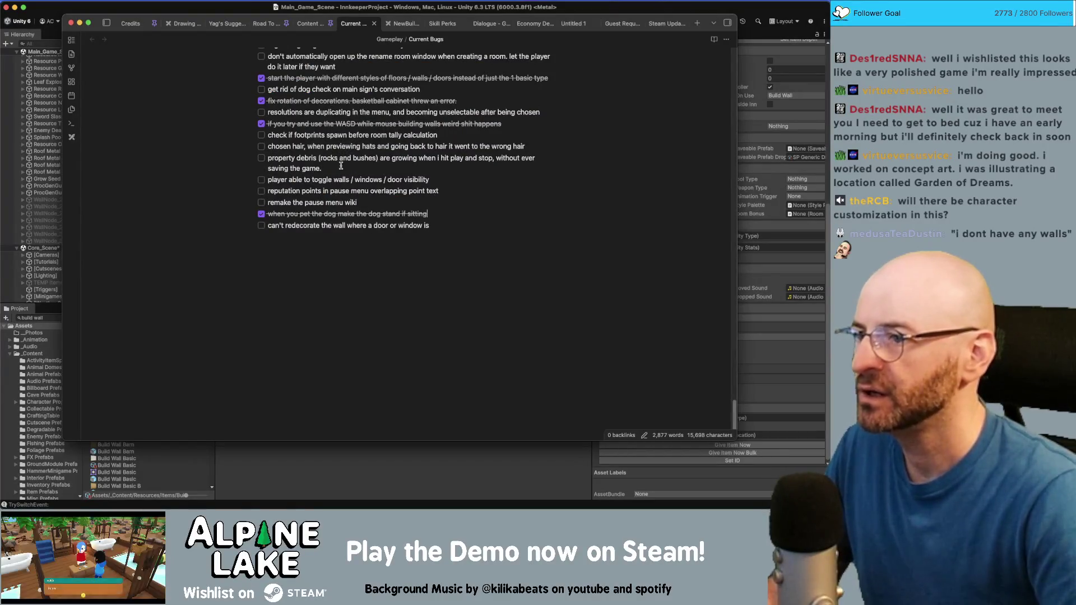
# Scroll up through the Current Bugs checklist in Obsidian, then return to Unity
pyautogui.scroll(2, 301, 159)
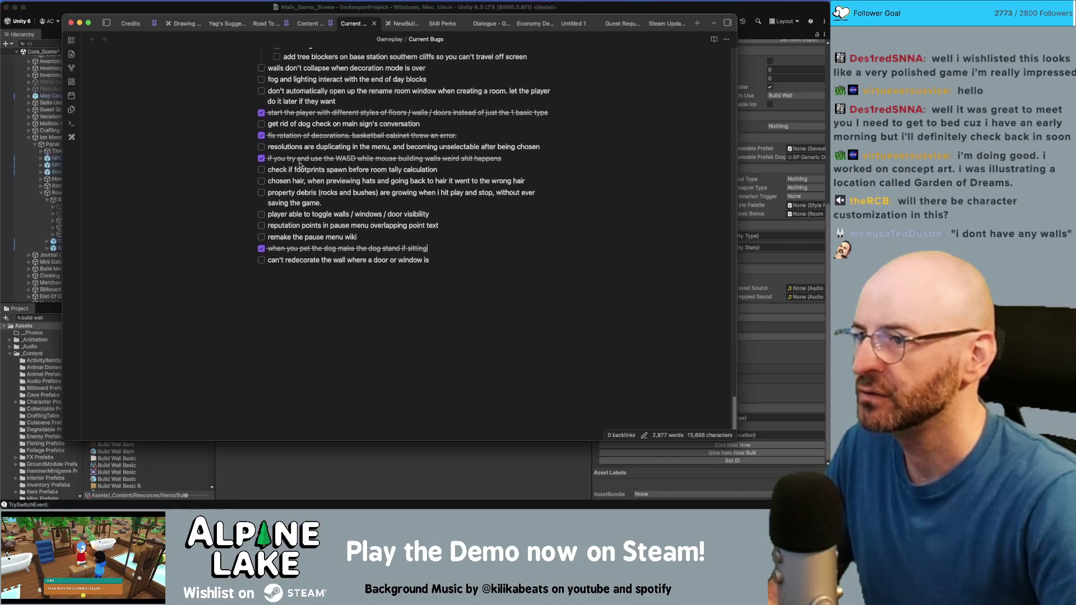
pyautogui.scroll(2, 284, 175)
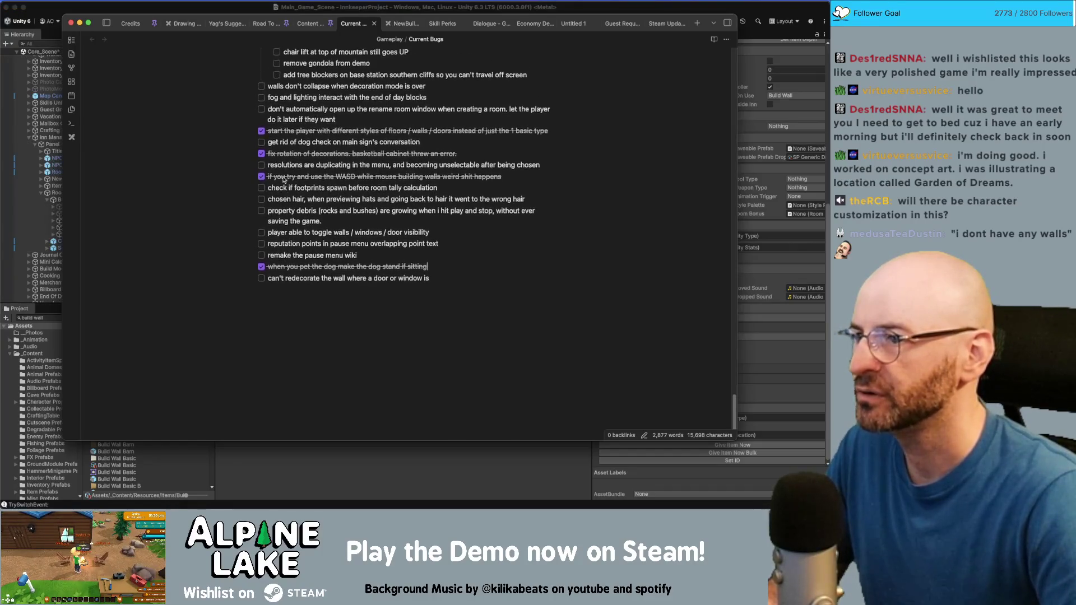
pyautogui.scroll(1, 291, 160)
pyautogui.scroll(10, 293, 163)
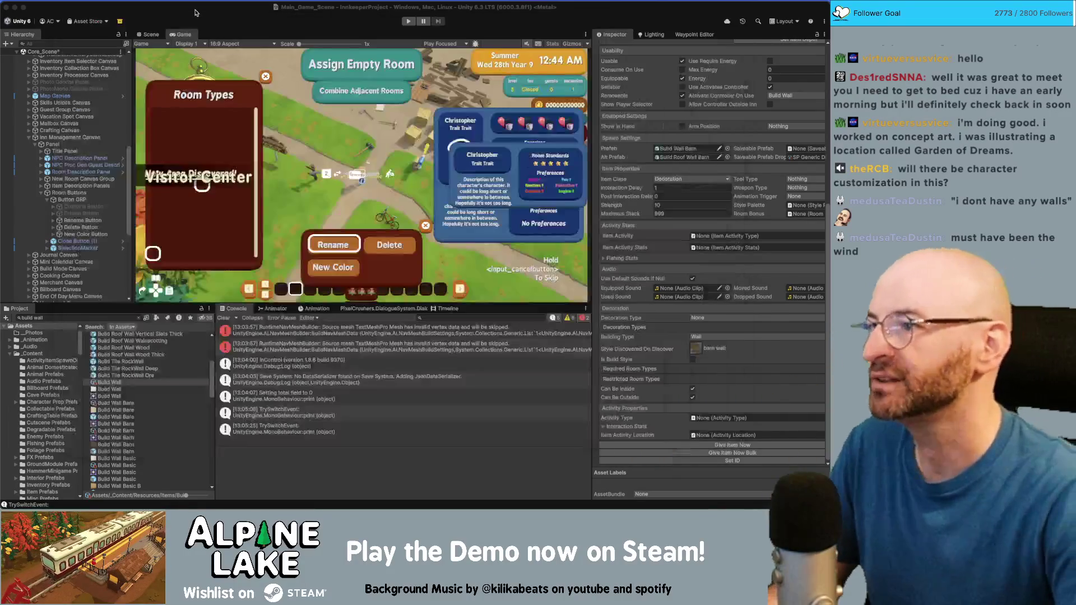
pyautogui.click(196, 13)
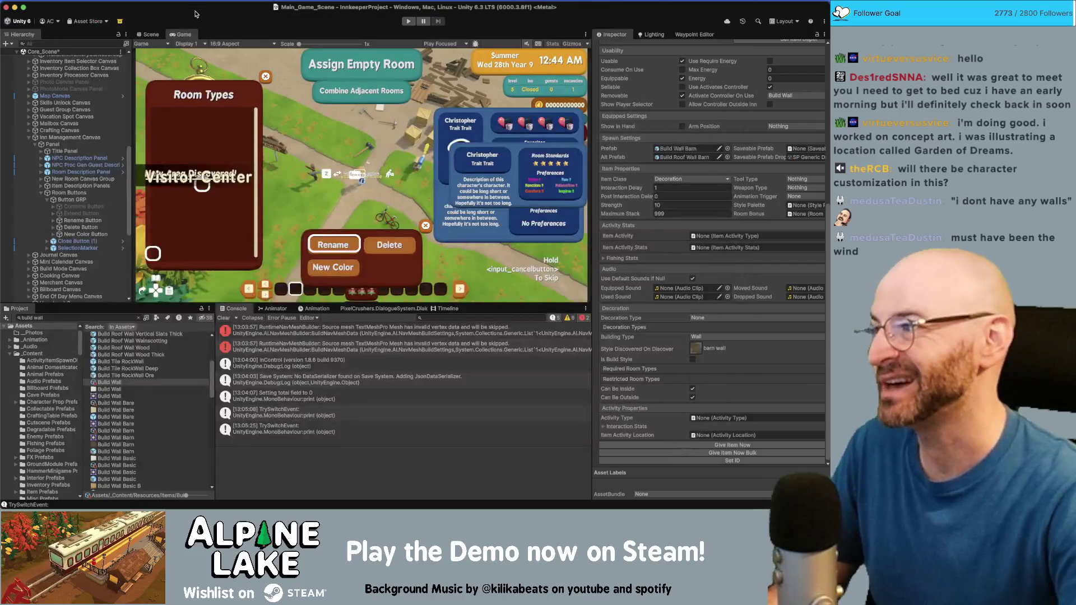
# Restart play mode so the game loads on Fall, Tue 2nd Year 1 beside the inn
pyautogui.click(408, 22)
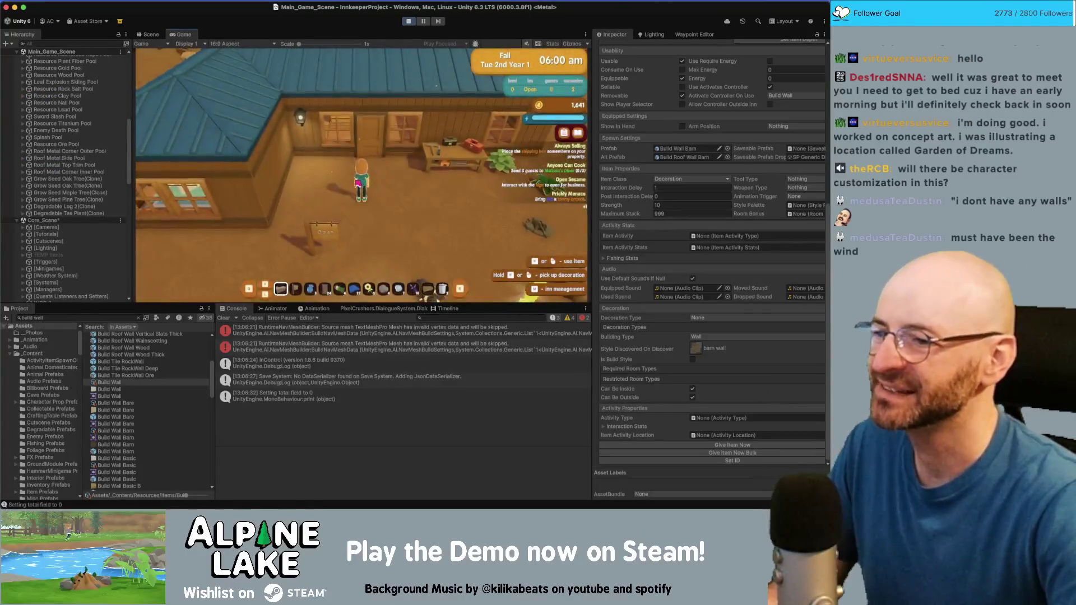
# Switch the hotbar to tools, enter Demolishing mode, and tear down several inn walls and floor pieces
pyautogui.scroll(-3, 356, 184)
pyautogui.press('Tab')
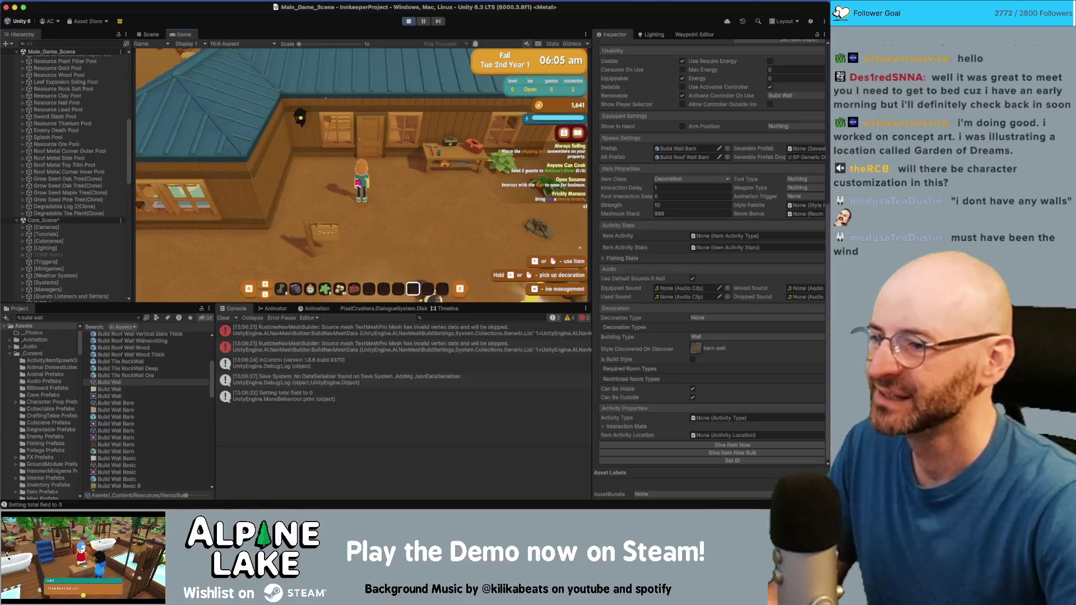
pyautogui.press('Tab')
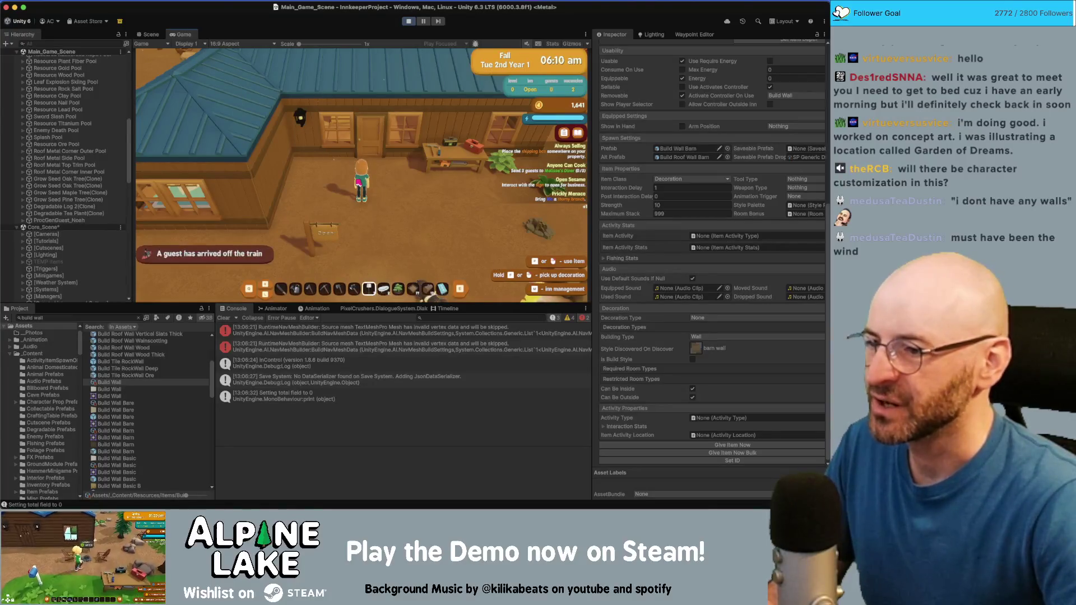
pyautogui.press('Return')
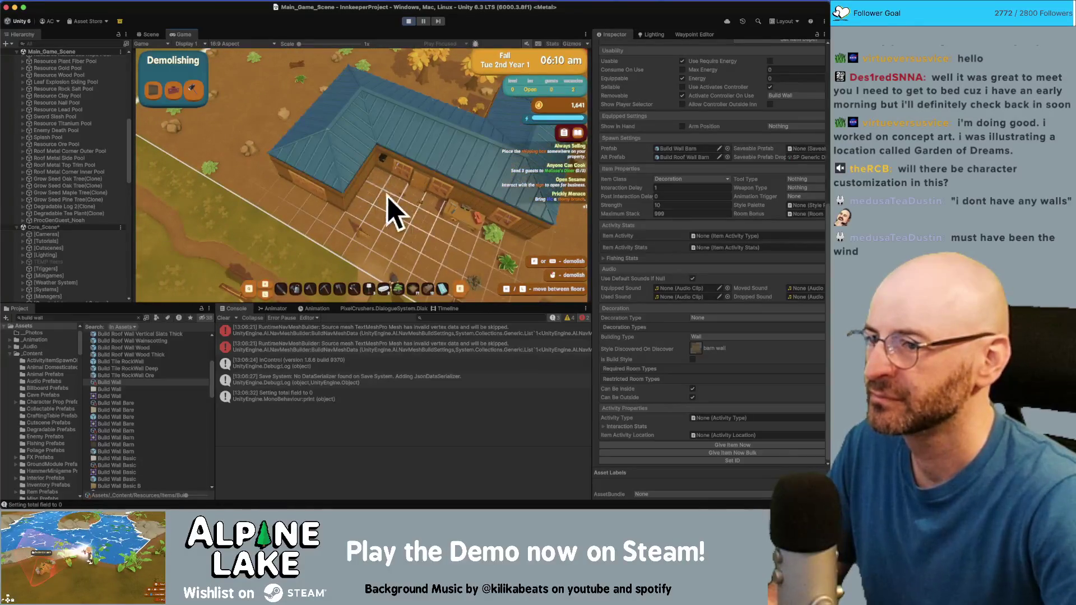
pyautogui.click(391, 197)
pyautogui.press('d')
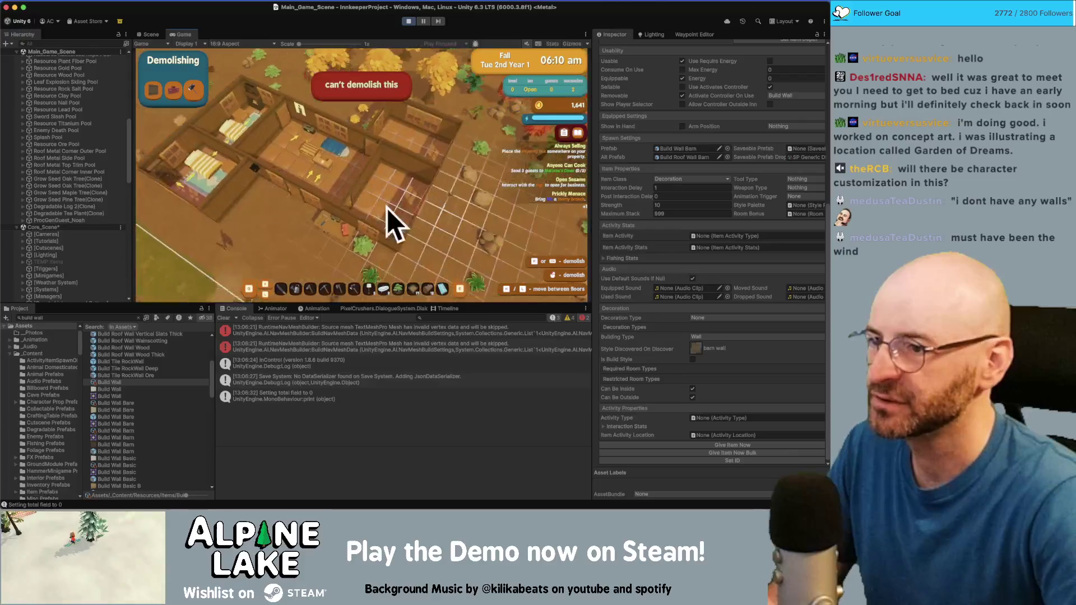
pyautogui.click(344, 190)
pyautogui.click(286, 201)
pyautogui.click(344, 179)
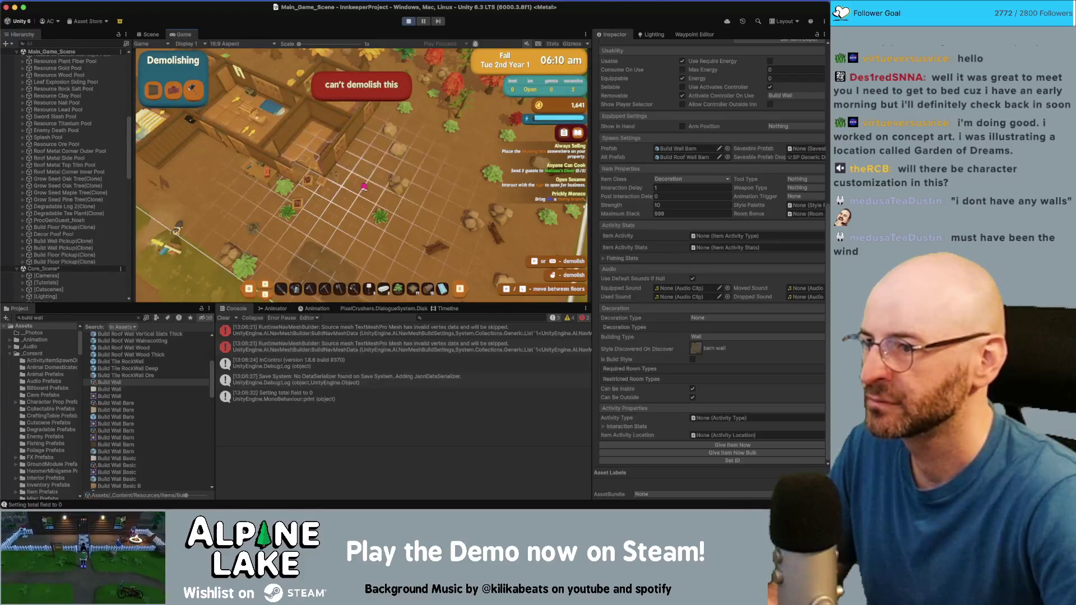
pyautogui.click(360, 171)
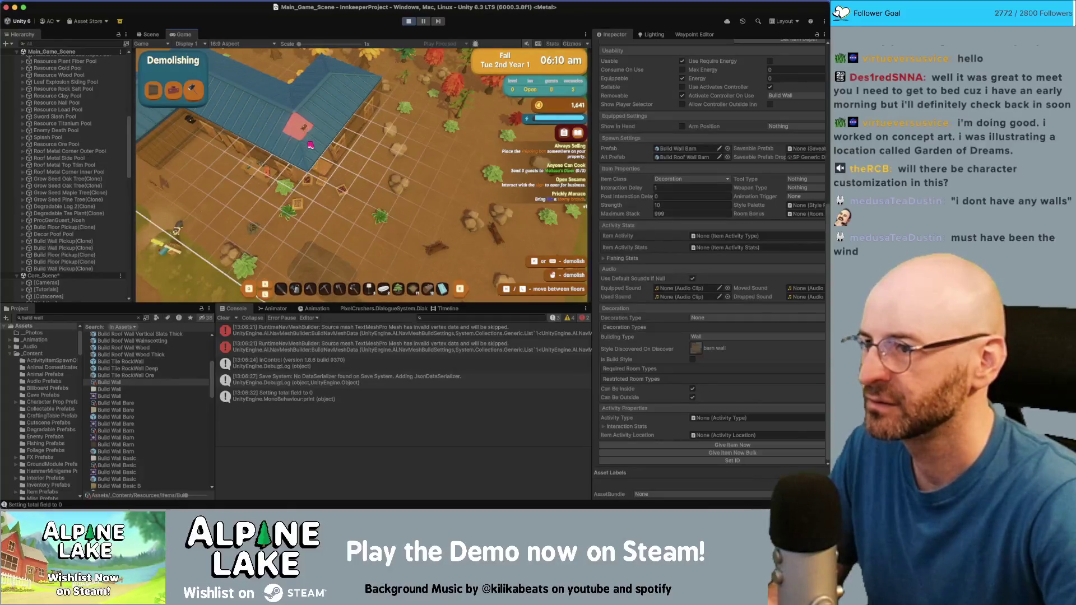
# Demolish the roof pieces over the house to reveal the room interiors
pyautogui.press('w')
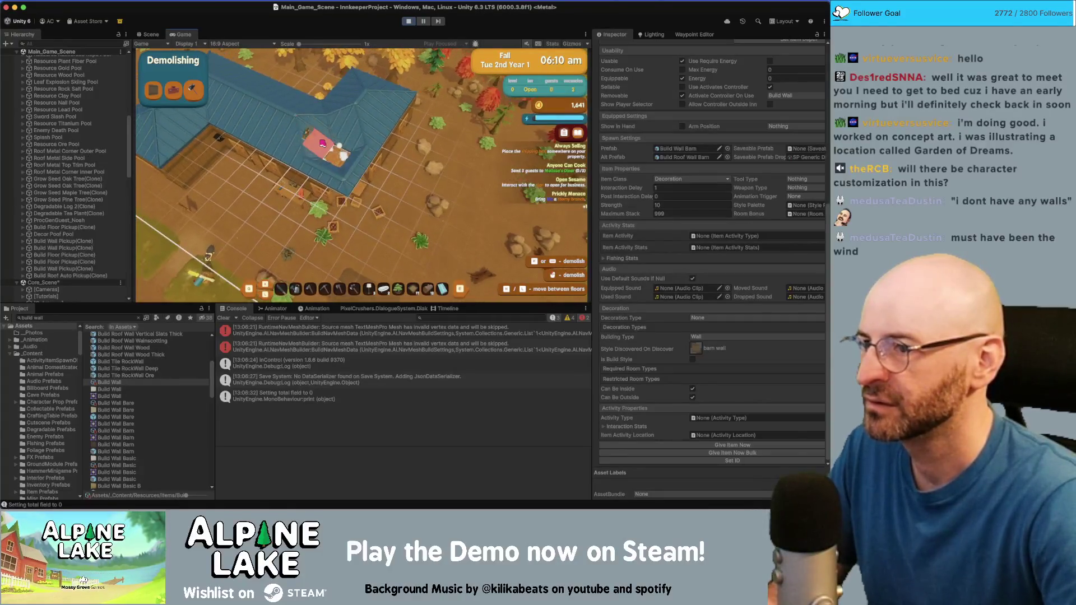
pyautogui.click(322, 143)
pyautogui.click(328, 142)
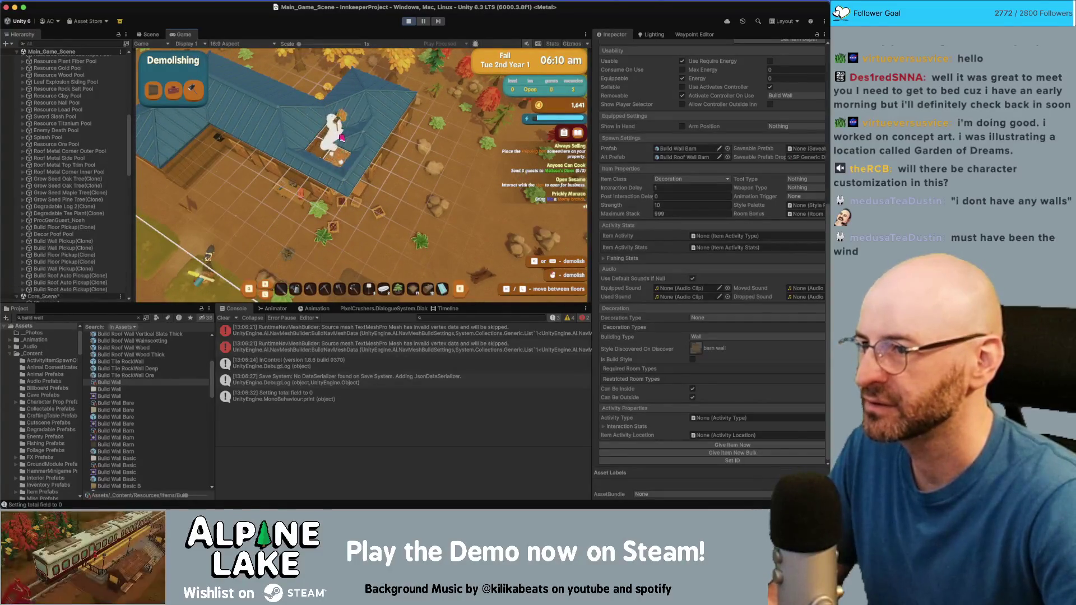
pyautogui.click(347, 121)
pyautogui.click(342, 110)
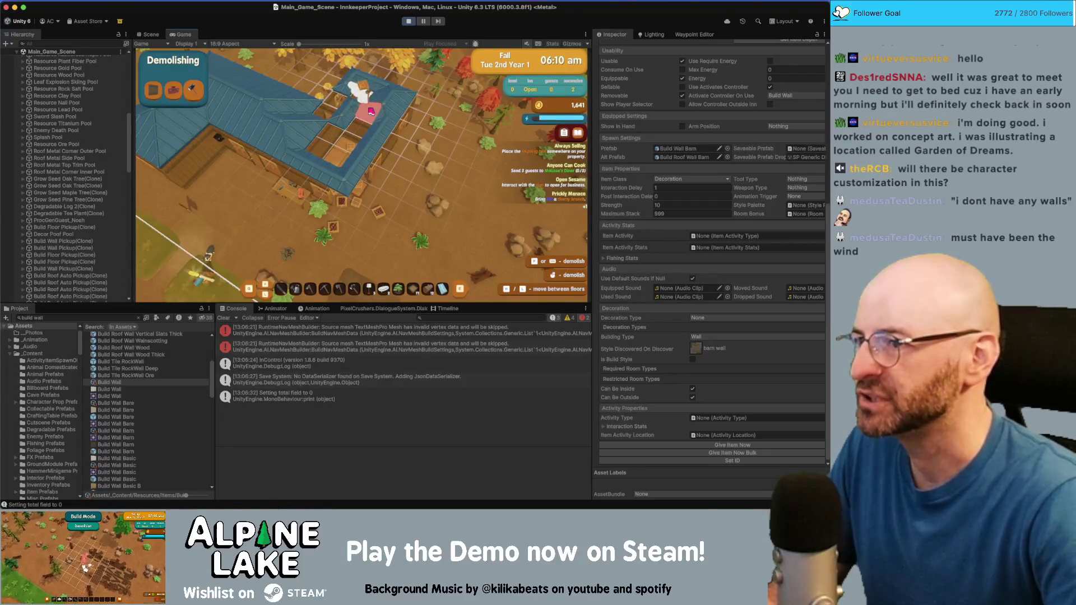
pyautogui.click(392, 105)
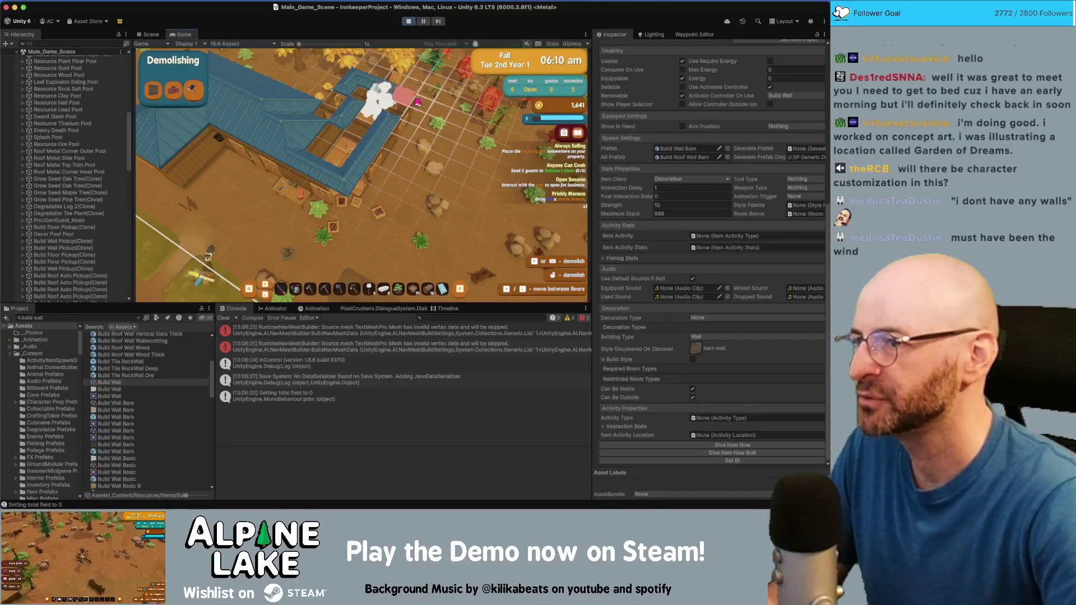
pyautogui.click(374, 88)
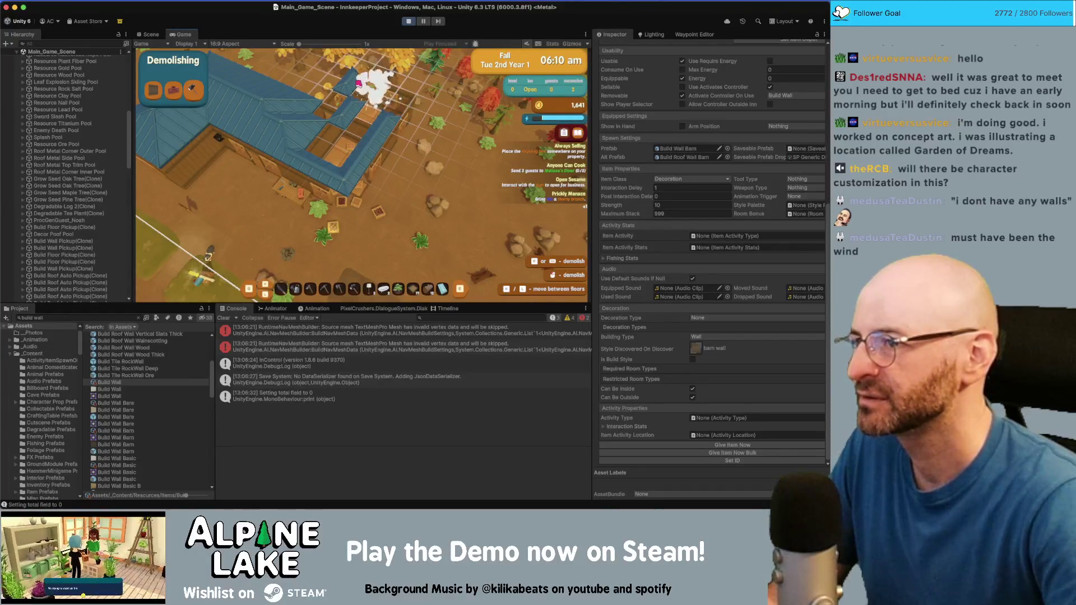
pyautogui.click(348, 112)
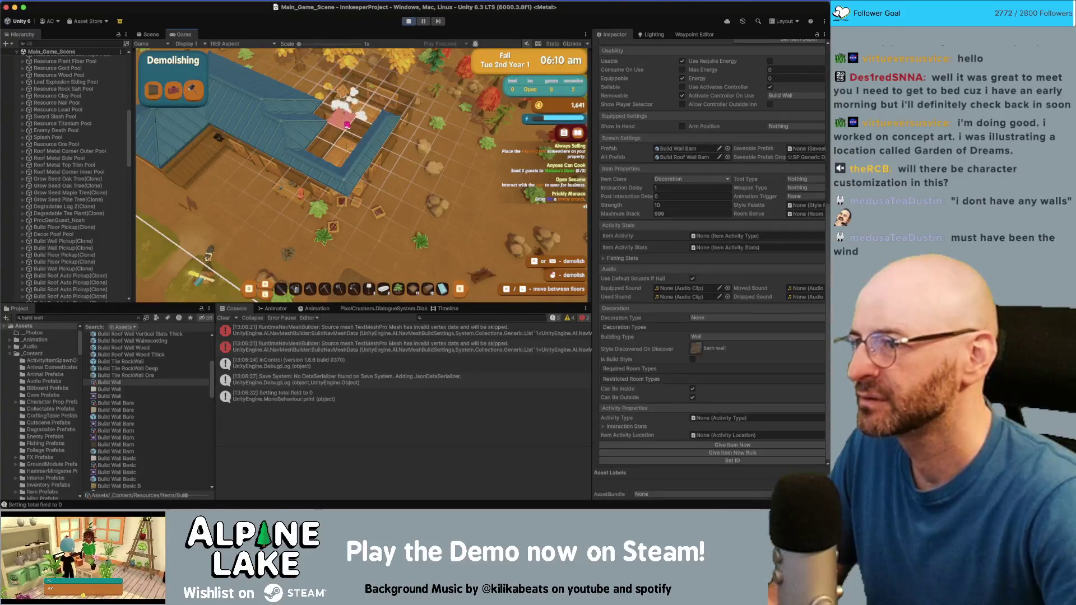
pyautogui.click(366, 166)
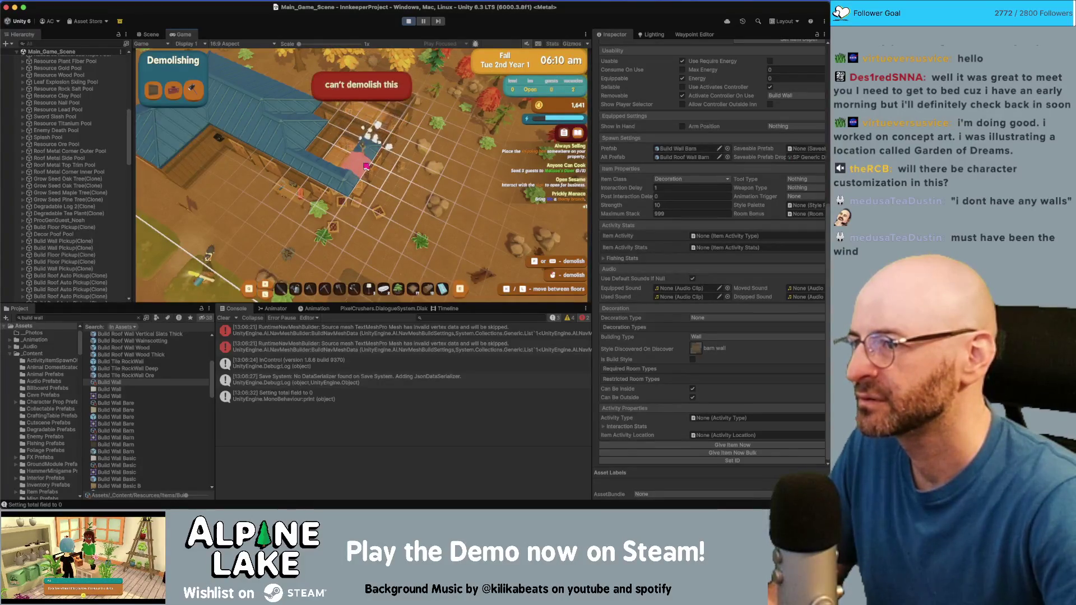
pyautogui.click(347, 185)
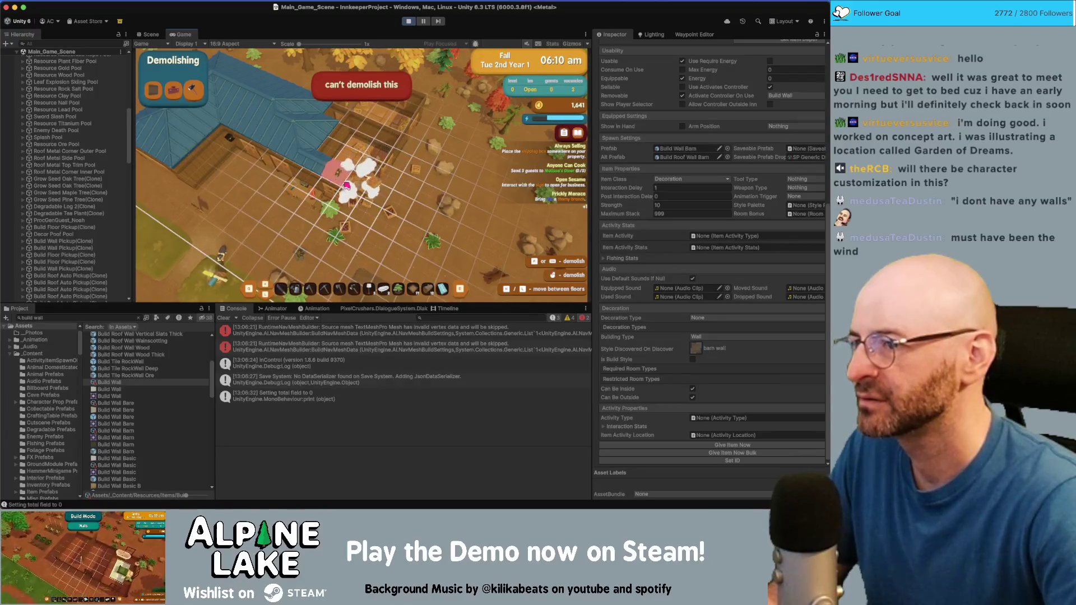
pyautogui.click(347, 184)
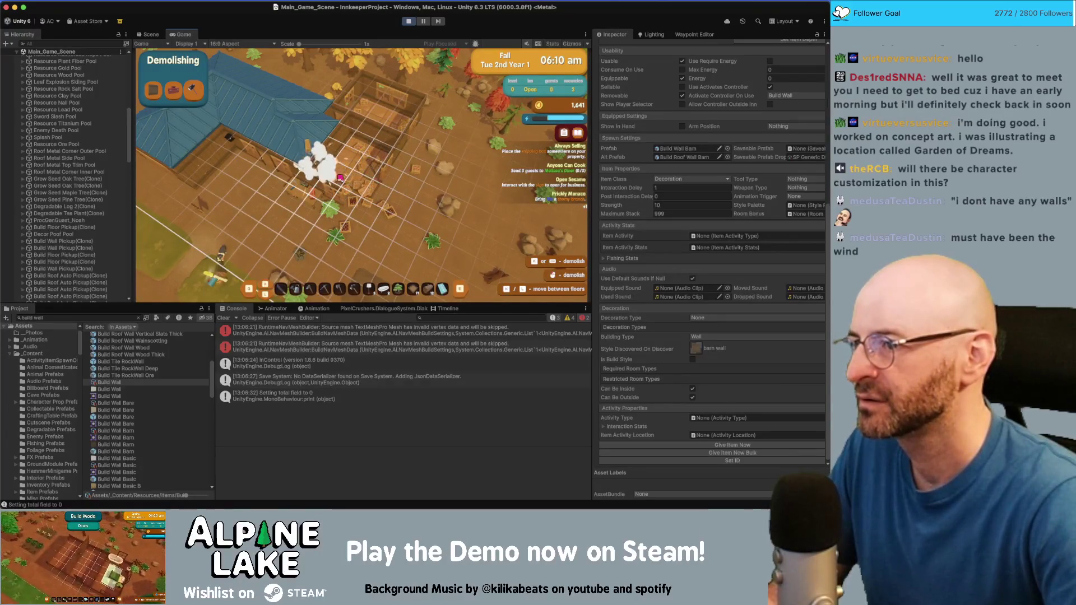
pyautogui.click(374, 182)
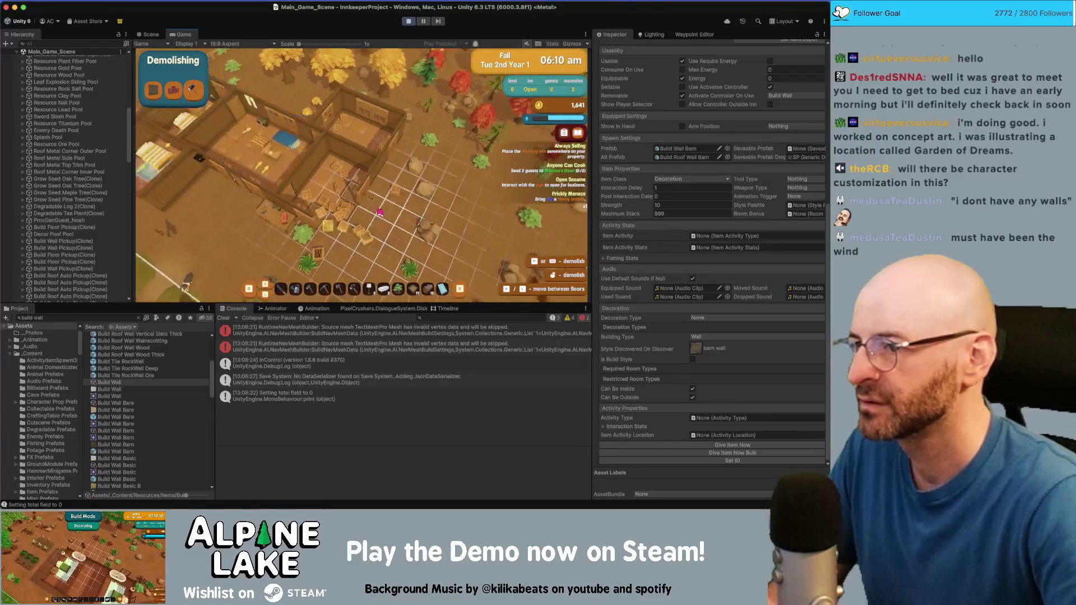
# Try demolishing a few more grid pieces, including an undemolishable one, then exit Demolishing mode
pyautogui.click(373, 210)
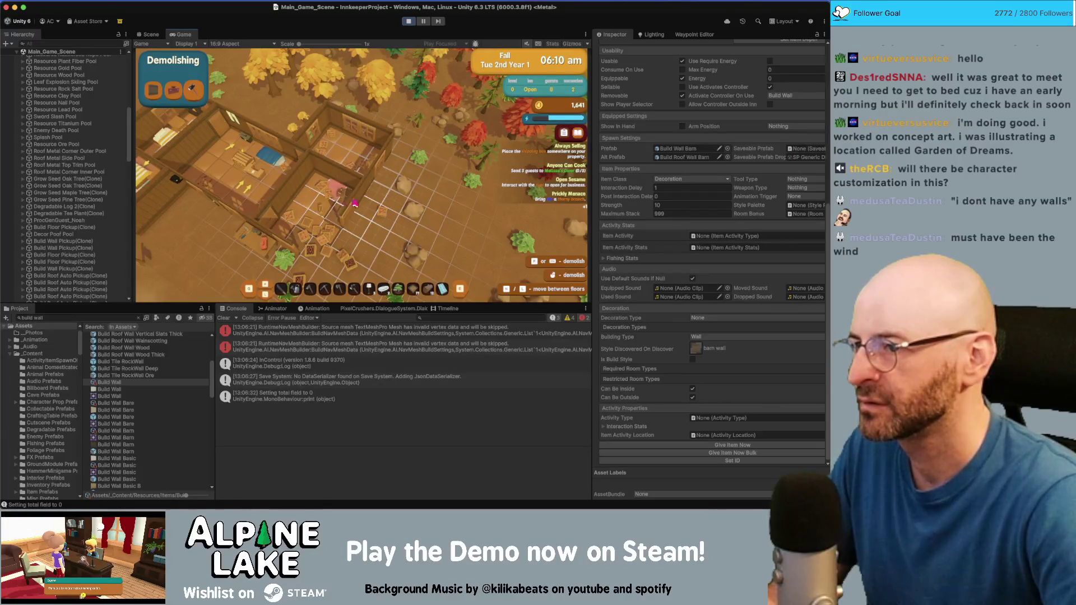
pyautogui.click(352, 209)
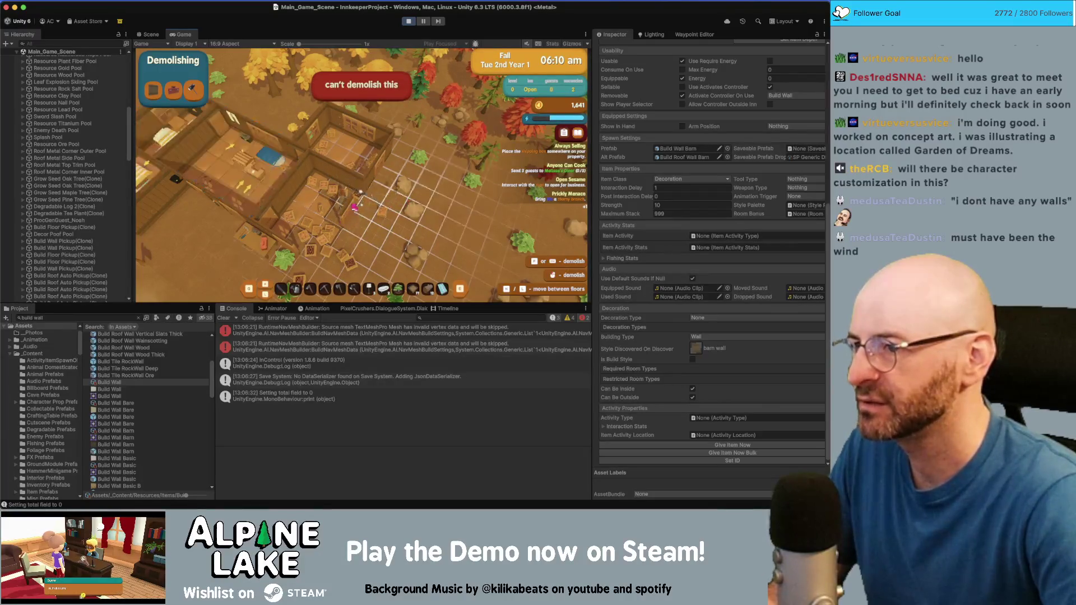
pyautogui.click(357, 193)
pyautogui.click(459, 192)
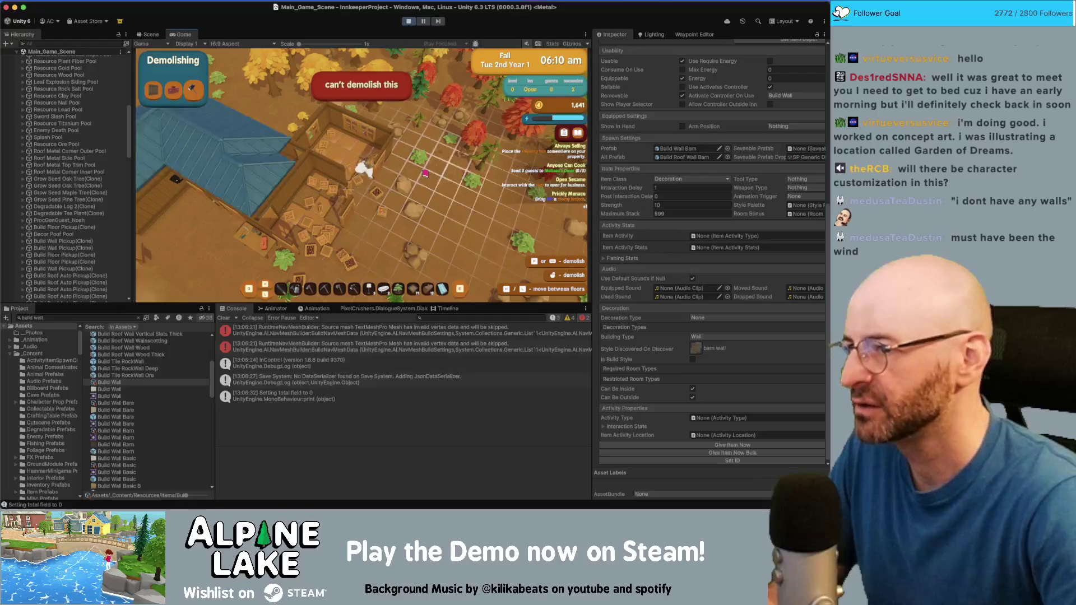
pyautogui.press('Escape')
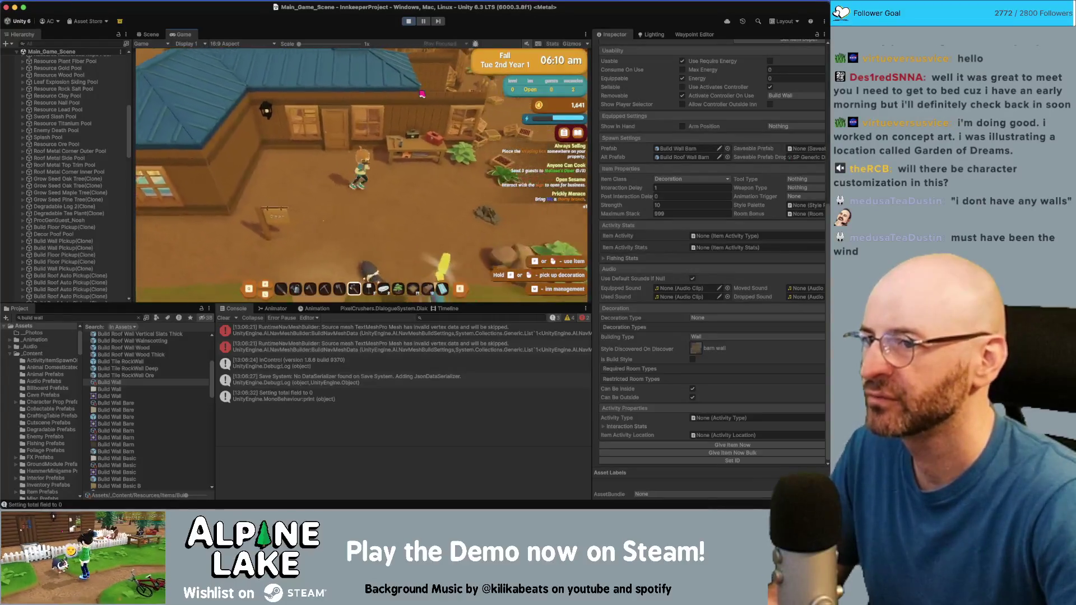
# Walk outside to collect the auto roof +25, wall +5 and foundation +9 pickups, then view the Current Bugs note
pyautogui.press('s')
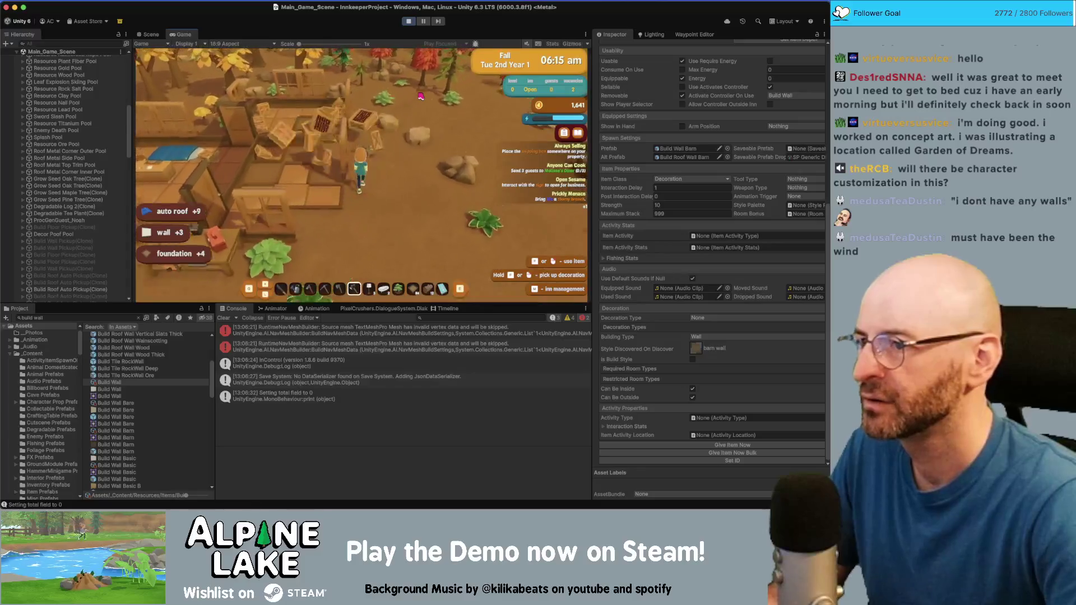
pyautogui.press('a')
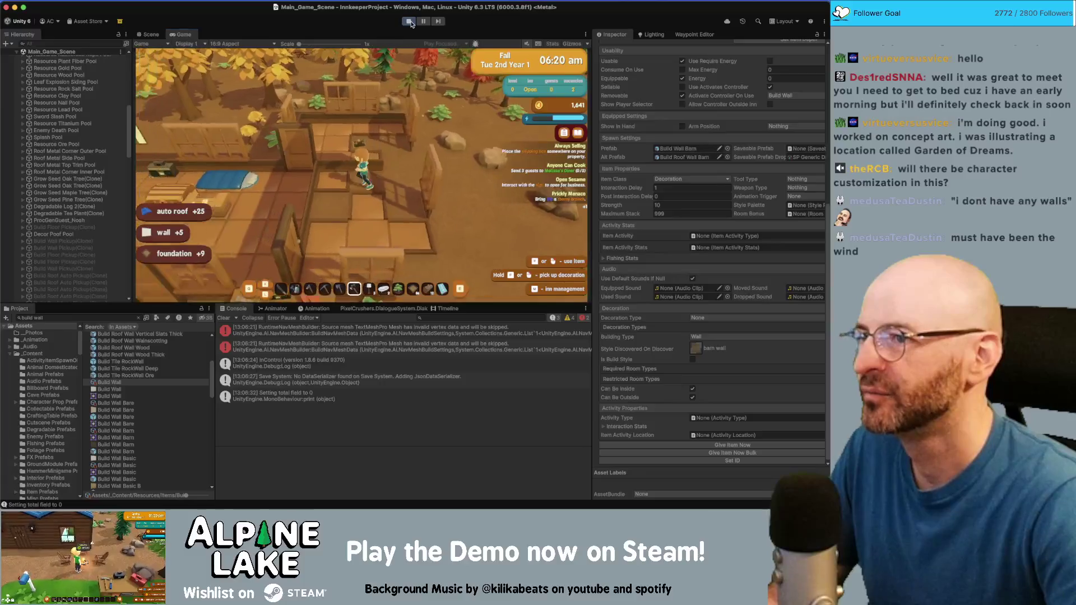
pyautogui.press('super+Tab')
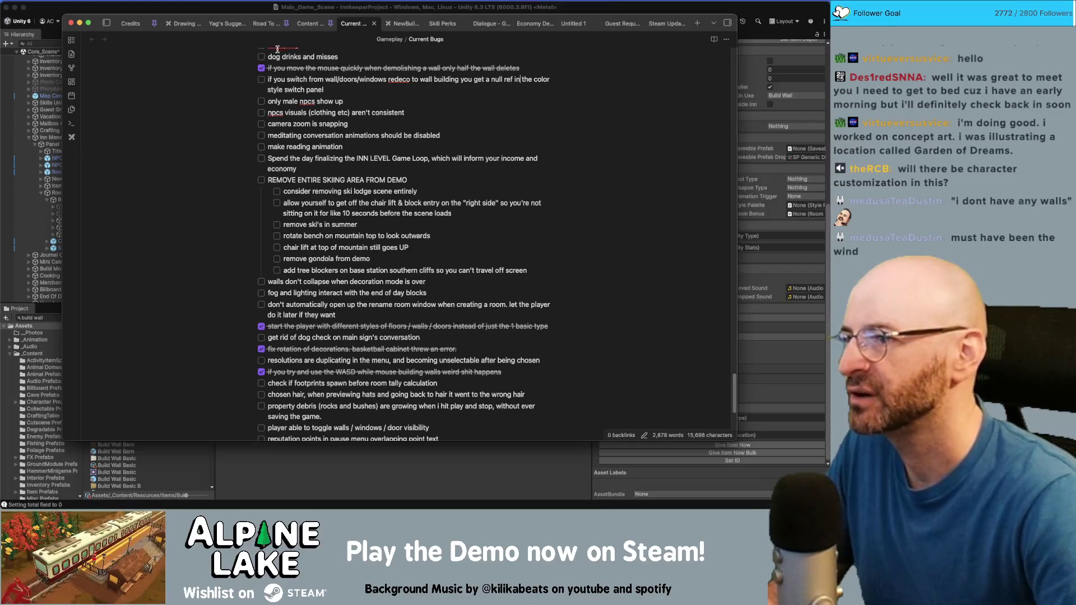
# Bring the Unity editor forward and restart the game in play mode
pyautogui.click(189, 13)
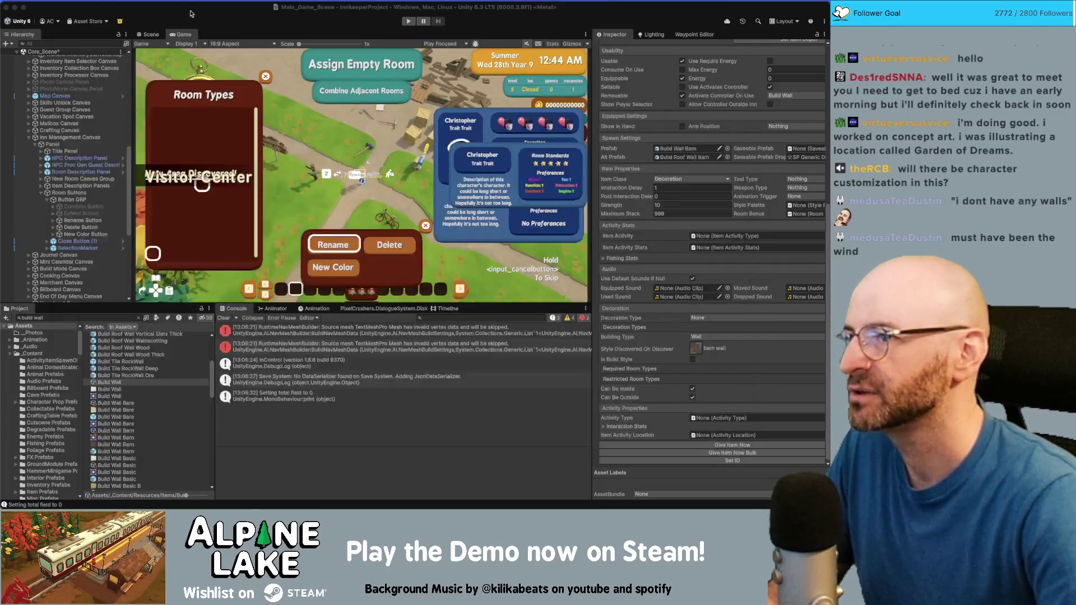
pyautogui.click(406, 22)
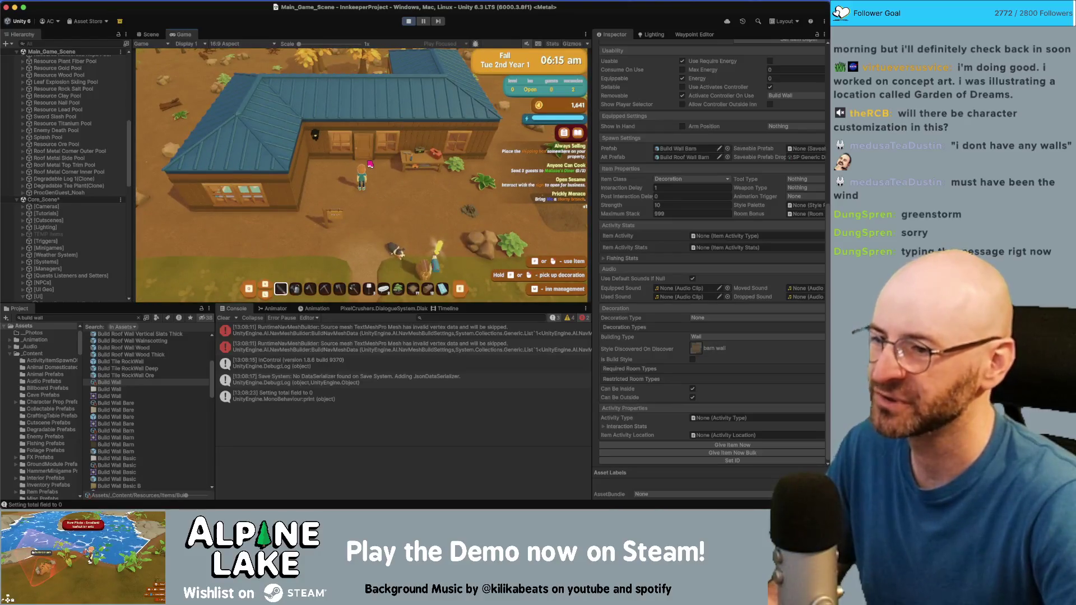
# Enter redecorating mode, switch to the Walls category and building mode, then cycle Windows and Doors with hotkeys
pyautogui.press('Tab')
pyautogui.press('Tab')
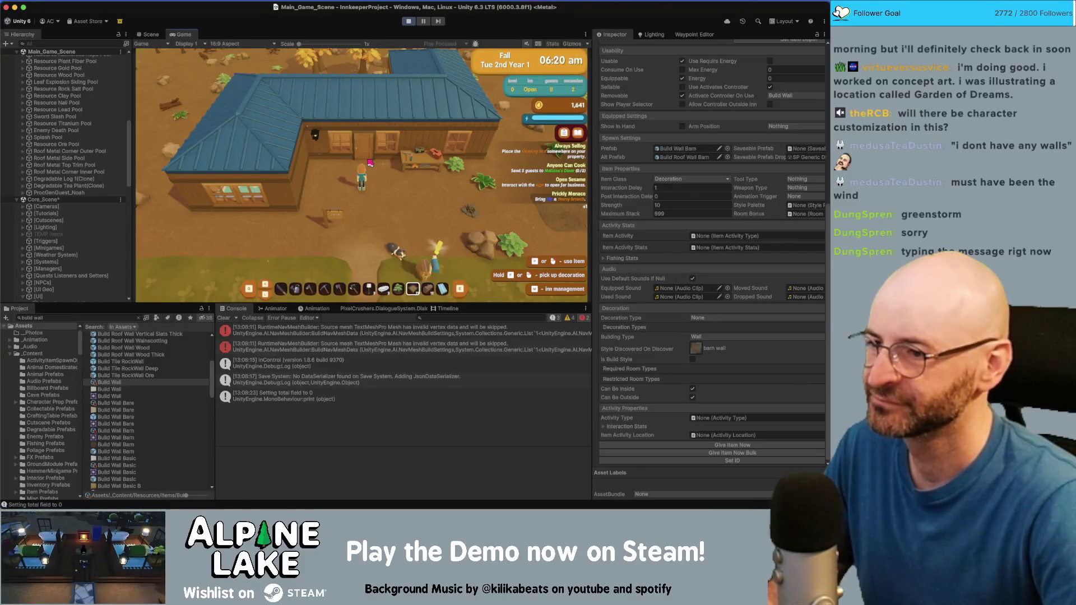
pyautogui.click(370, 163)
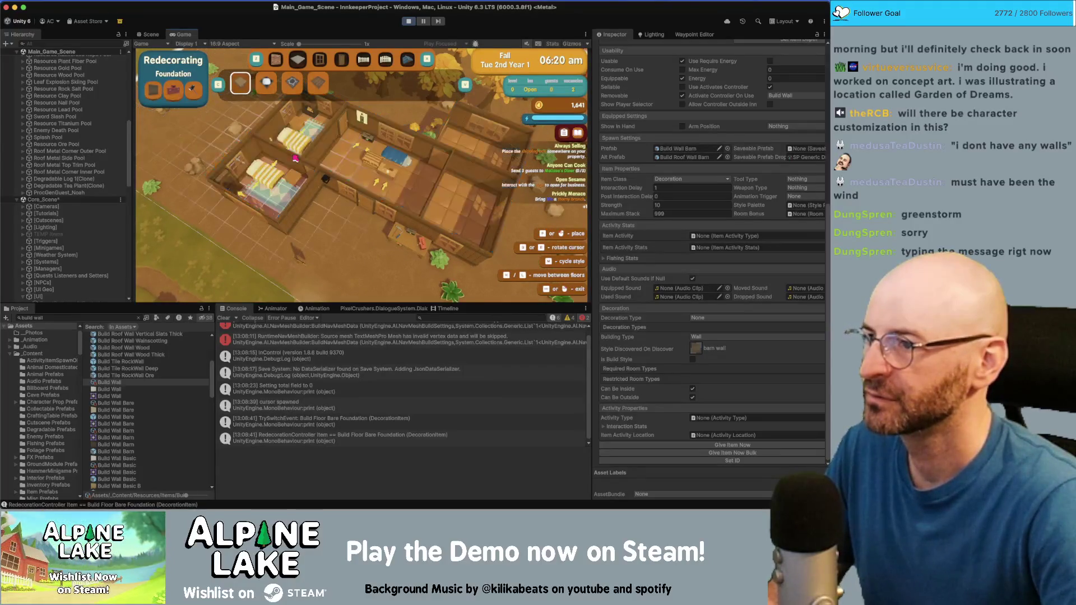
pyautogui.click(276, 59)
pyautogui.click(345, 201)
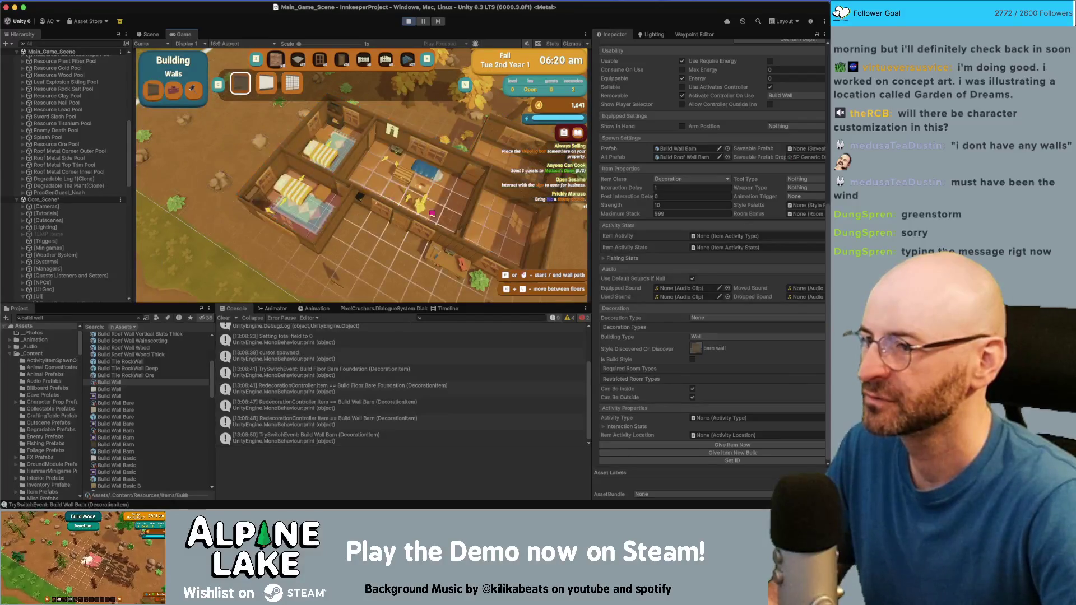
pyautogui.press('d')
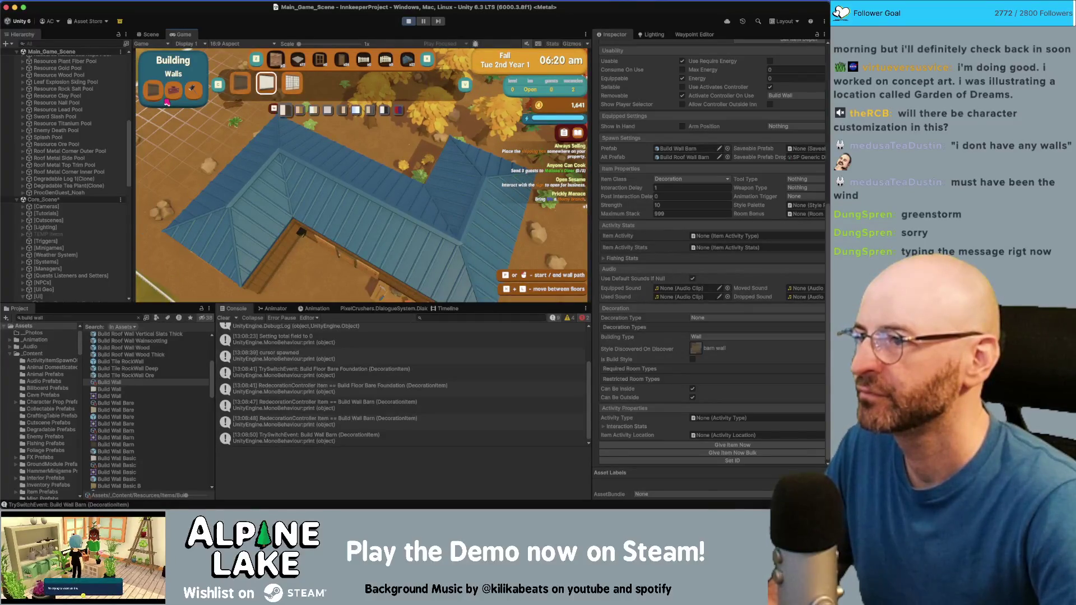
pyautogui.press('e')
pyautogui.press('e')
pyautogui.press('e')
pyautogui.press('e')
pyautogui.press('e')
pyautogui.press('e')
pyautogui.press('e')
pyautogui.press('e')
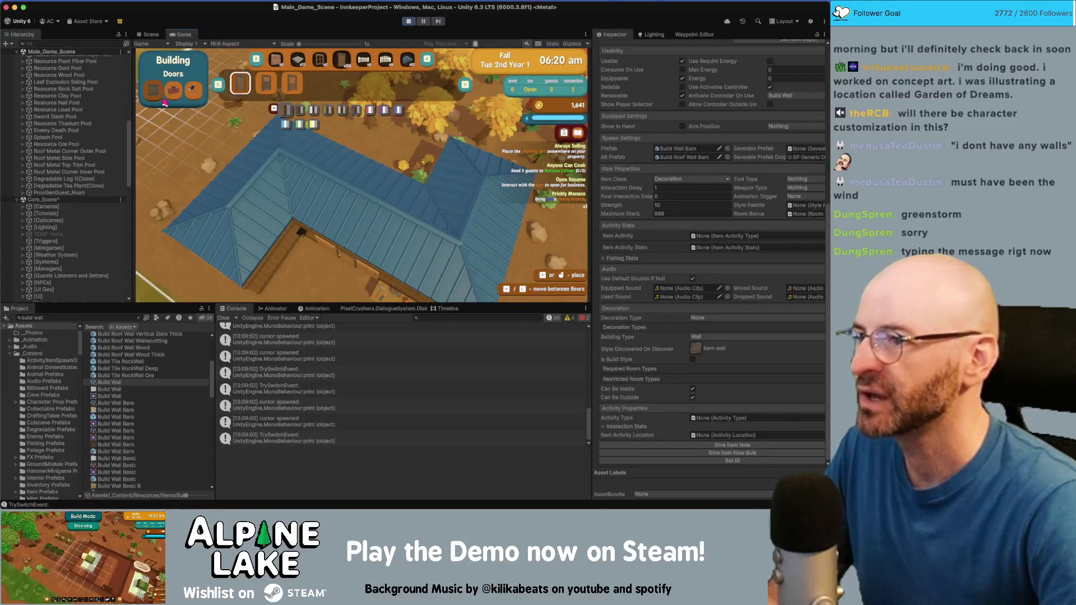
pyautogui.press('q')
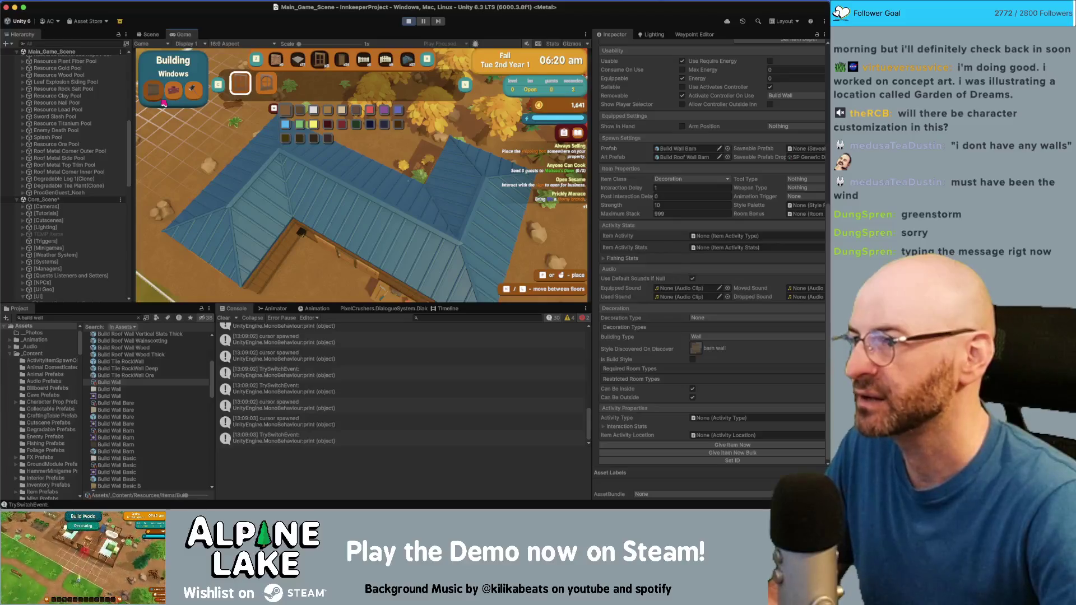
# Cycle the build modes through Demolishing, Redecorating and Building, and pan the camera over the house
pyautogui.scroll(1, 164, 103)
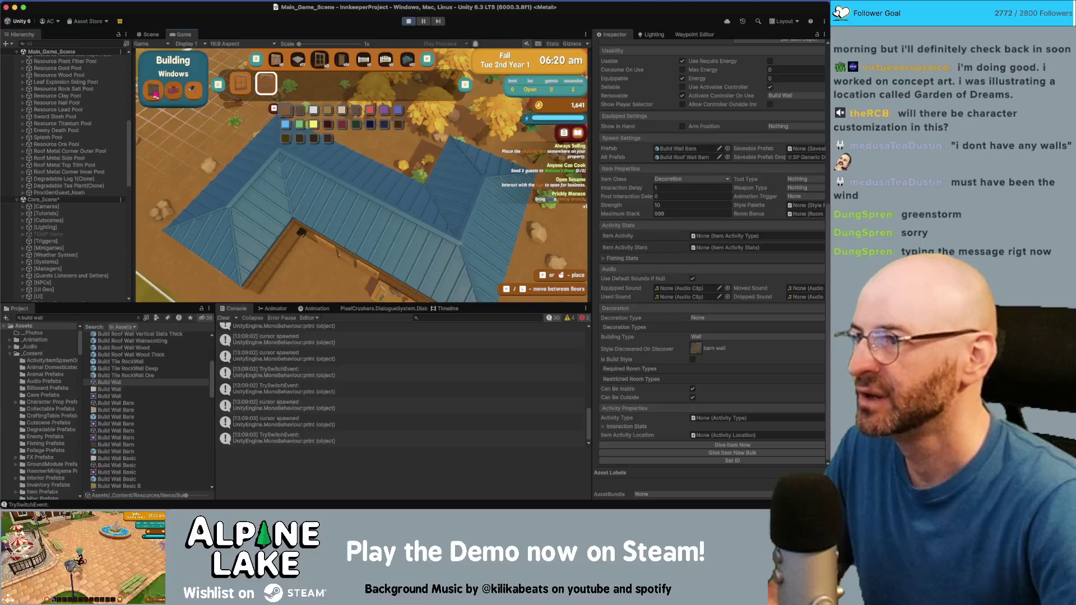
pyautogui.click(174, 96)
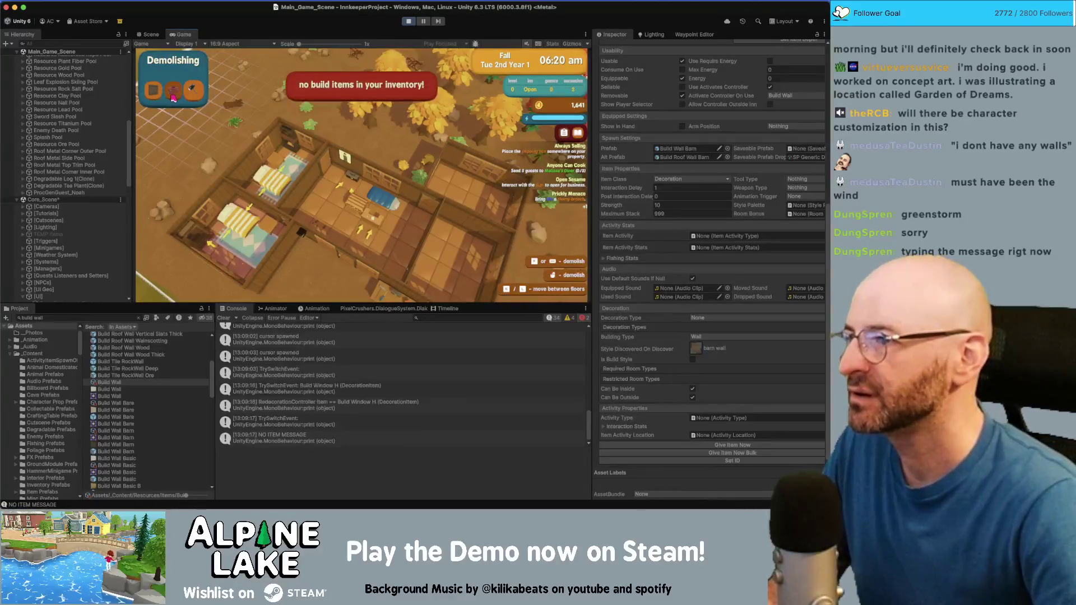
pyautogui.click(174, 96)
pyautogui.click(174, 96)
pyautogui.click(174, 96)
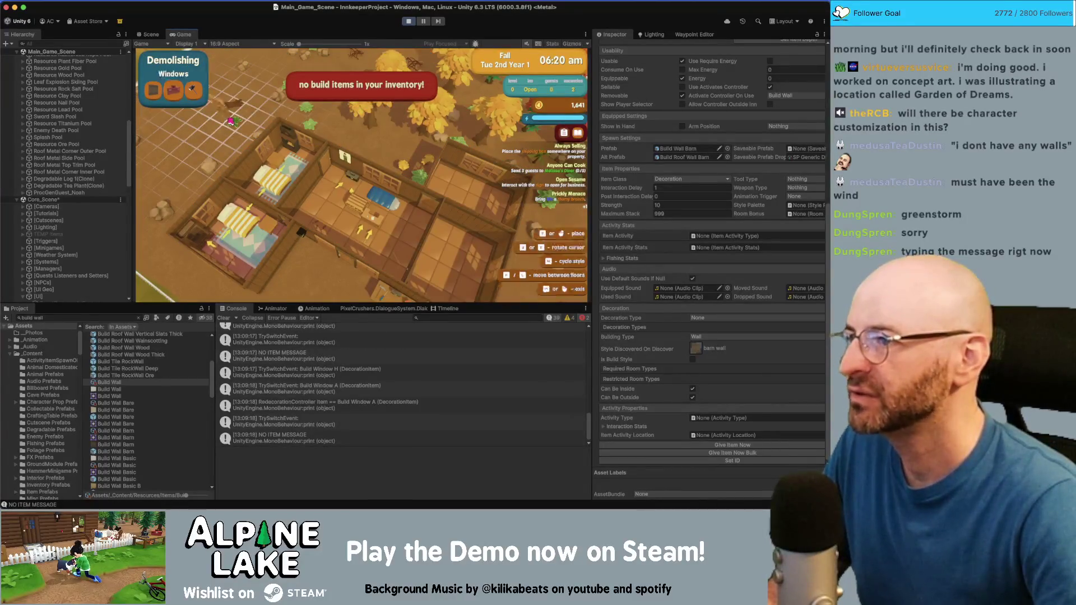
pyautogui.press('Tab')
pyautogui.press('Tab')
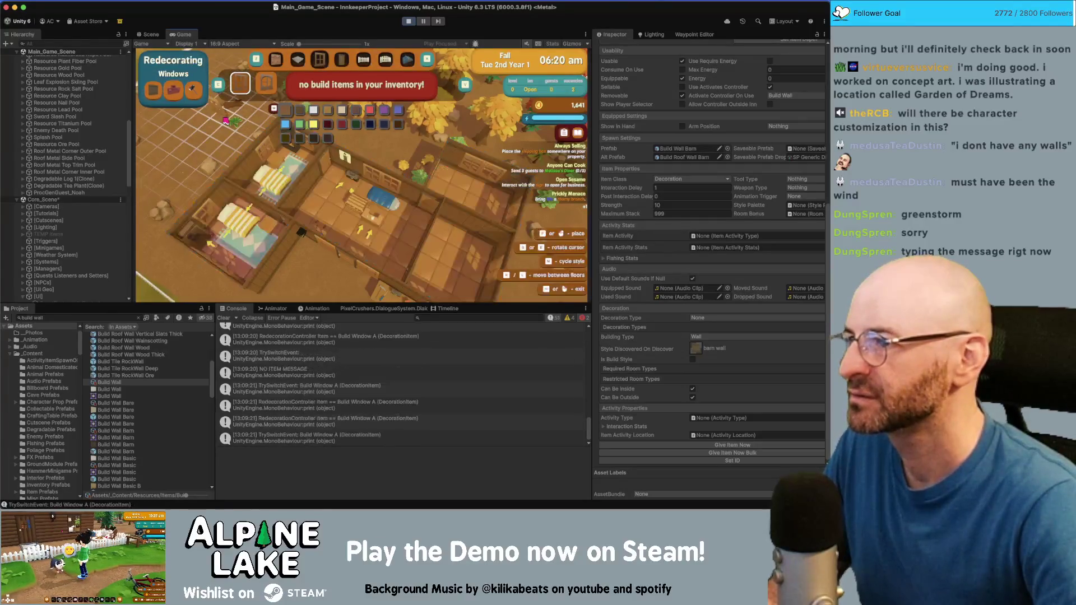
pyautogui.press('Tab')
pyautogui.press('Tab')
pyautogui.press('Tab')
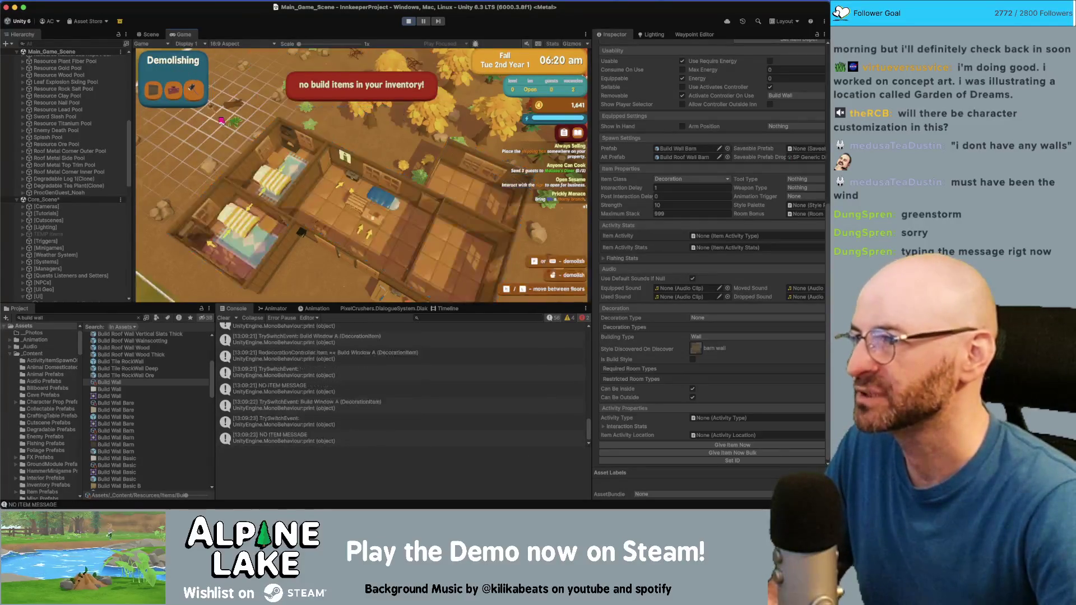
pyautogui.press('Tab')
pyautogui.press('Tab')
pyautogui.press('Tab')
pyautogui.press('Tab')
pyautogui.press('Tab')
pyautogui.press('Tab')
pyautogui.press('Tab')
pyautogui.press('Tab')
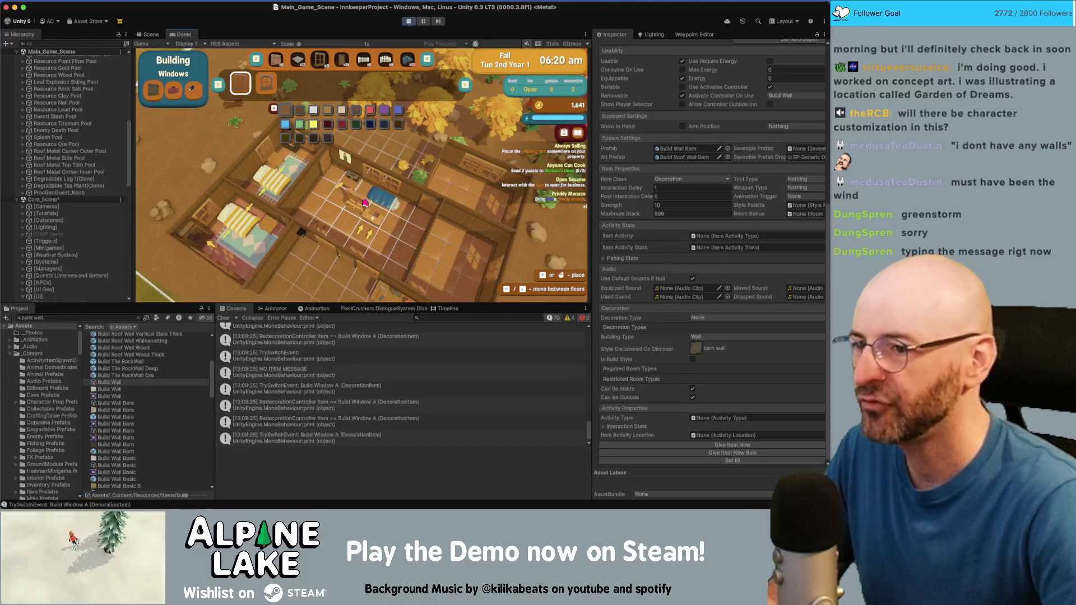
pyautogui.press('a')
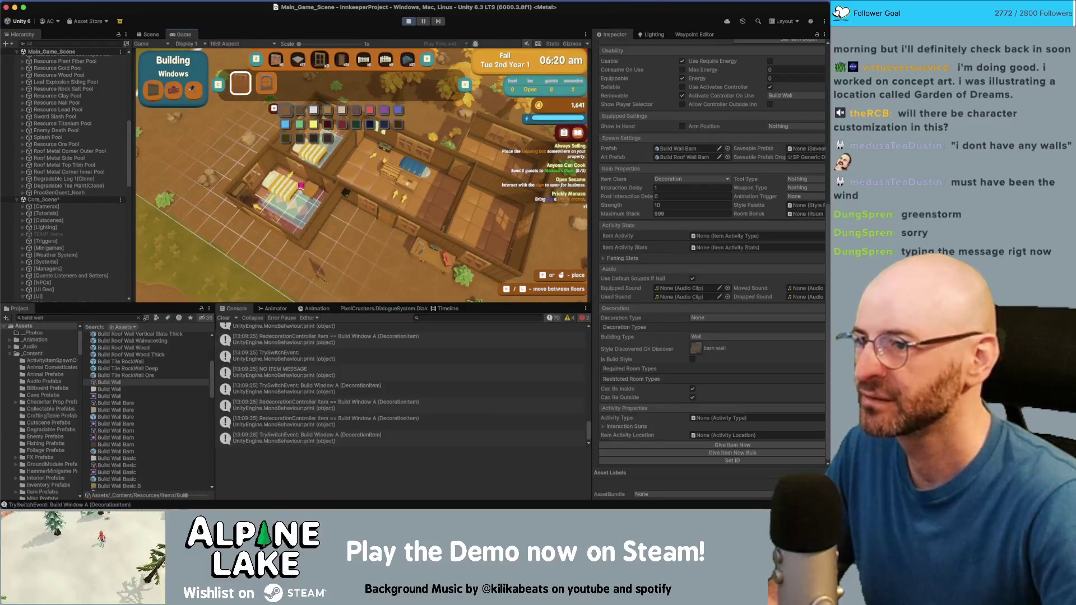
pyautogui.press('d')
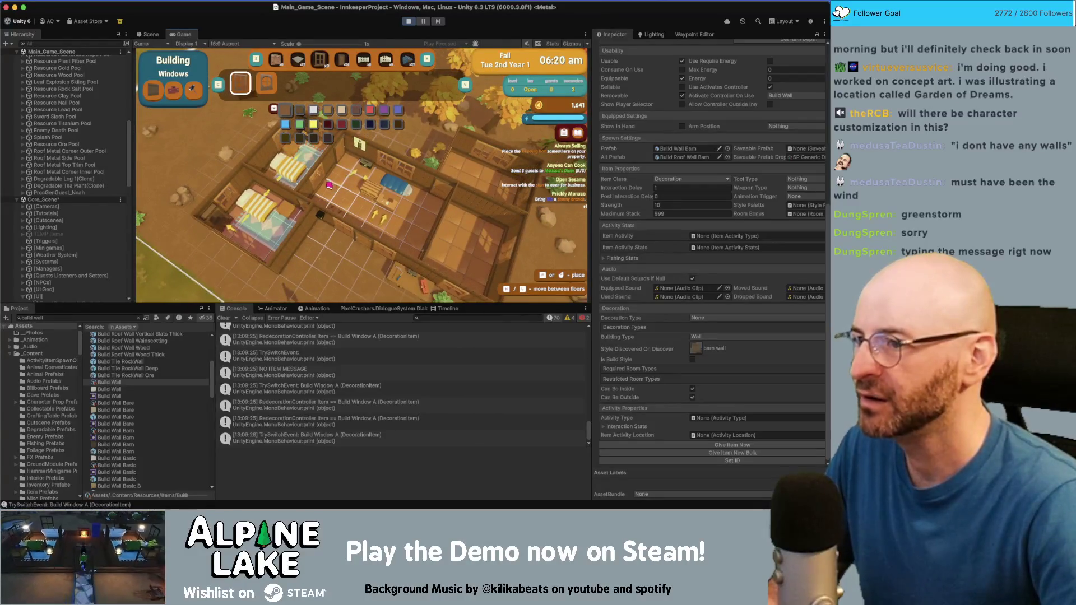
pyautogui.press('a')
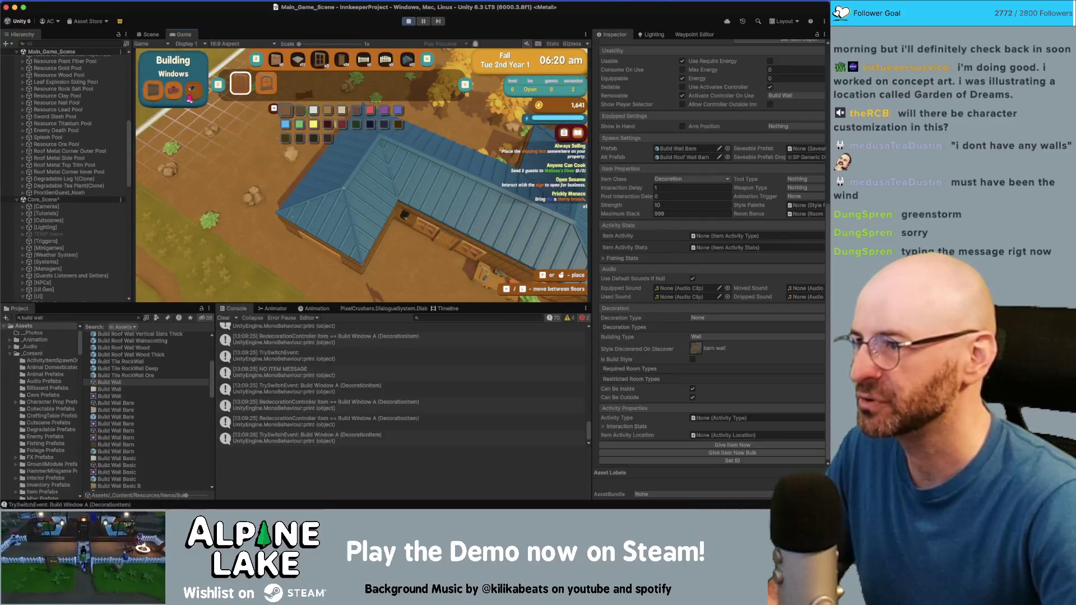
pyautogui.press('w')
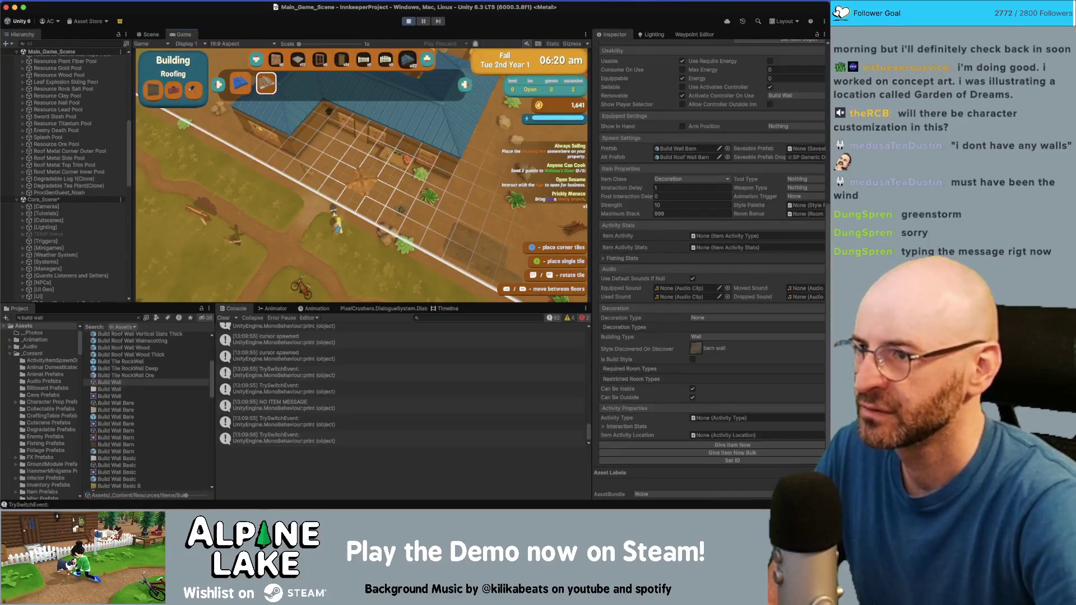
# Pick the blue roof tile in the Roofing category and walk the character down the grid to preview it
pyautogui.click(240, 83)
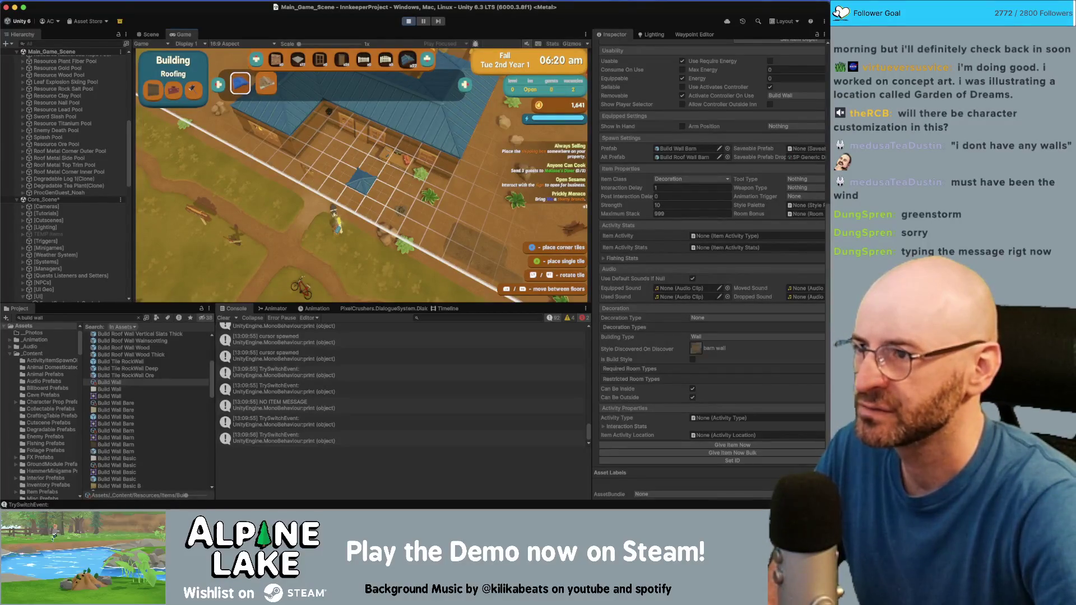
pyautogui.press('s')
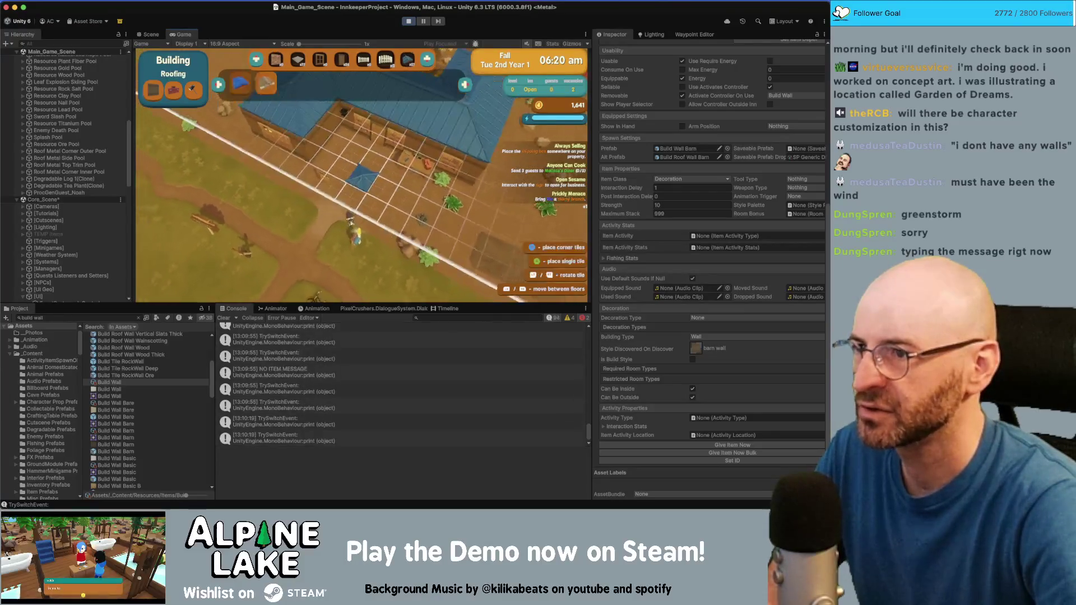
pyautogui.press('s')
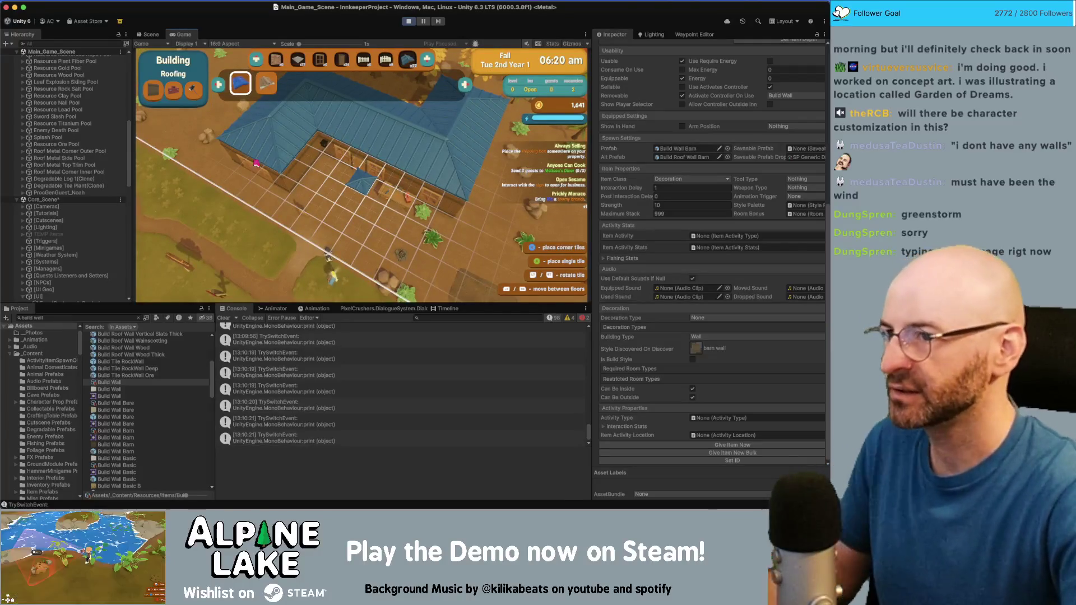
# Search the project for BuildRoofAutoController, select it, and open the TrySwitchEvent log's code in Rider
pyautogui.click(82, 317)
pyautogui.write('autoroof')
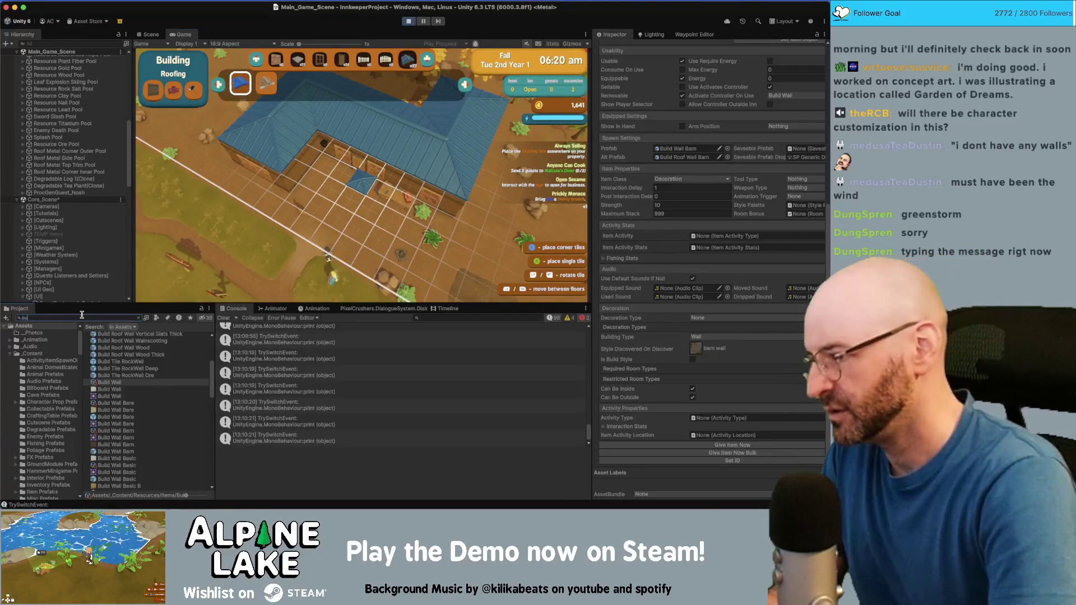
pyautogui.press('super+a')
pyautogui.press('BackSpace')
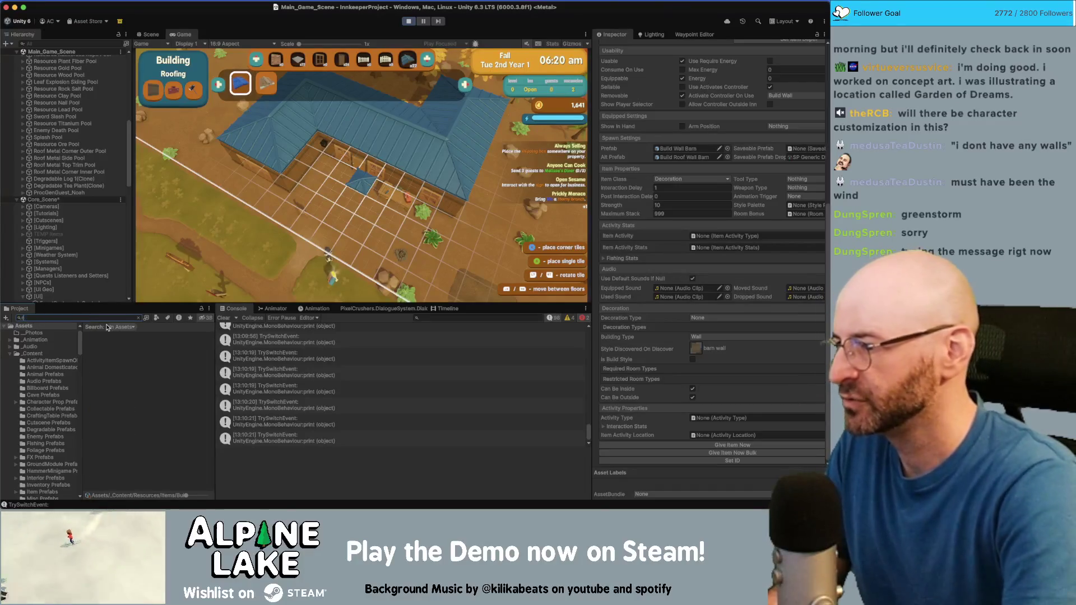
pyautogui.write('to')
pyautogui.click(110, 335)
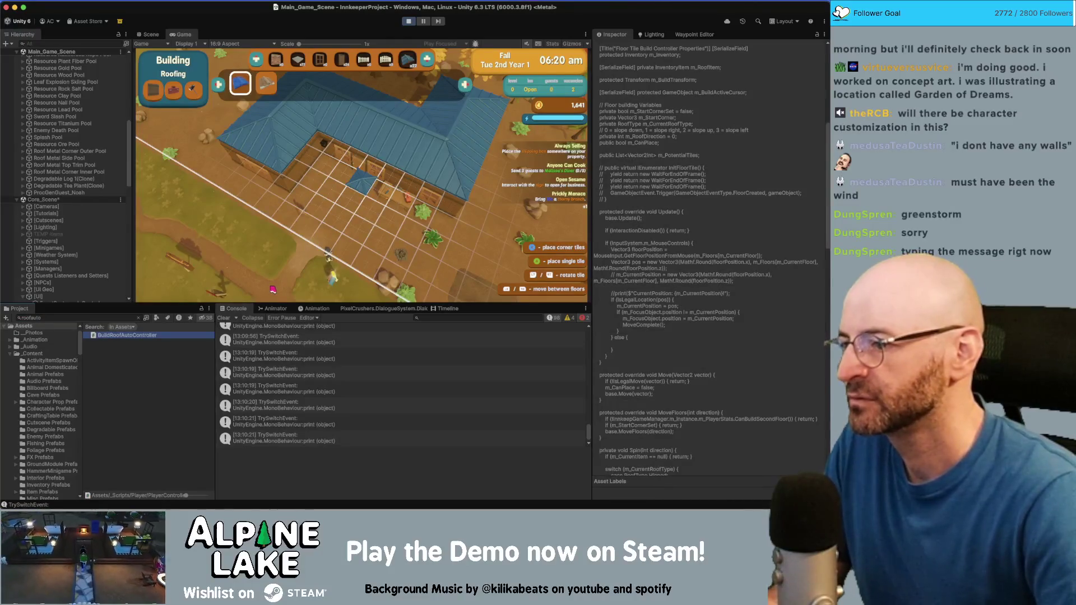
pyautogui.click(230, 343)
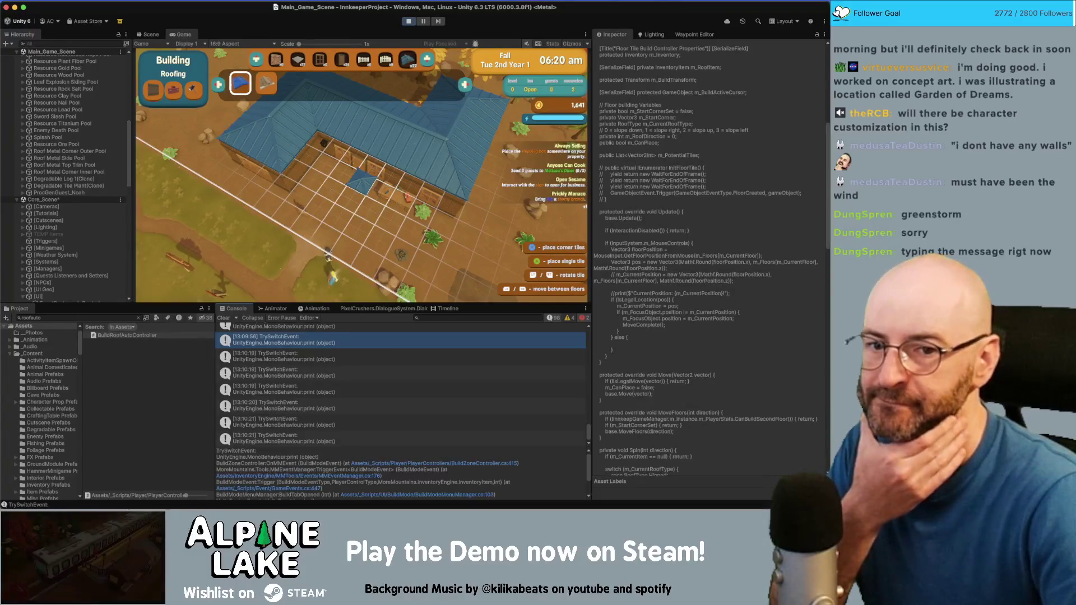
pyautogui.press('super+Tab')
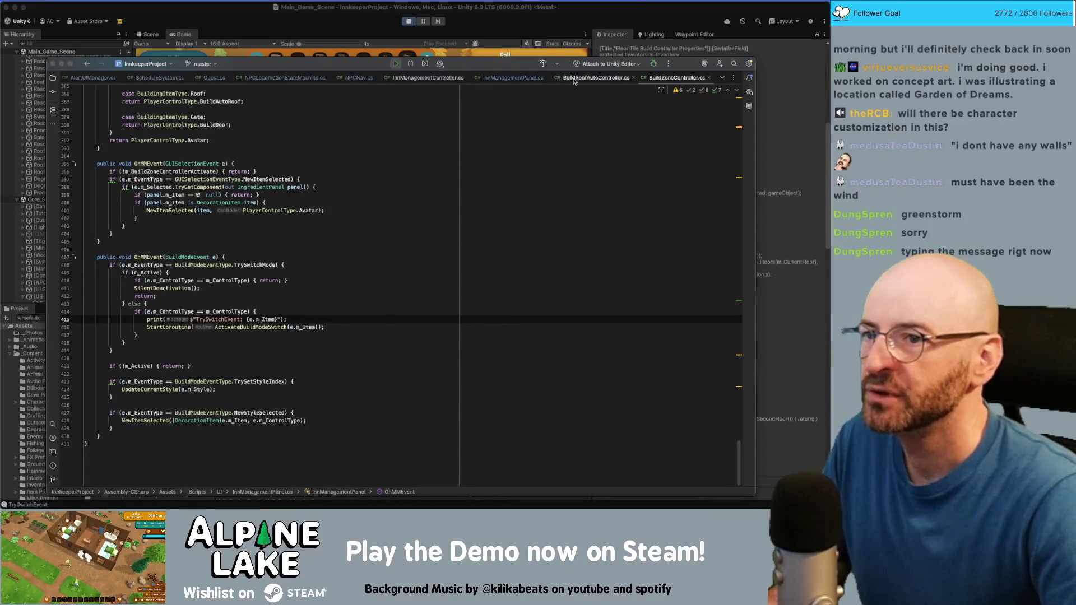
# In BuildRoofAutoController.cs, change the 'rotate tile' hint to 'cycle roof style', then return to Unity
pyautogui.click(596, 78)
pyautogui.scroll(-20, 343, 304)
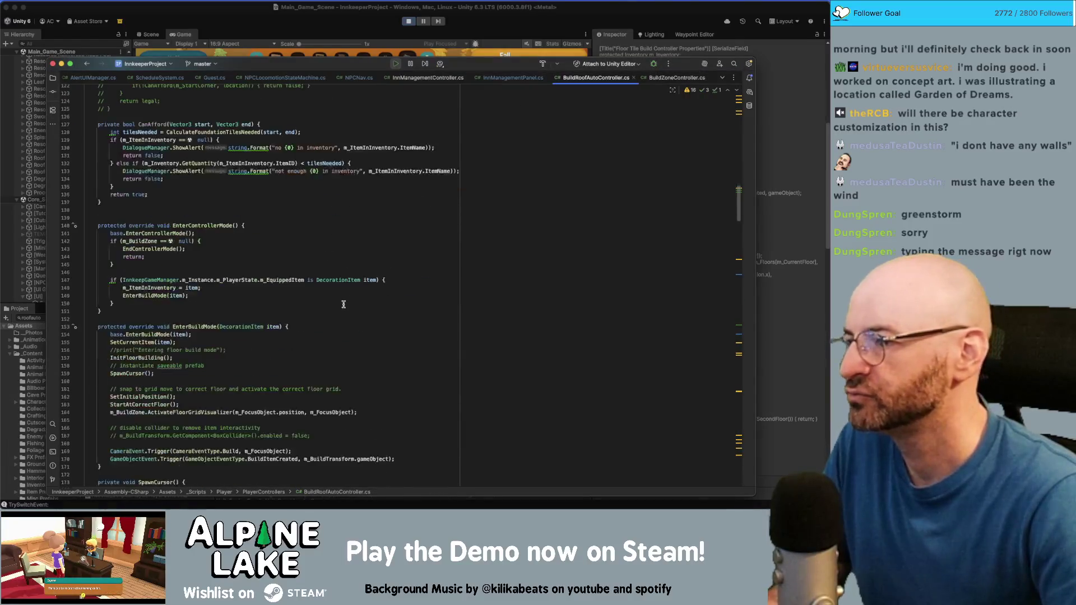
pyautogui.scroll(-20, 344, 304)
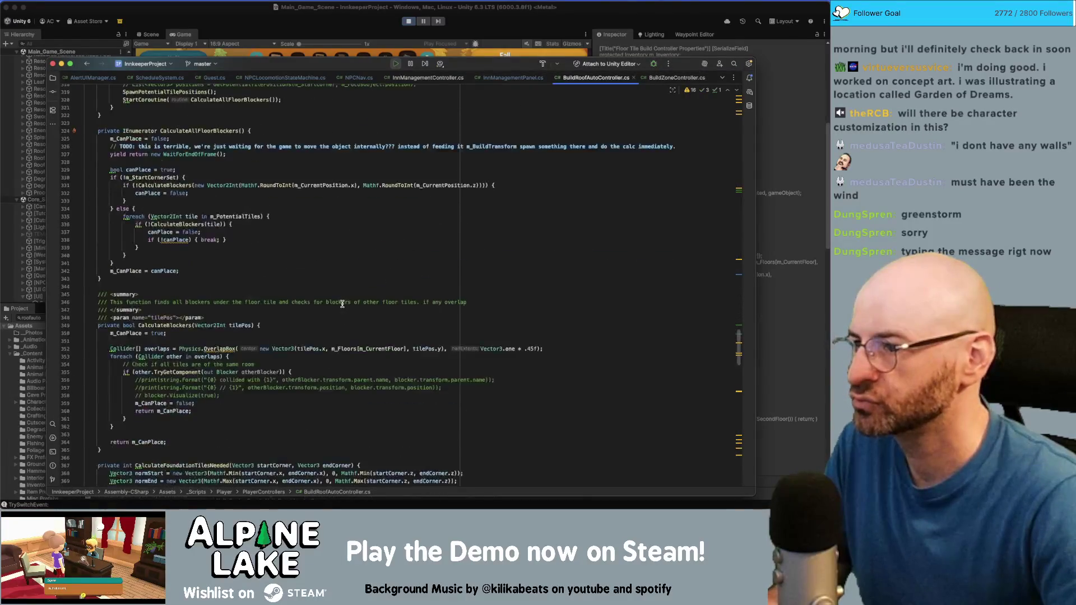
pyautogui.scroll(-10, 343, 303)
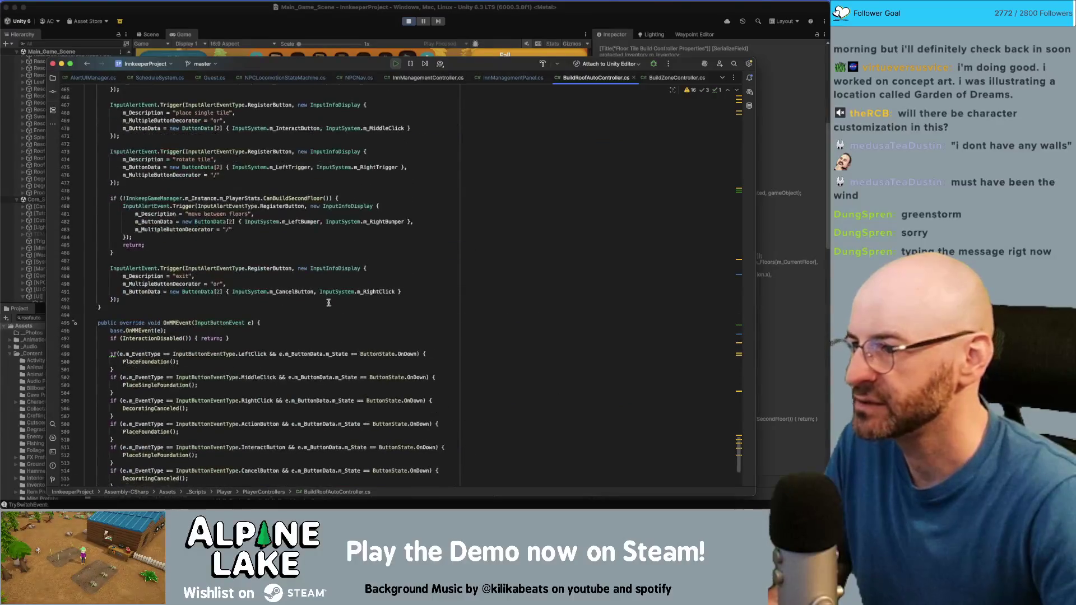
pyautogui.click(204, 161)
pyautogui.hotkey('alt', 'shift', 'Left')
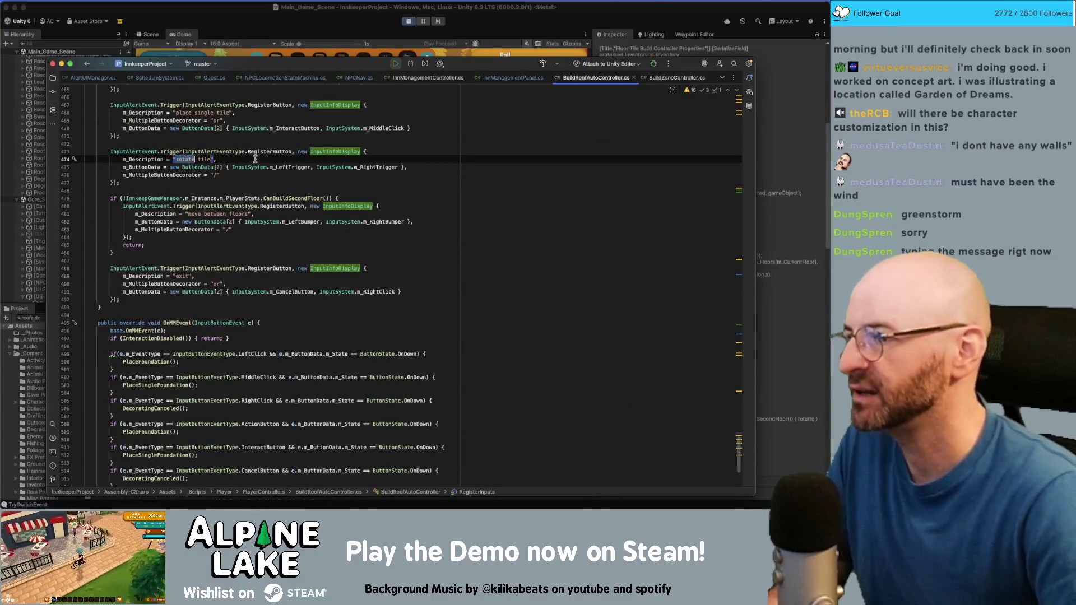
pyautogui.write('cycle')
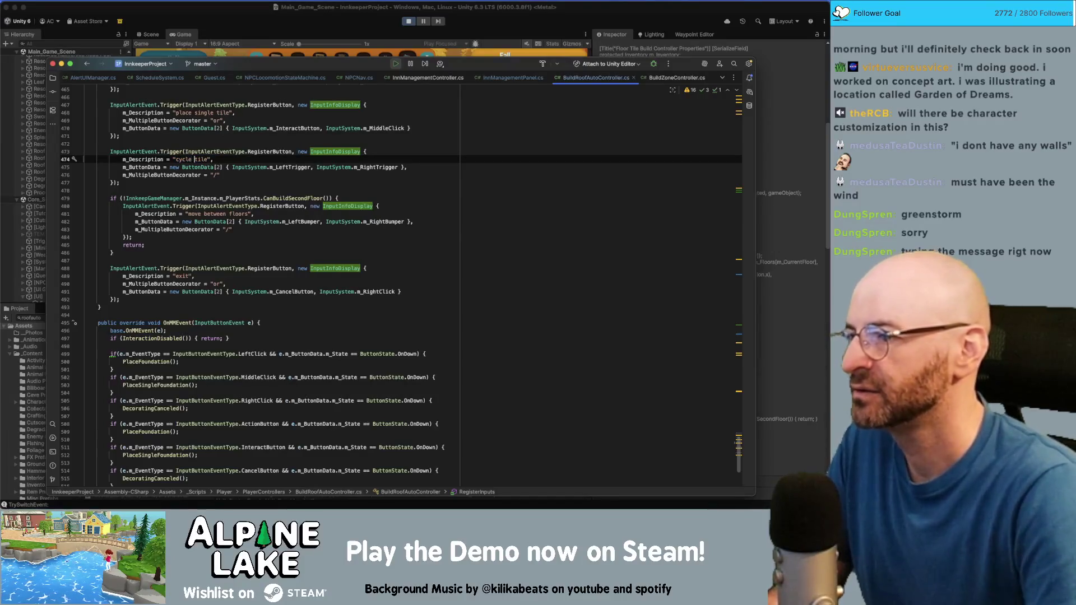
pyautogui.press('Delete')
pyautogui.write('roof')
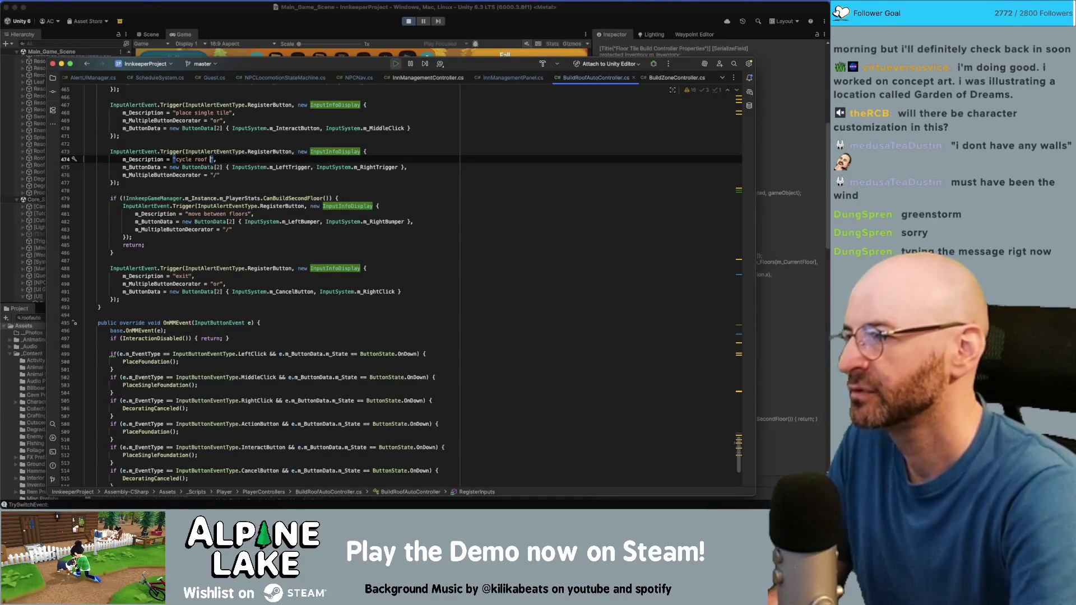
pyautogui.write('style')
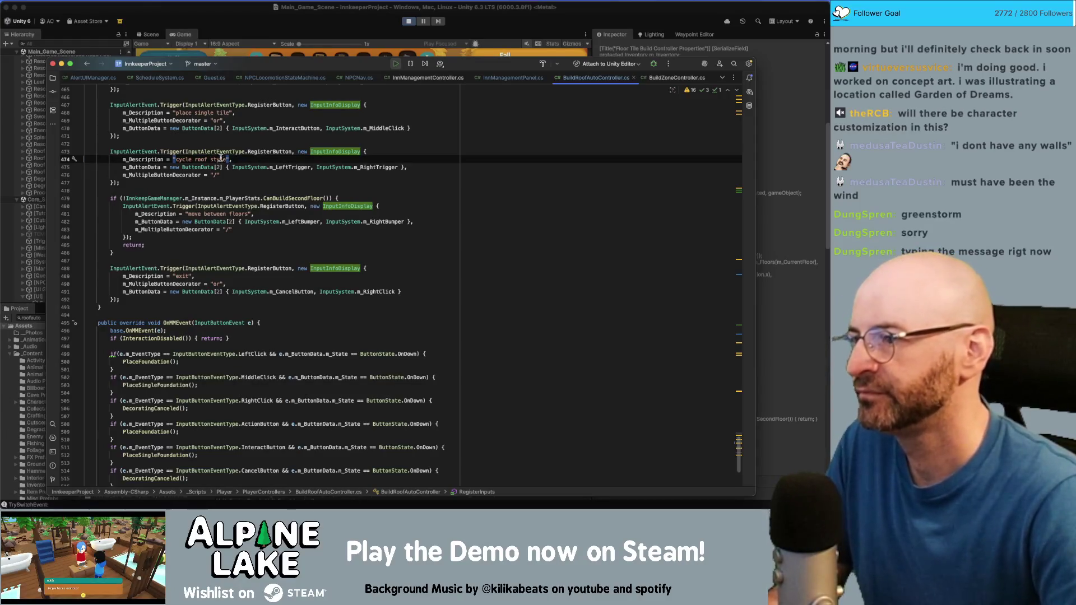
pyautogui.click(253, 159)
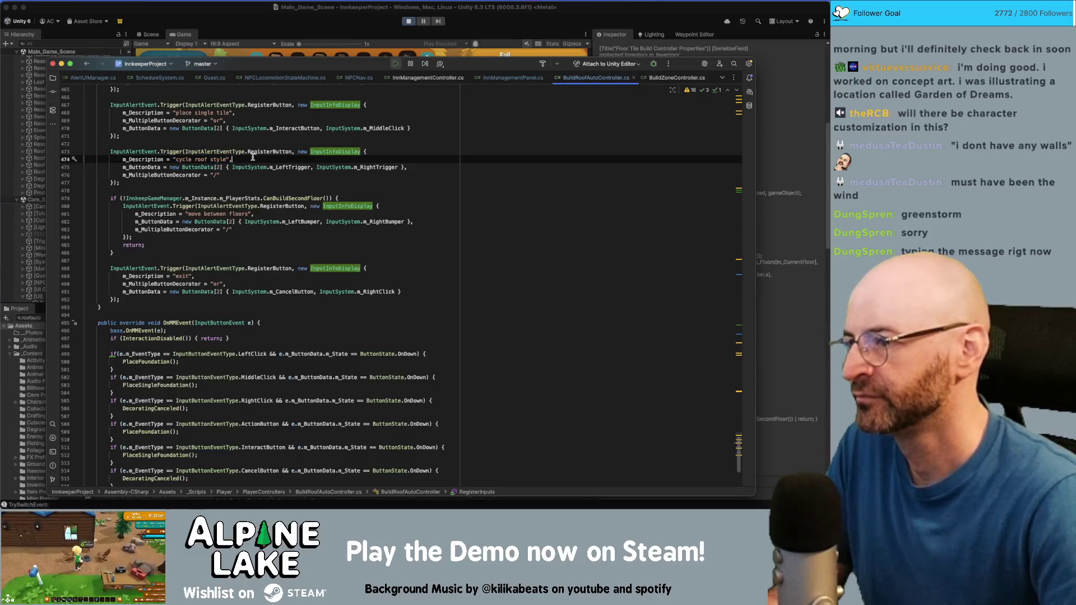
pyautogui.click(248, 29)
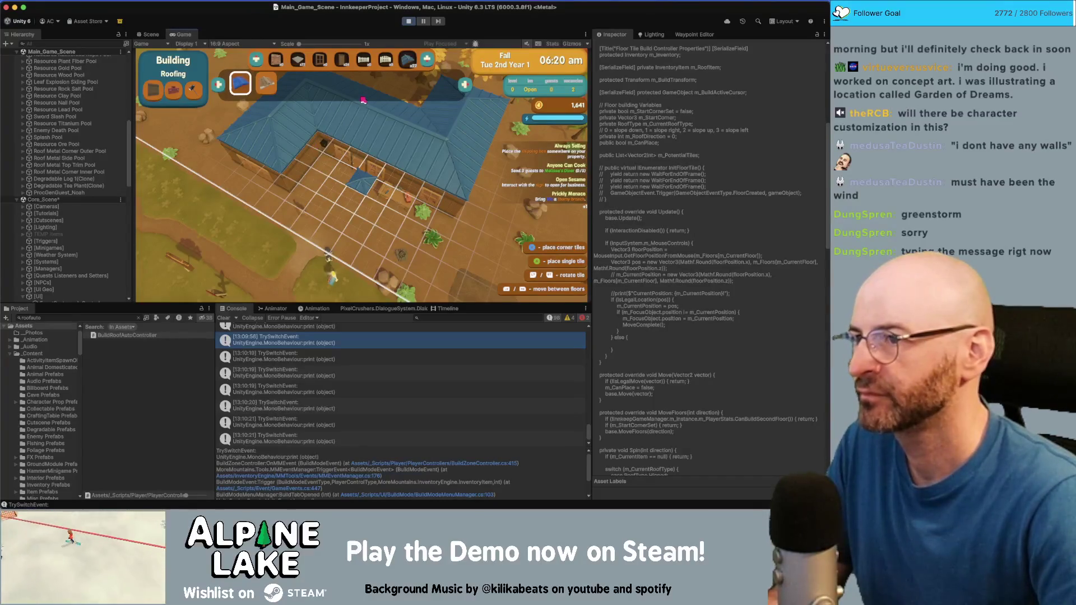
# Pan the roofing build view around the inn's floor grid, then stop play mode
pyautogui.press('e')
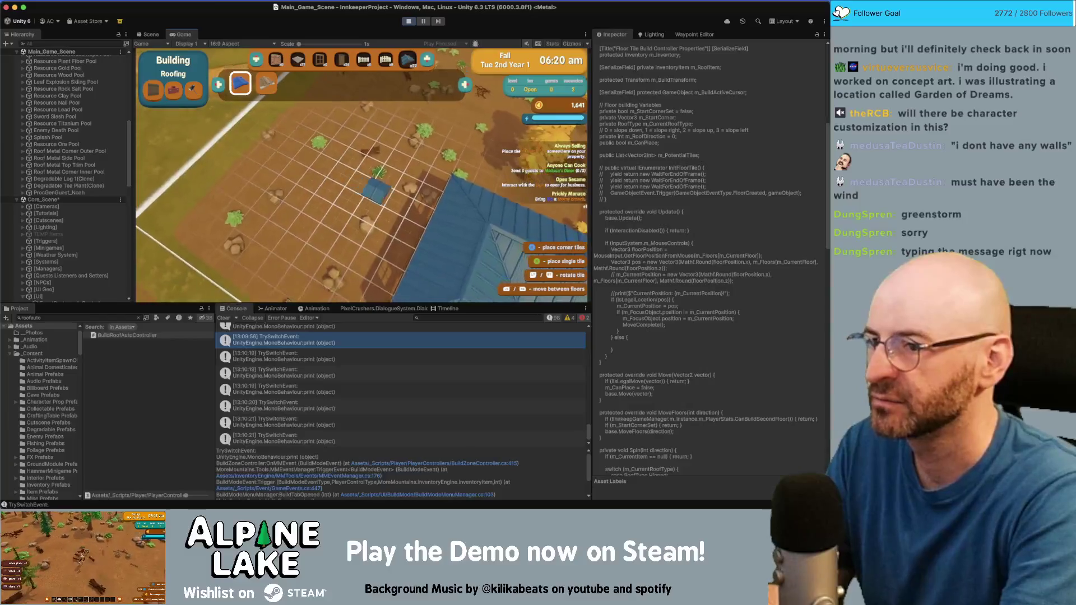
pyautogui.press('w')
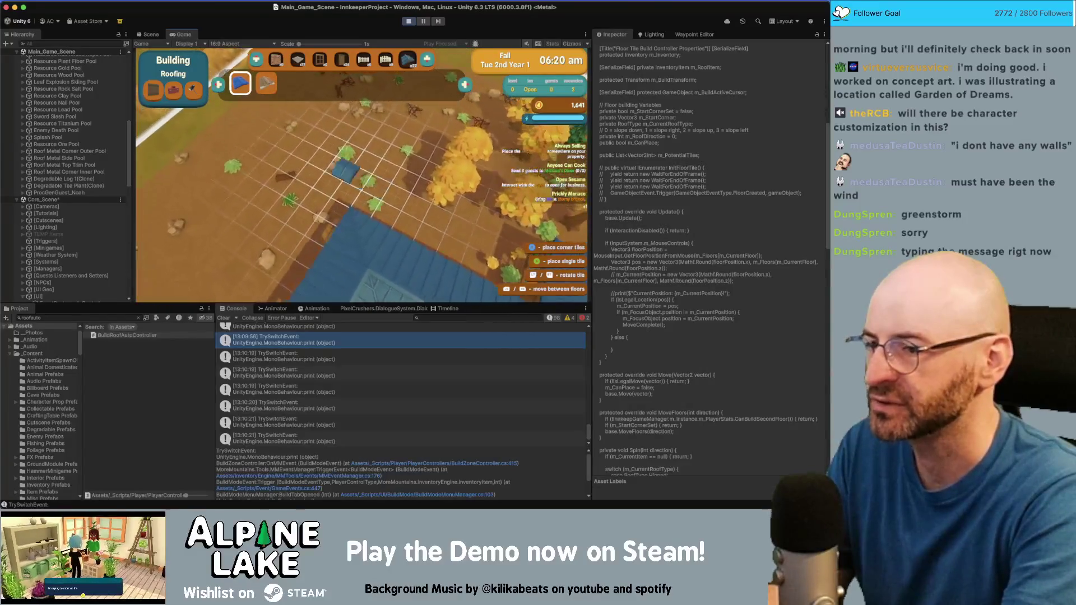
pyautogui.press('w')
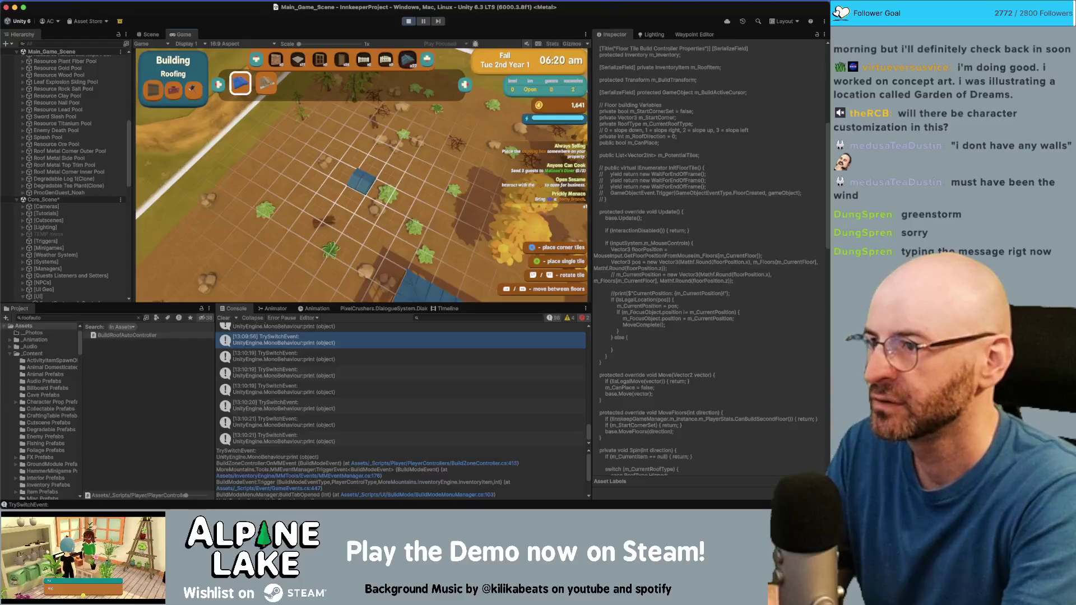
pyautogui.press('s')
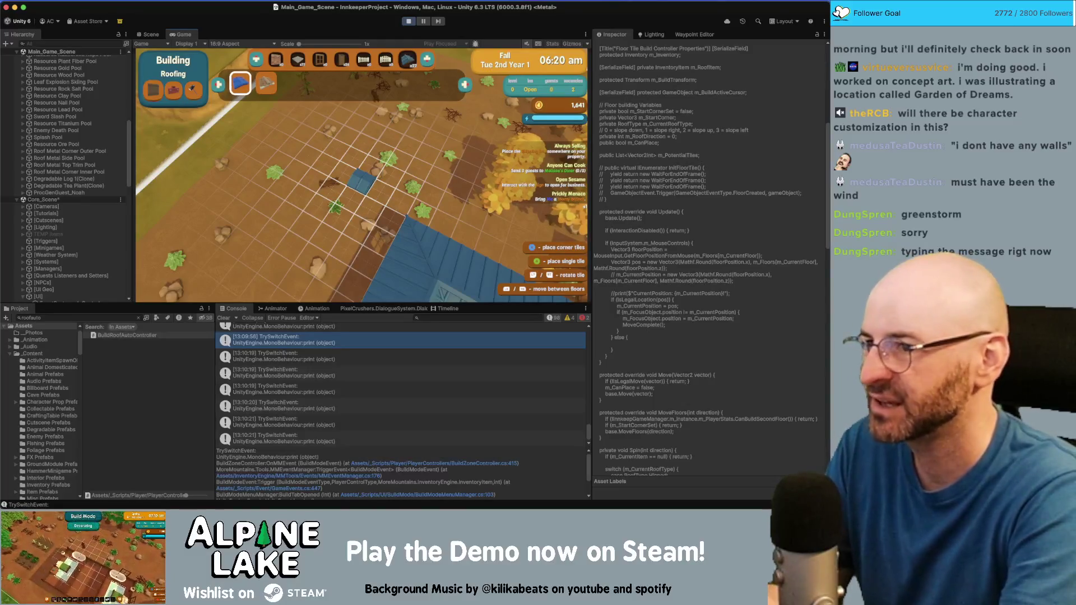
pyautogui.press('w')
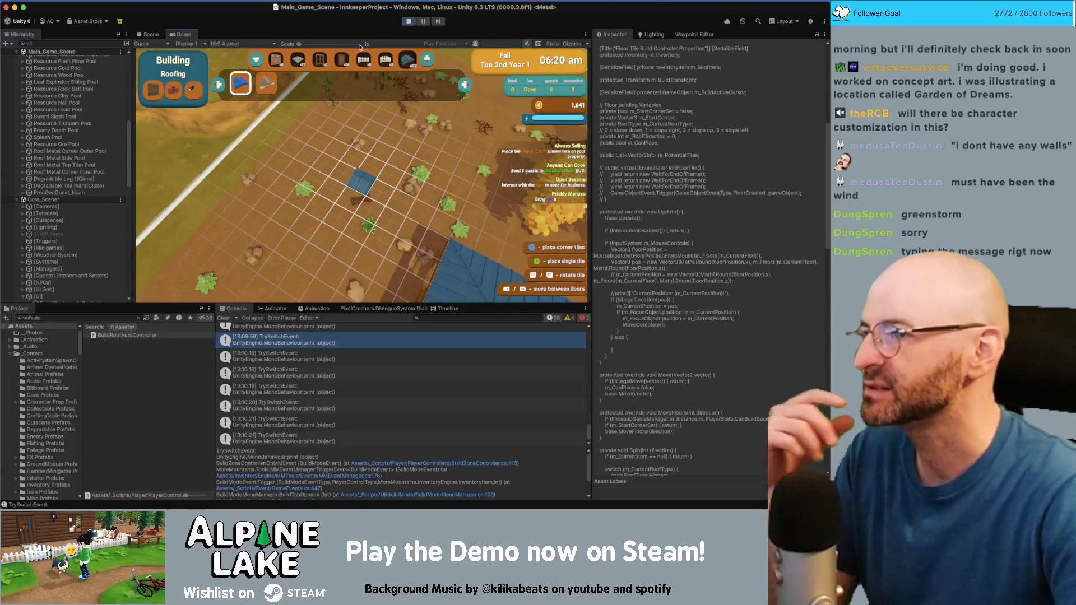
pyautogui.click(409, 21)
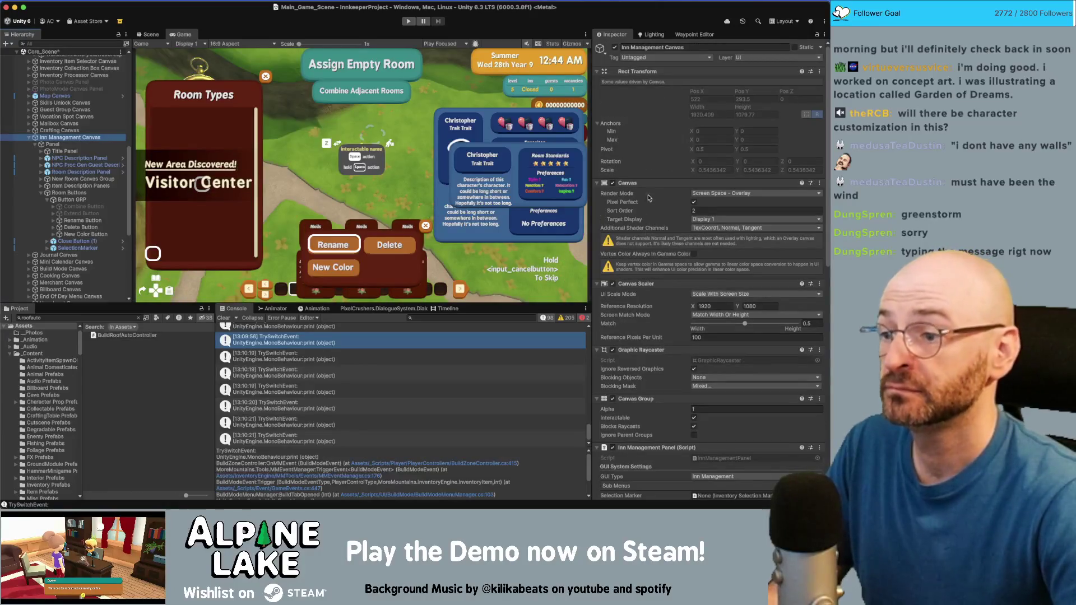
# Open the TrySwitchEvent log's code, return to Unity, and set the Canvas Group Alpha to 0
pyautogui.doubleClick(312, 341)
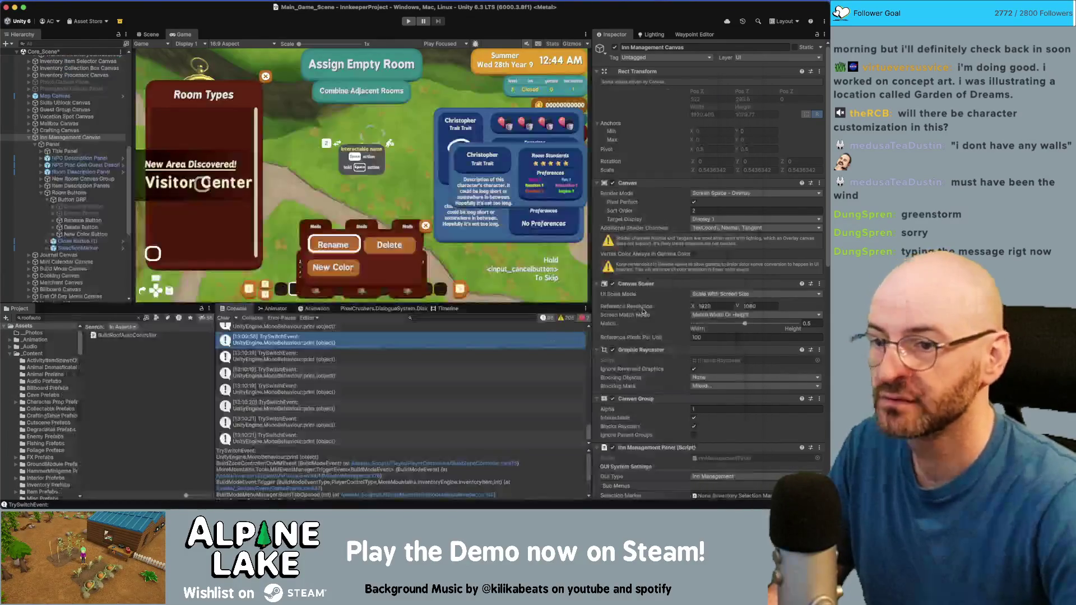
pyautogui.press('super+Tab')
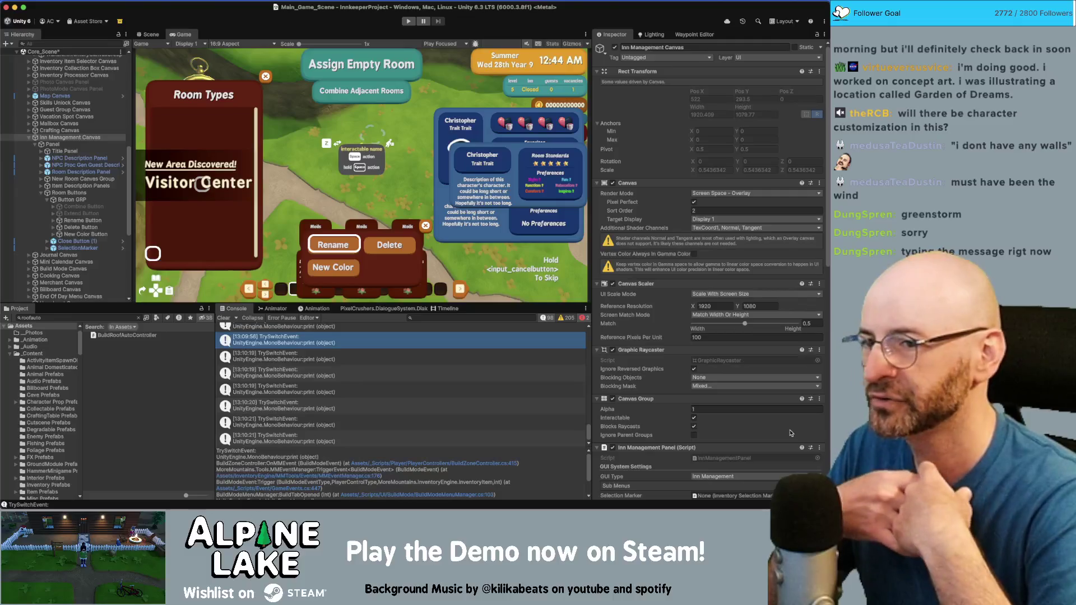
pyautogui.click(789, 409)
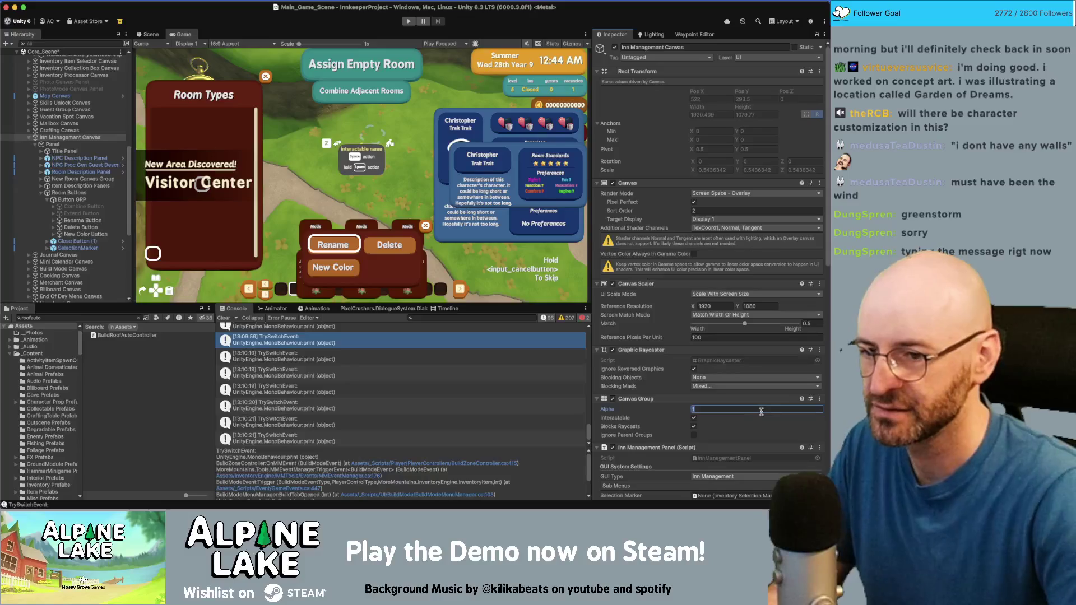
pyautogui.write('0')
pyautogui.press('Return')
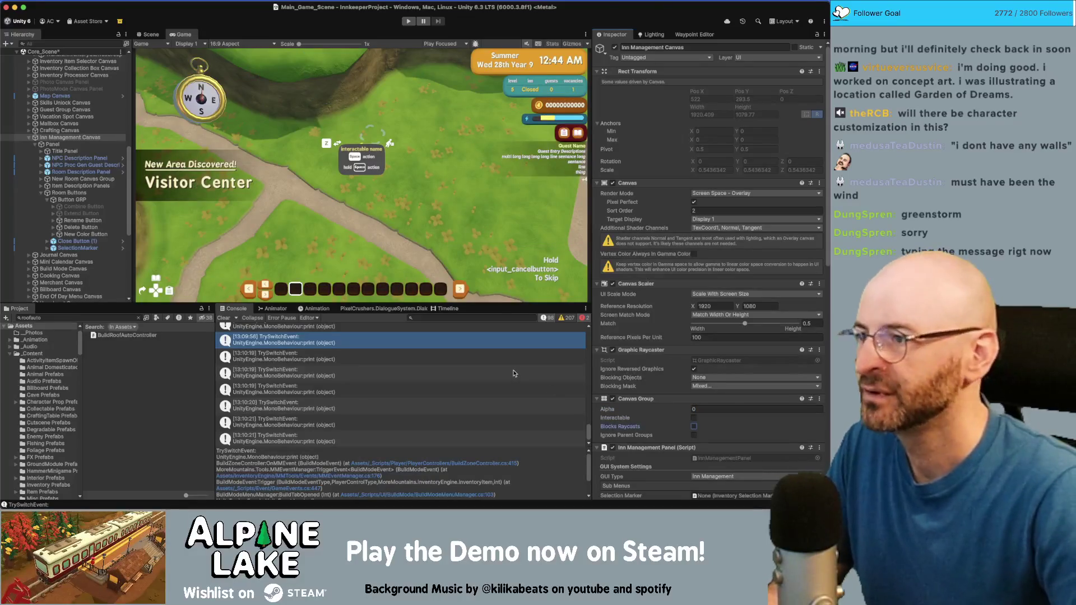
# Collapse and select Button GRP to show its grid layout settings, then switch to Rider
pyautogui.click(44, 199)
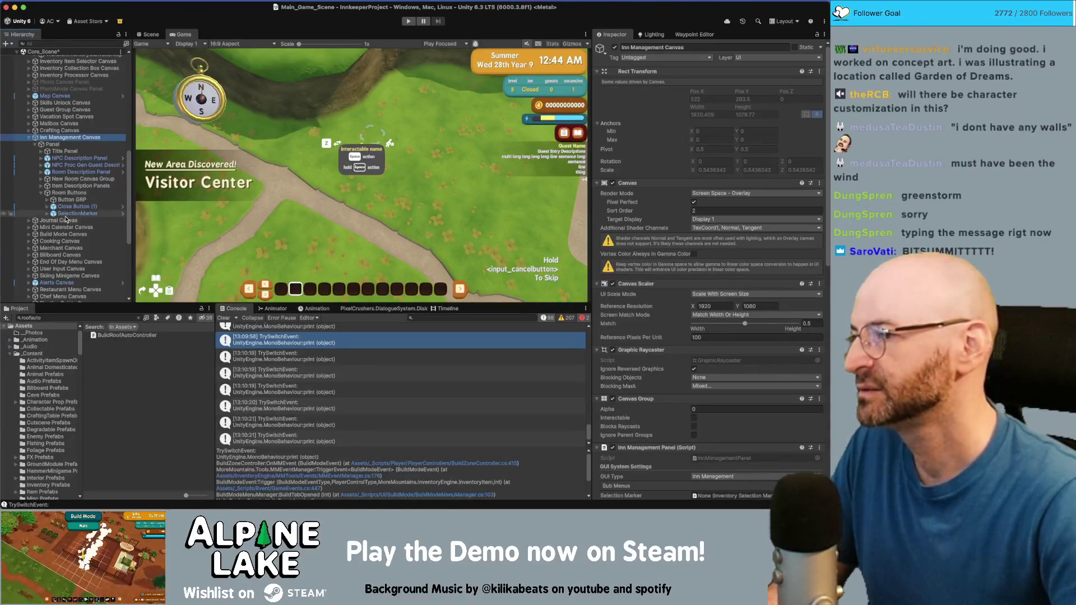
pyautogui.click(58, 200)
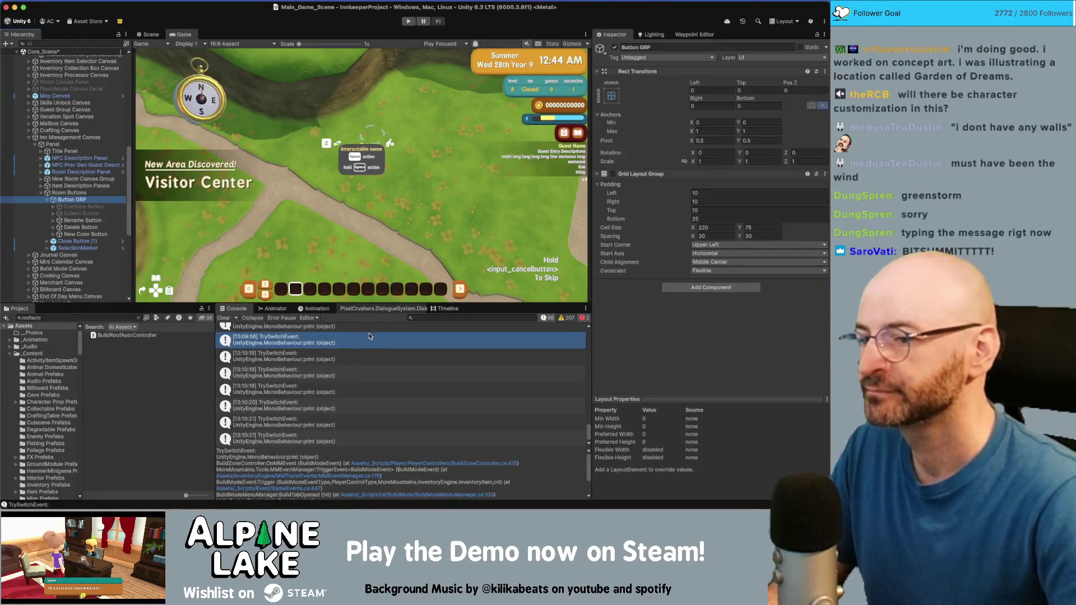
pyautogui.press('super+Tab')
pyautogui.press('super+Tab')
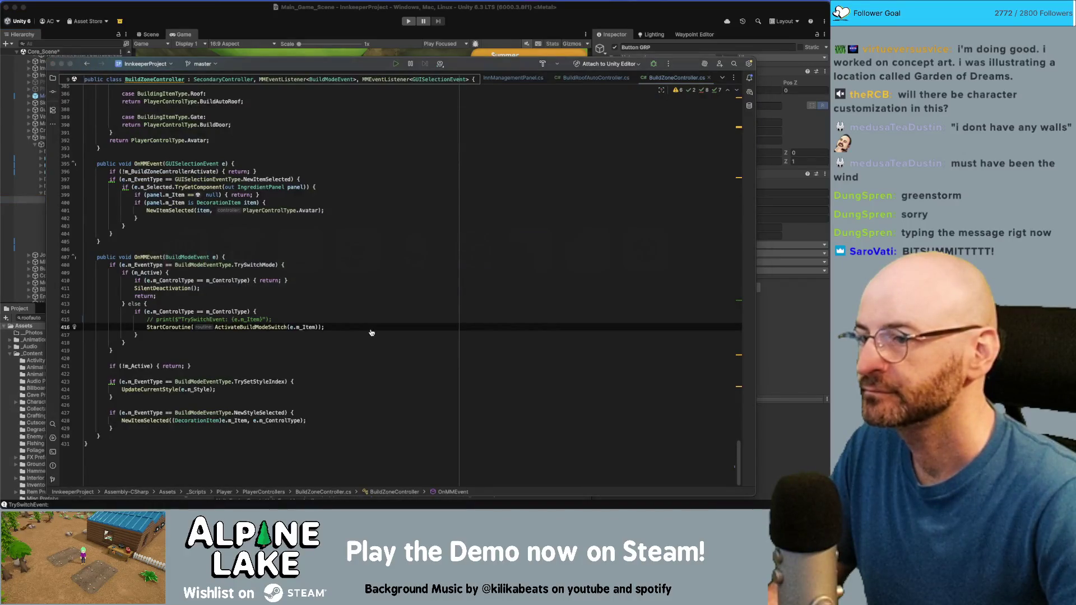
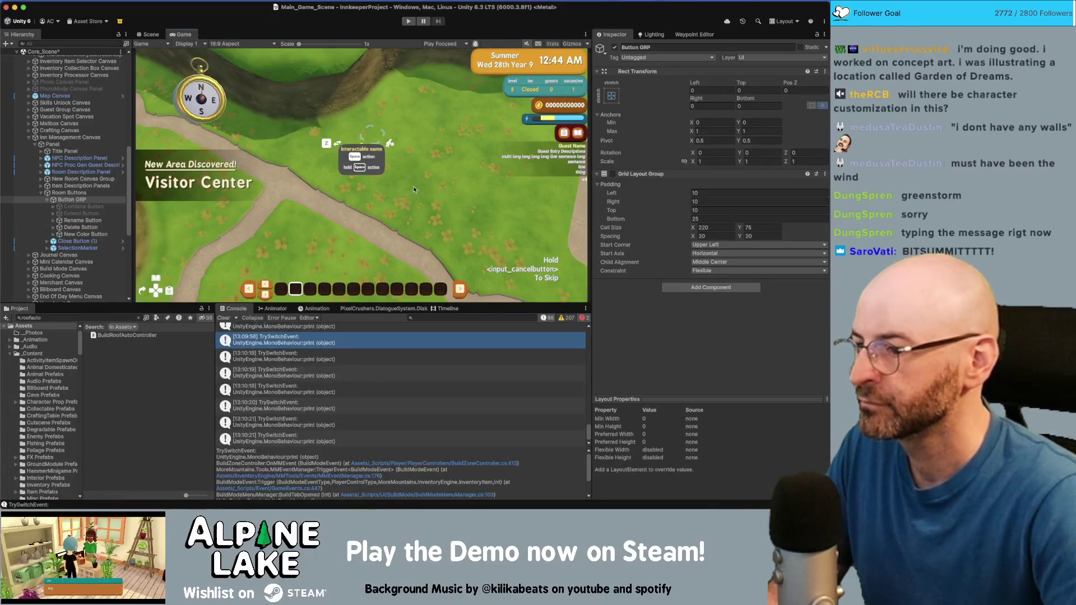
# Review the Current Bugs notes in Obsidian, then come back to Unity
pyautogui.press('super+Tab')
pyautogui.click(419, 266)
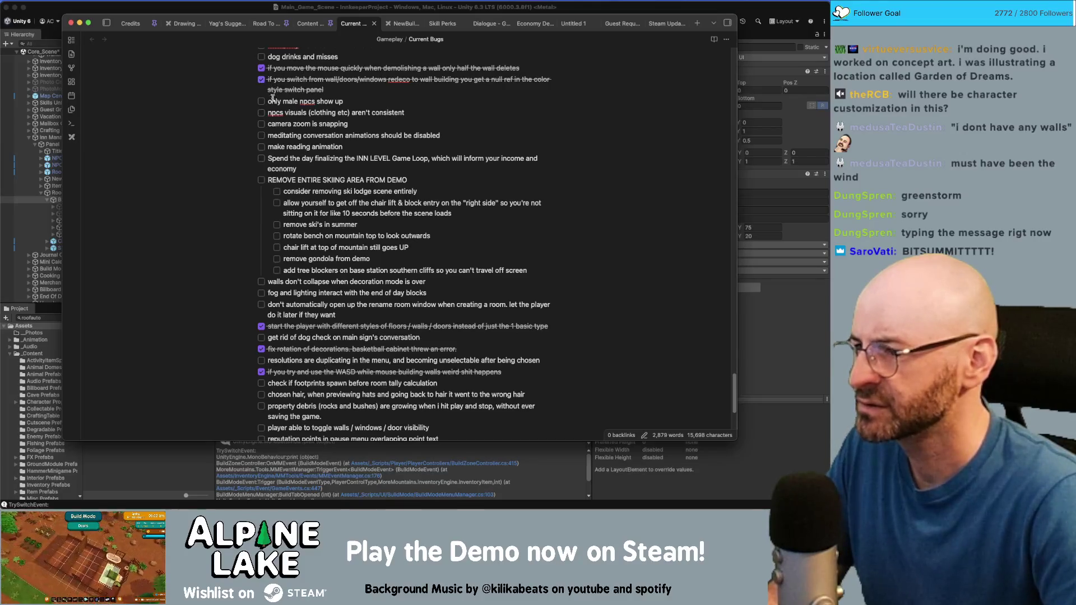
pyautogui.click(222, 13)
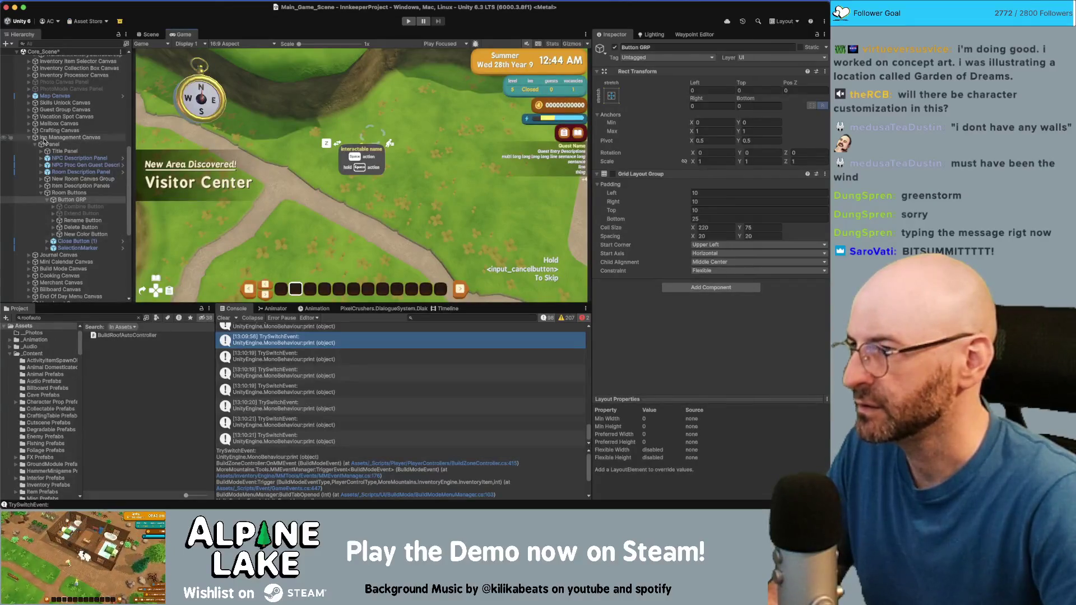
# Give the Build Mode Canvas Canvas Group Alpha 1, with Interactable and Blocks Raycasts on
pyautogui.click(28, 137)
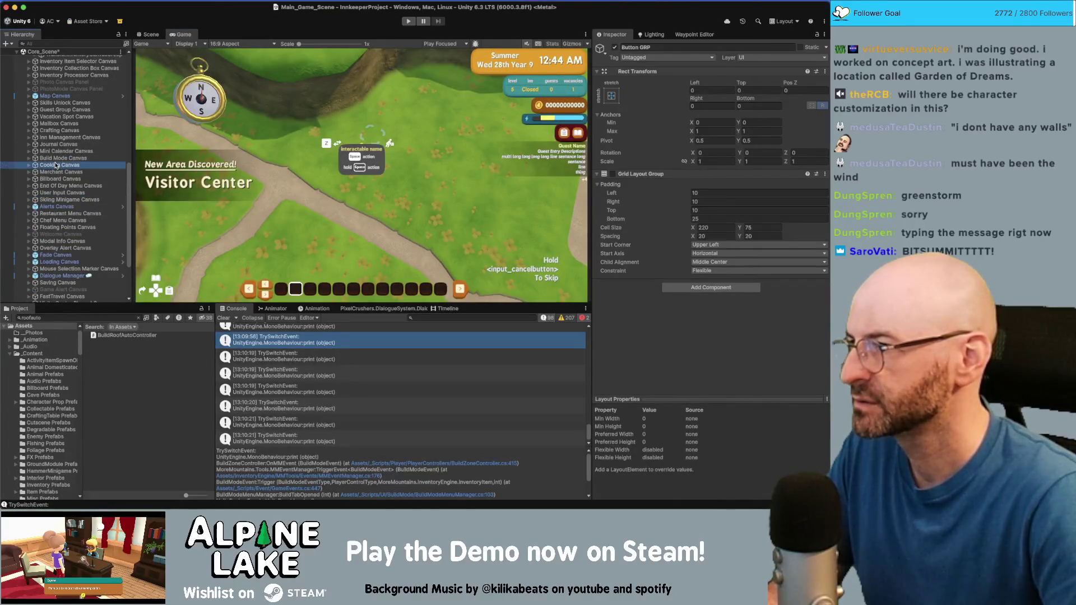
pyautogui.click(58, 158)
pyautogui.click(719, 409)
pyautogui.write('1')
pyautogui.click(694, 426)
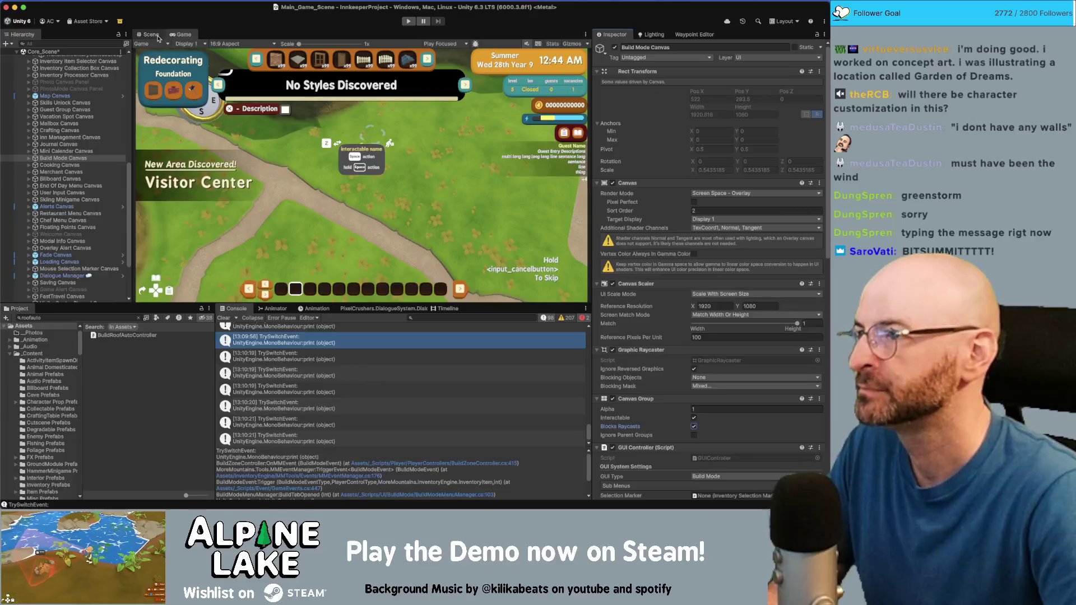
# In the Scene view, expand the Build Mode Canvas hierarchy and frame its Title Panel
pyautogui.click(151, 34)
pyautogui.click(27, 160)
pyautogui.click(28, 159)
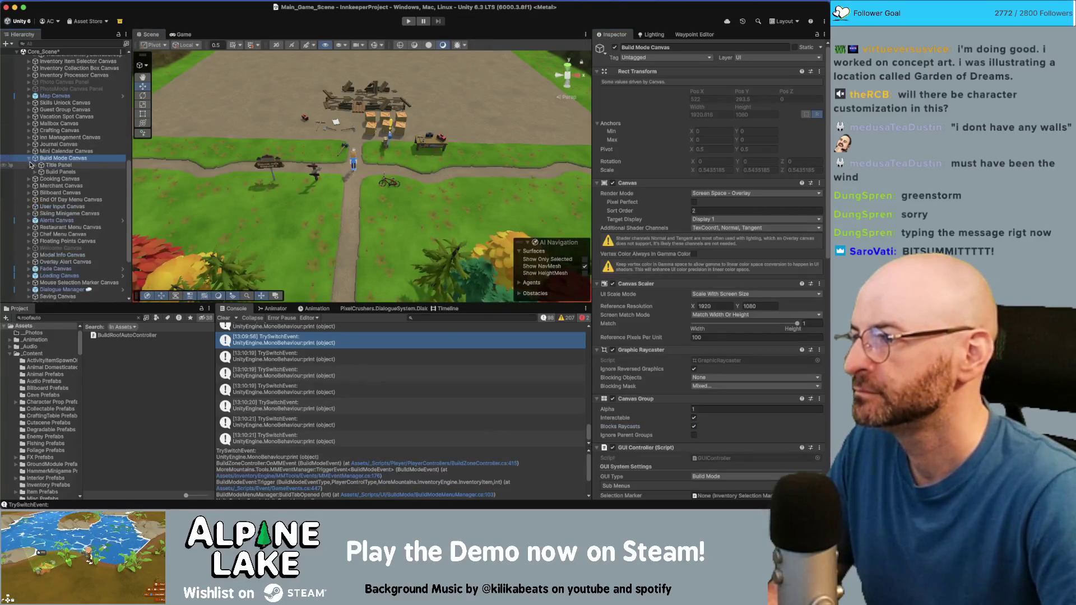
pyautogui.click(35, 171)
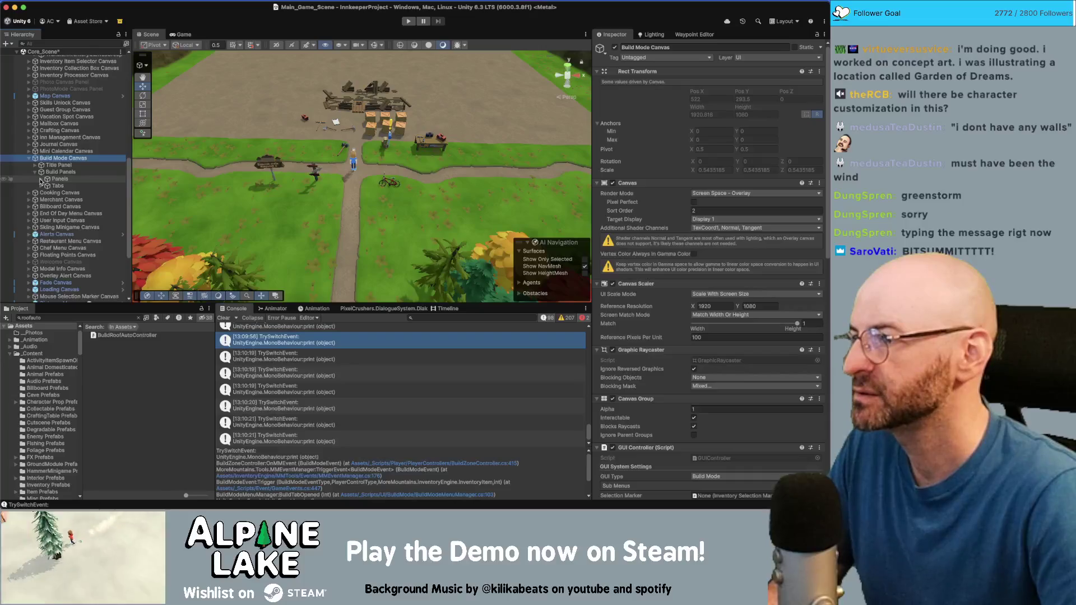
pyautogui.click(41, 179)
pyautogui.click(68, 234)
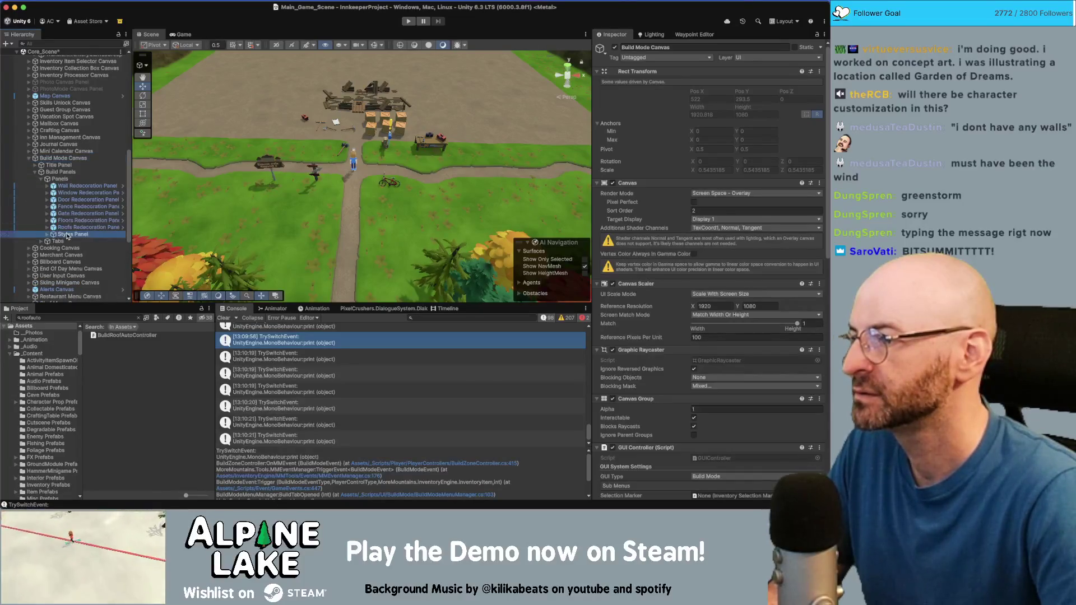
pyautogui.click(84, 165)
pyautogui.press('Right')
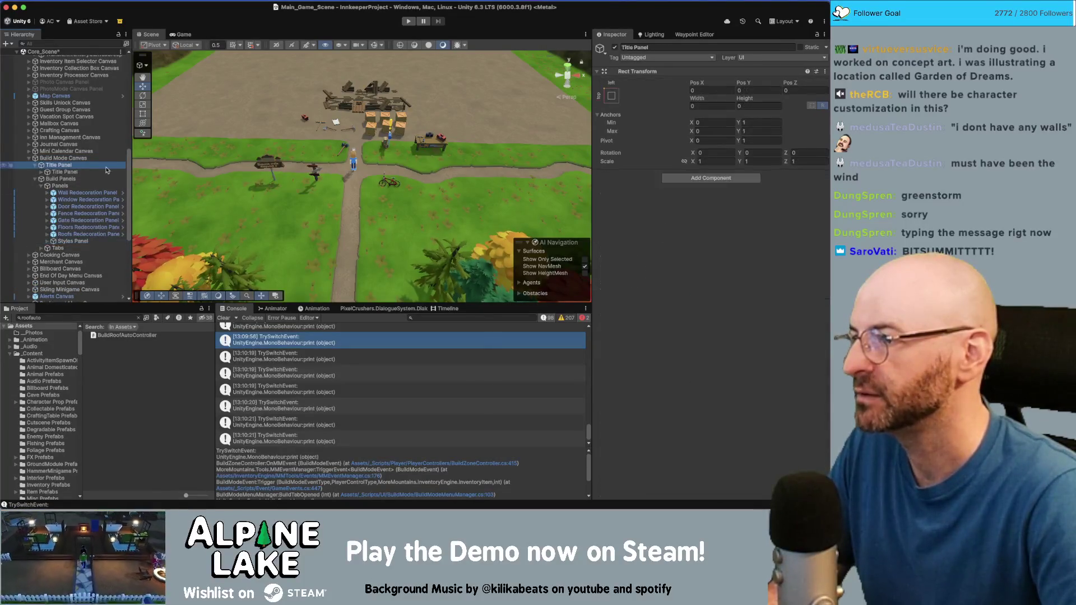
pyautogui.press('f')
pyautogui.moveTo(362, 145); pyautogui.dragTo(359, 149)
# Find the Standalone Input Alert prefab via a 'standalone' search and place it under Title Panel
pyautogui.click(121, 318)
pyautogui.write('standalone')
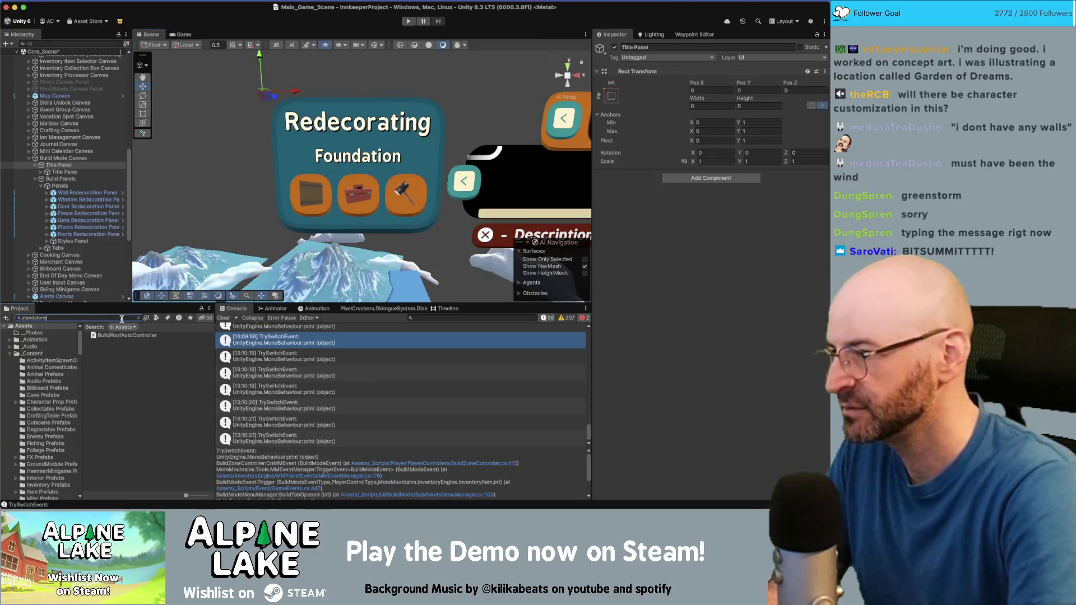
pyautogui.moveTo(121, 336)
pyautogui.mouseDown()
pyautogui.moveTo(84, 269)
pyautogui.moveTo(68, 147)
pyautogui.moveTo(63, 178)
pyautogui.moveTo(63, 167)
pyautogui.mouseUp()
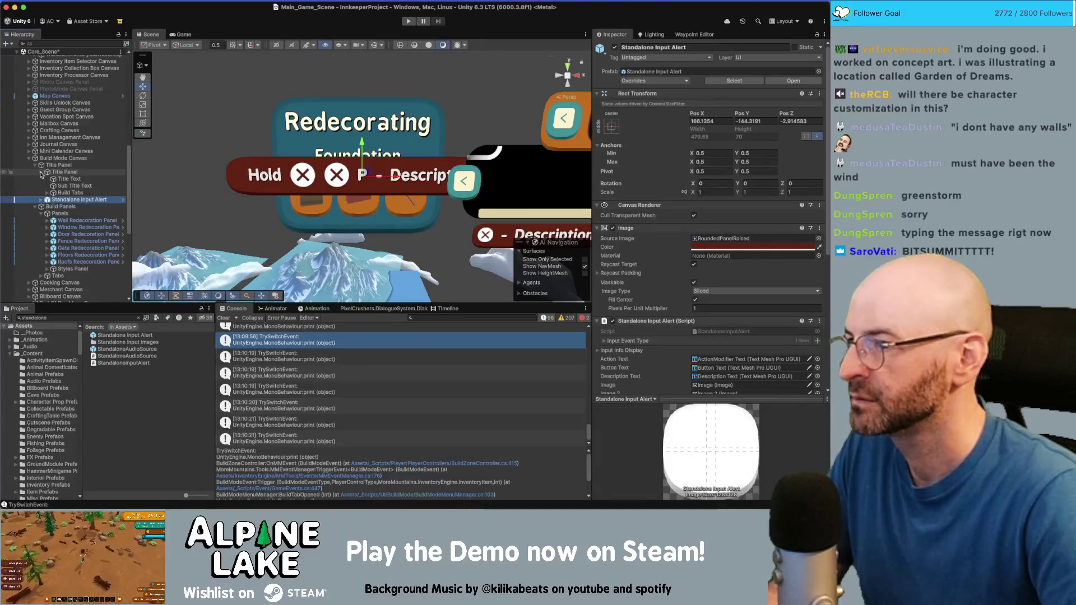
# Change the Standalone Input Alert prefab's Image Pixels Per Unit Multiplier to 2, then exit prefab mode
pyautogui.click(42, 172)
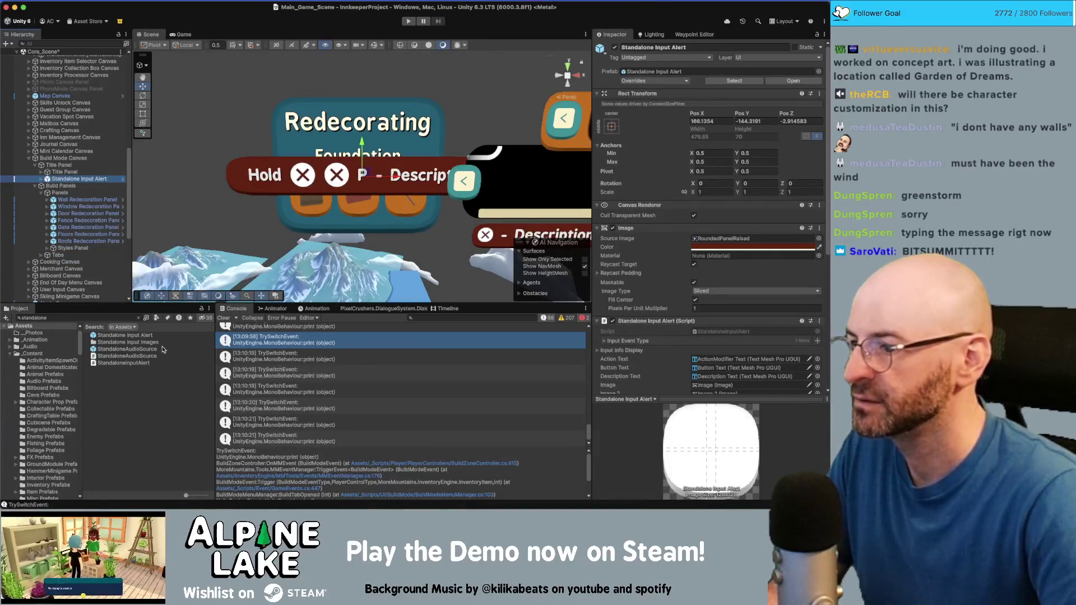
pyautogui.click(137, 336)
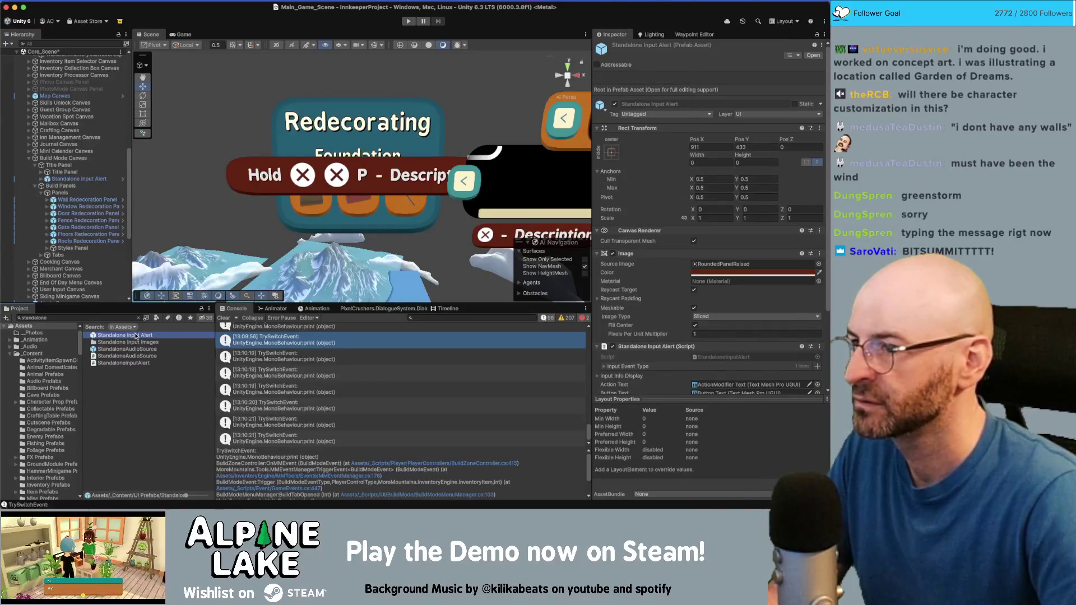
pyautogui.doubleClick(135, 335)
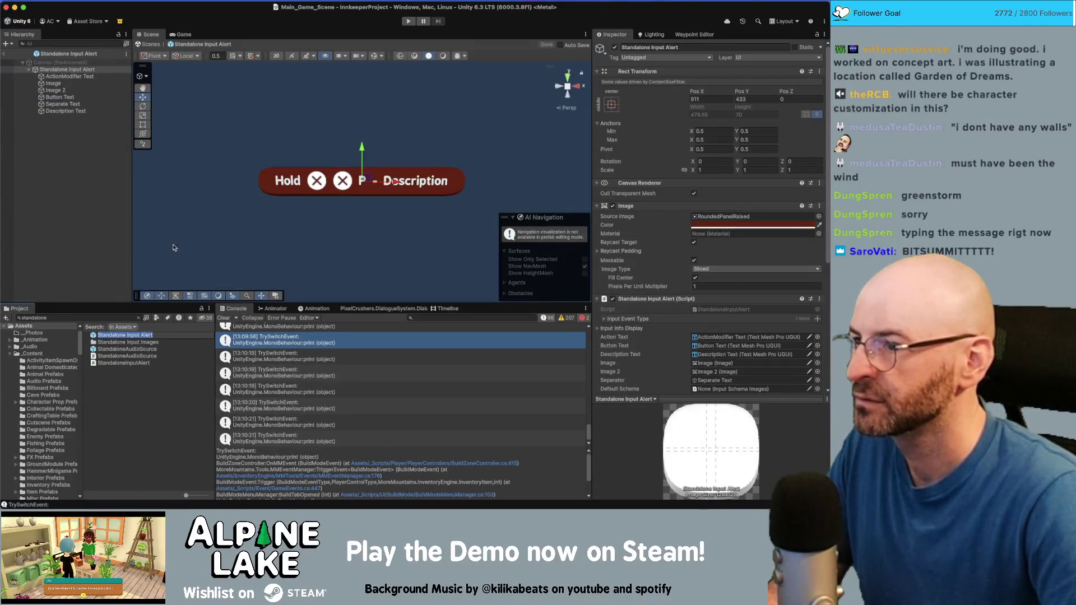
pyautogui.click(721, 285)
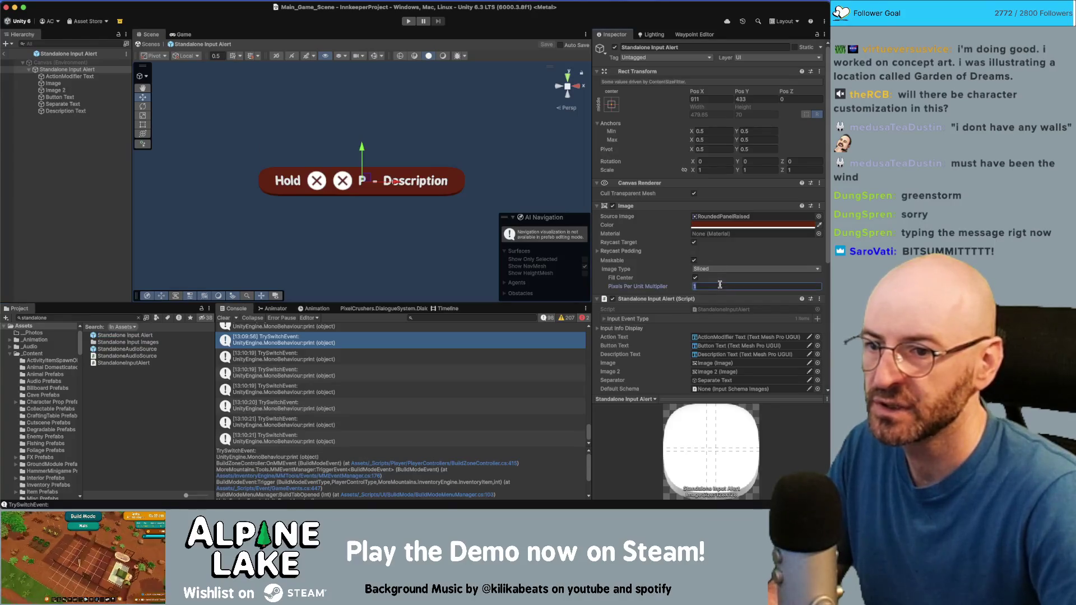
pyautogui.write('2')
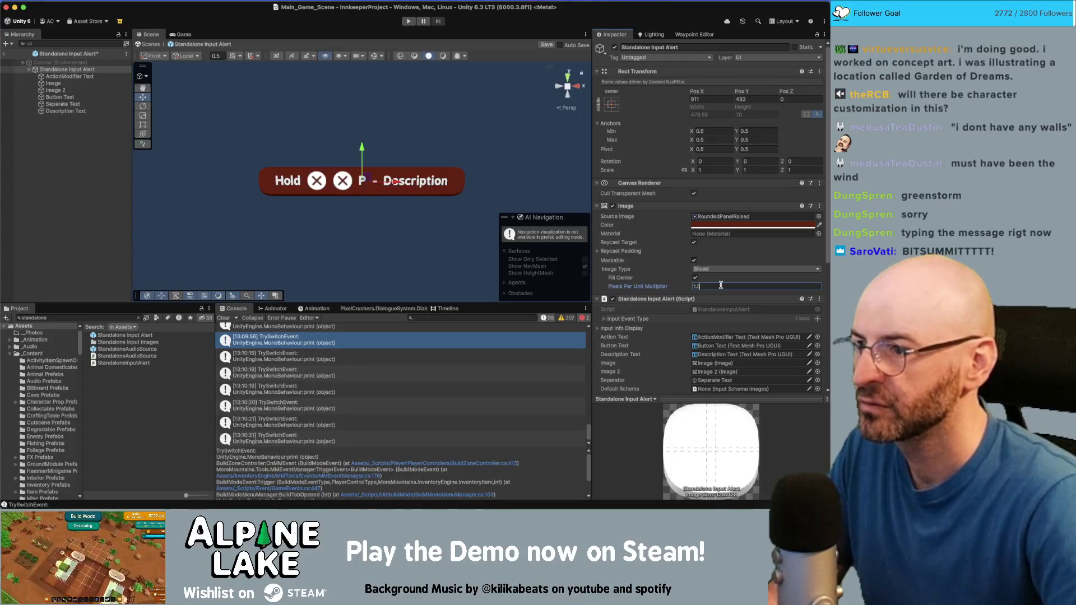
pyautogui.write('1.5')
pyautogui.press('Return')
pyautogui.write('1')
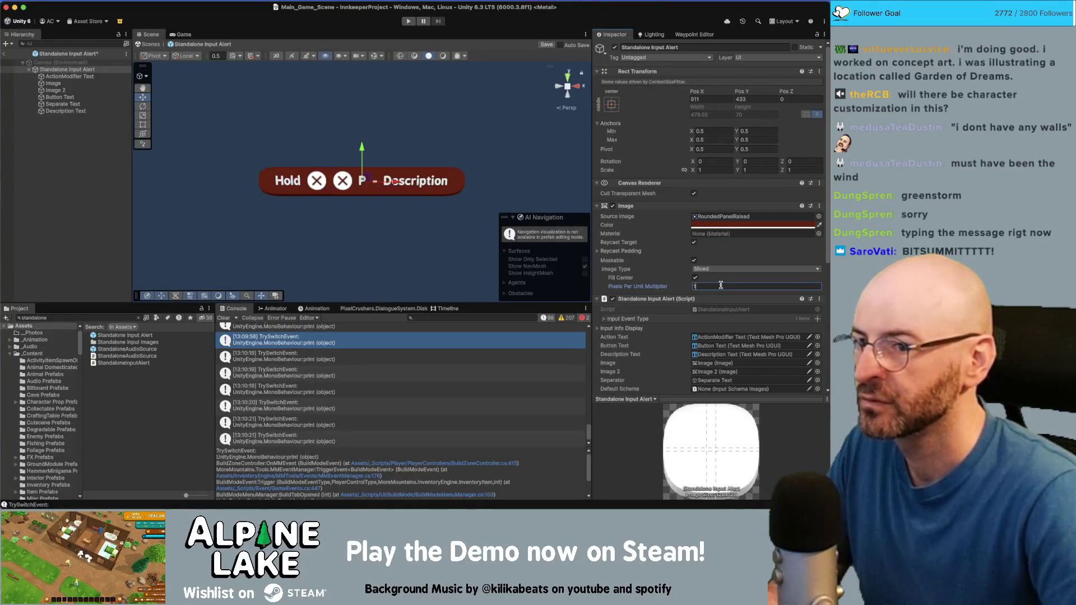
pyautogui.press('BackSpace')
pyautogui.write('2')
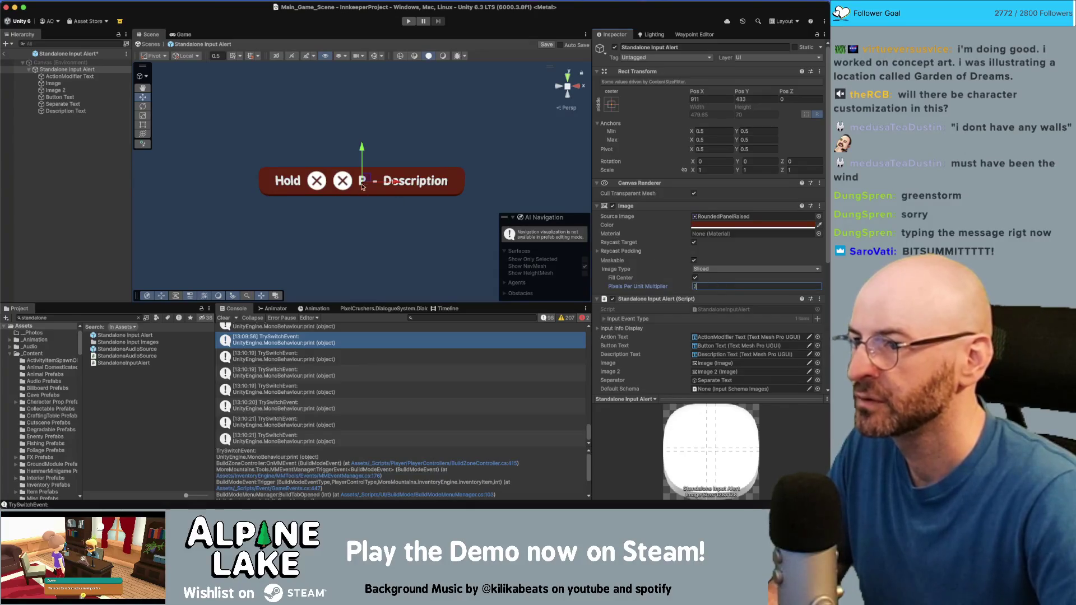
pyautogui.click(4, 54)
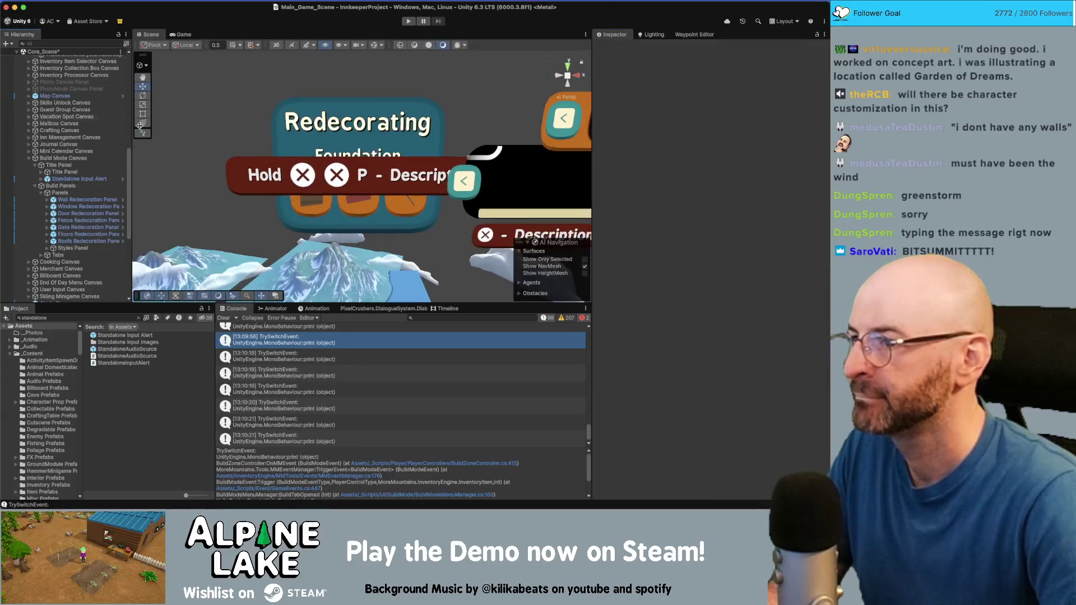
# Pan and zoom around the Build Mode UI, then return to the Game view
pyautogui.moveTo(370, 168); pyautogui.dragTo(329, 156)
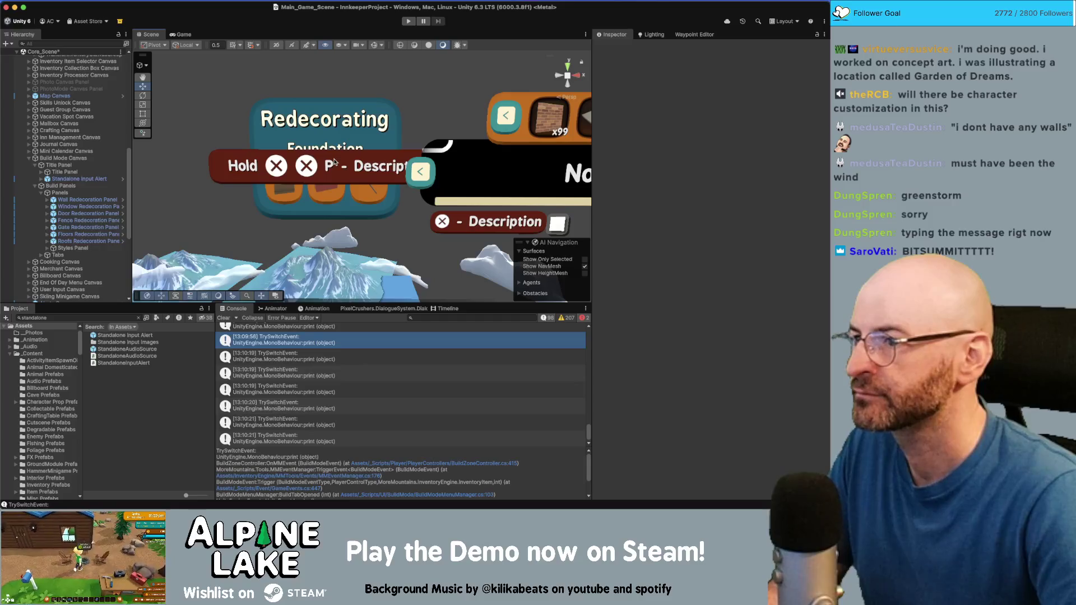
pyautogui.scroll(-3, 370, 165)
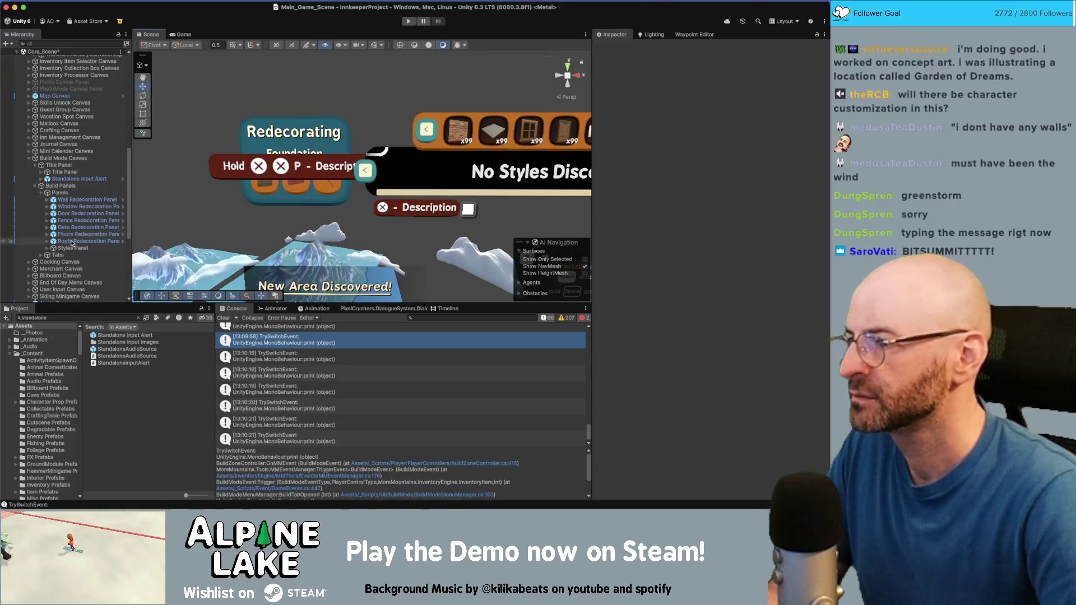
pyautogui.click(184, 35)
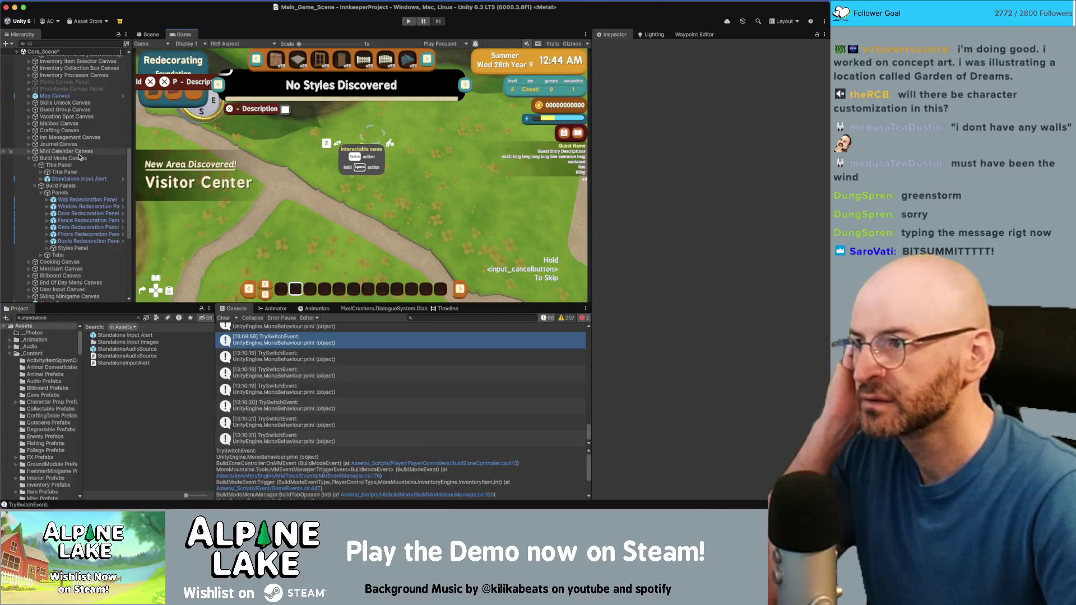
# Set the Standalone Input Alert's Input Event Type to Menu Button
pyautogui.click(78, 179)
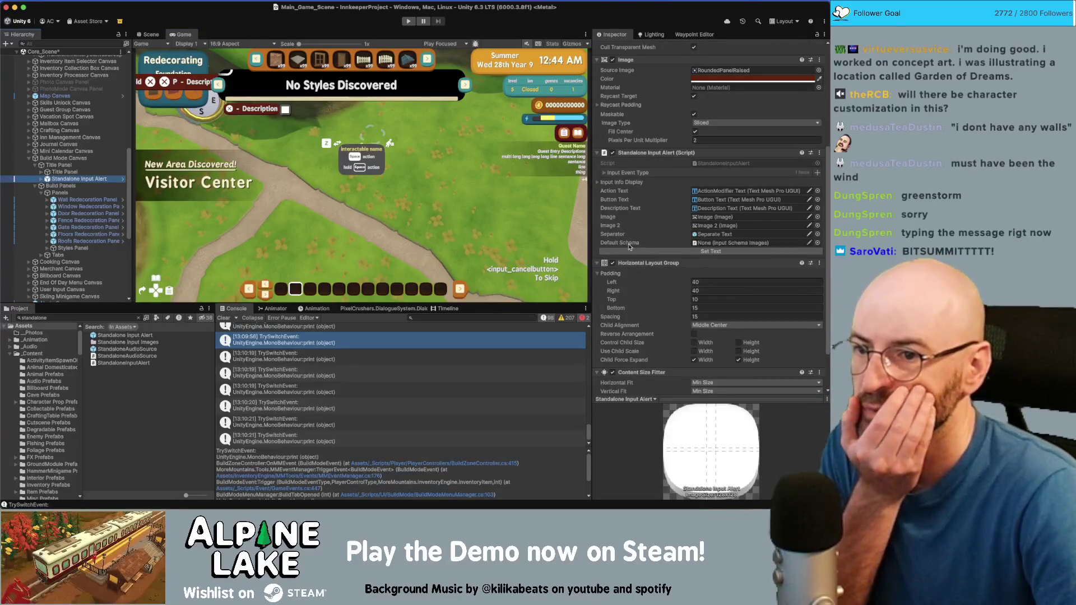
pyautogui.scroll(-2, 630, 243)
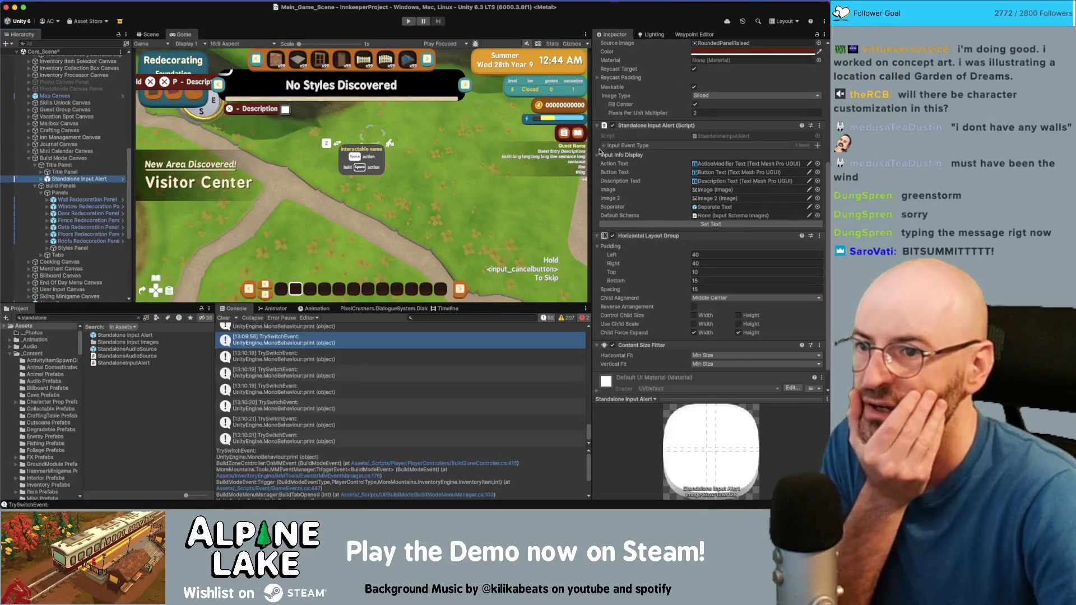
pyautogui.click(597, 155)
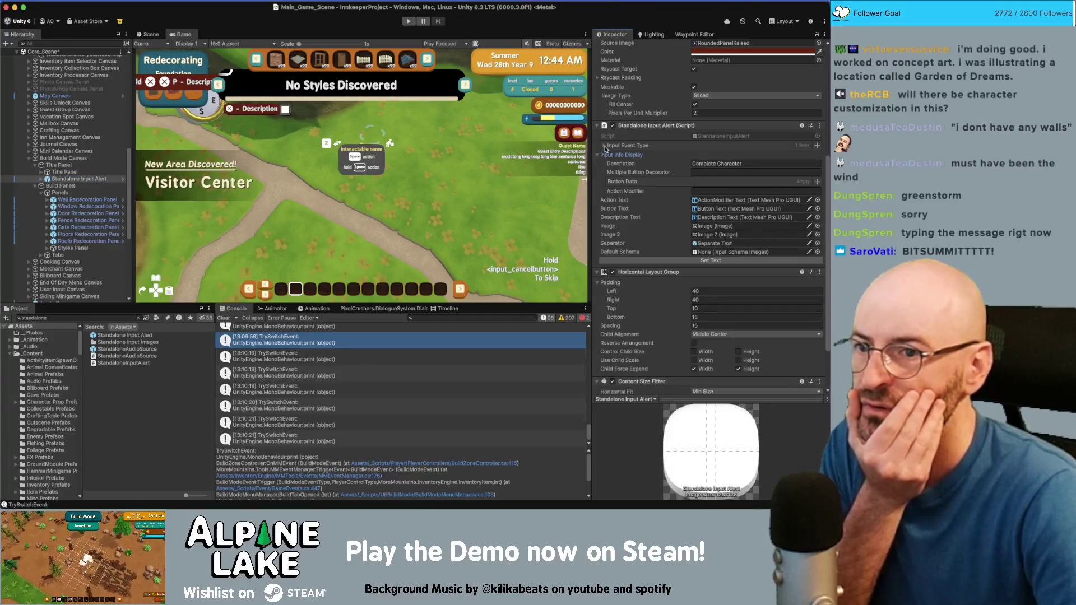
pyautogui.click(605, 146)
pyautogui.click(660, 157)
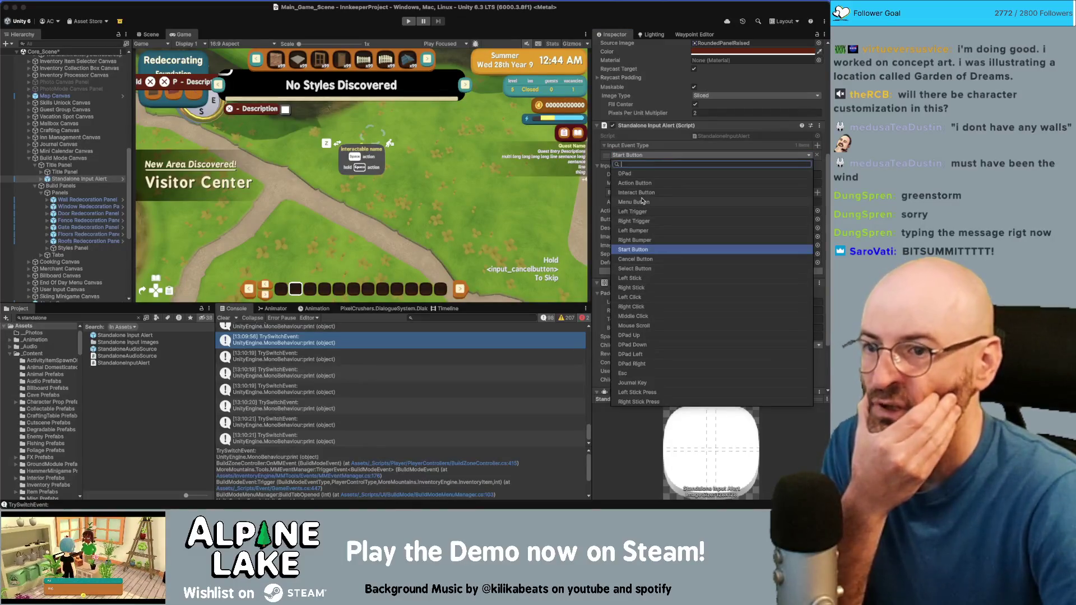
pyautogui.click(642, 203)
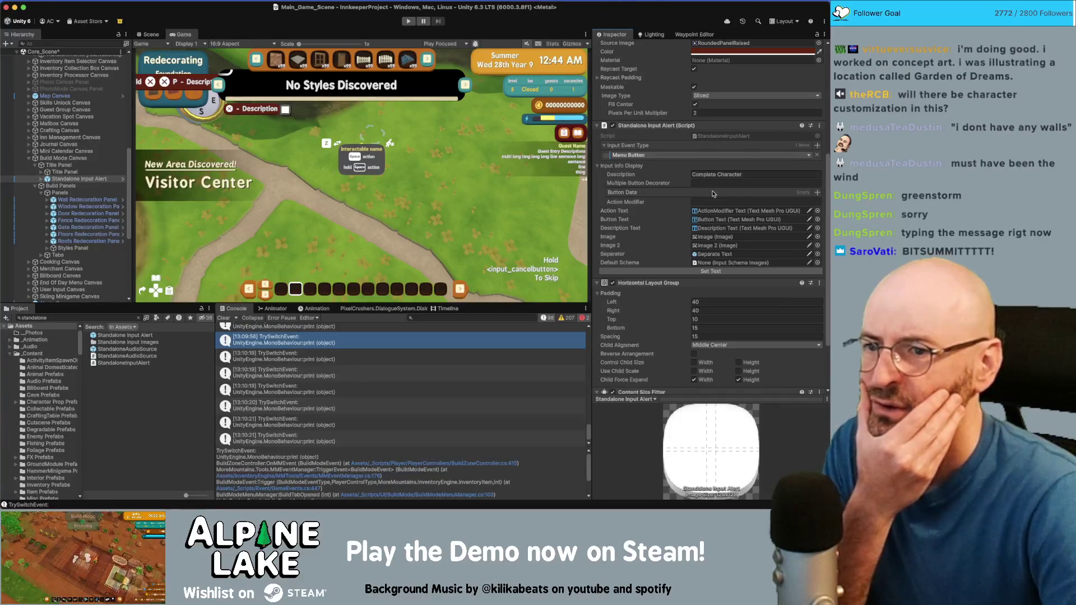
pyautogui.click(817, 193)
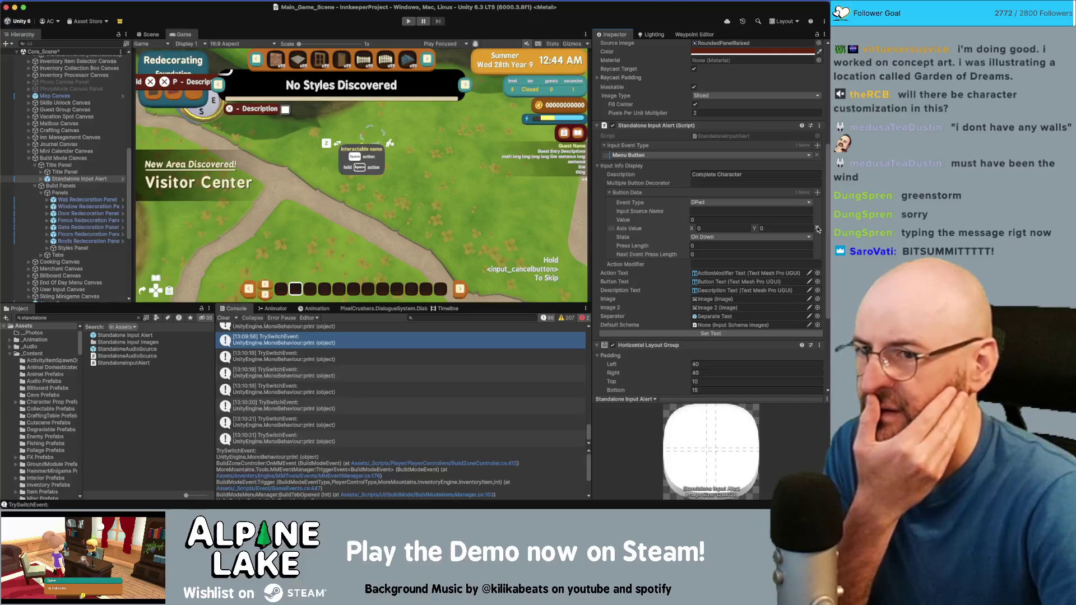
pyautogui.click(816, 227)
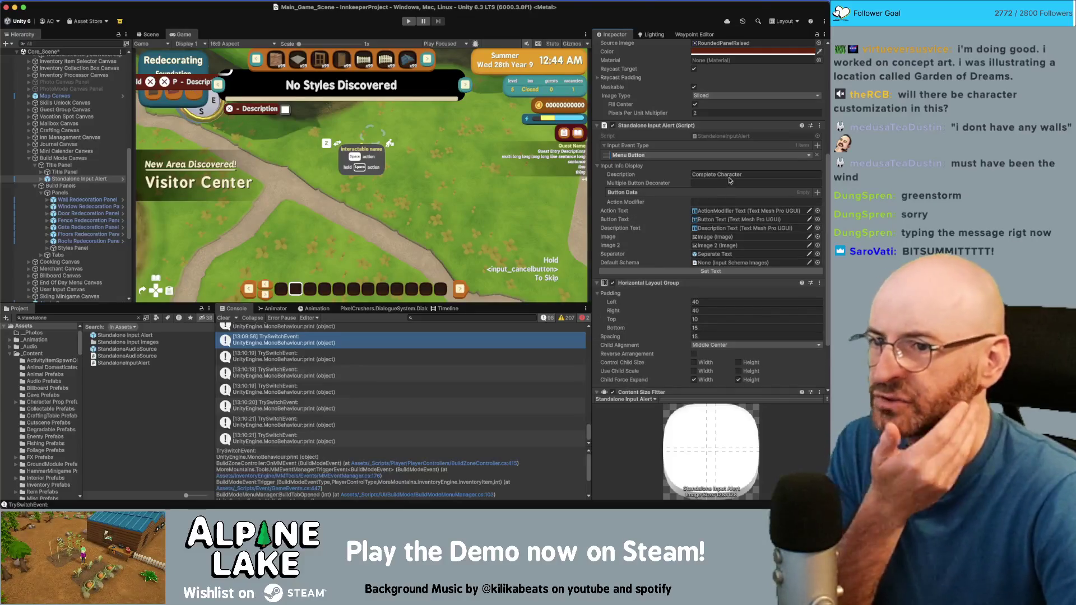
# Change the alert's Description to 'Cycle Modes'
pyautogui.click(745, 176)
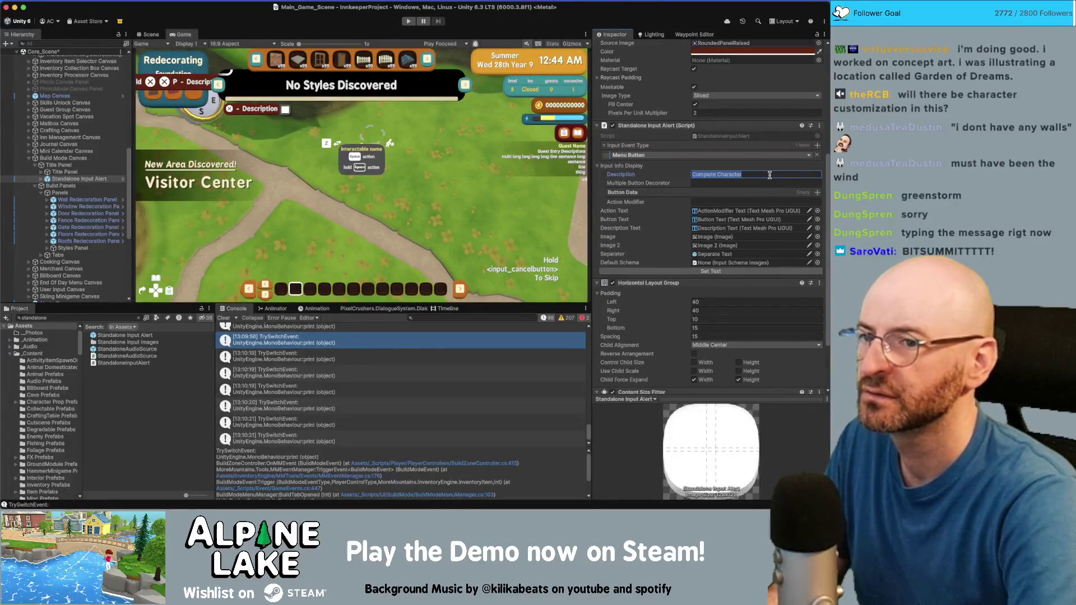
pyautogui.write('Cycle Modes')
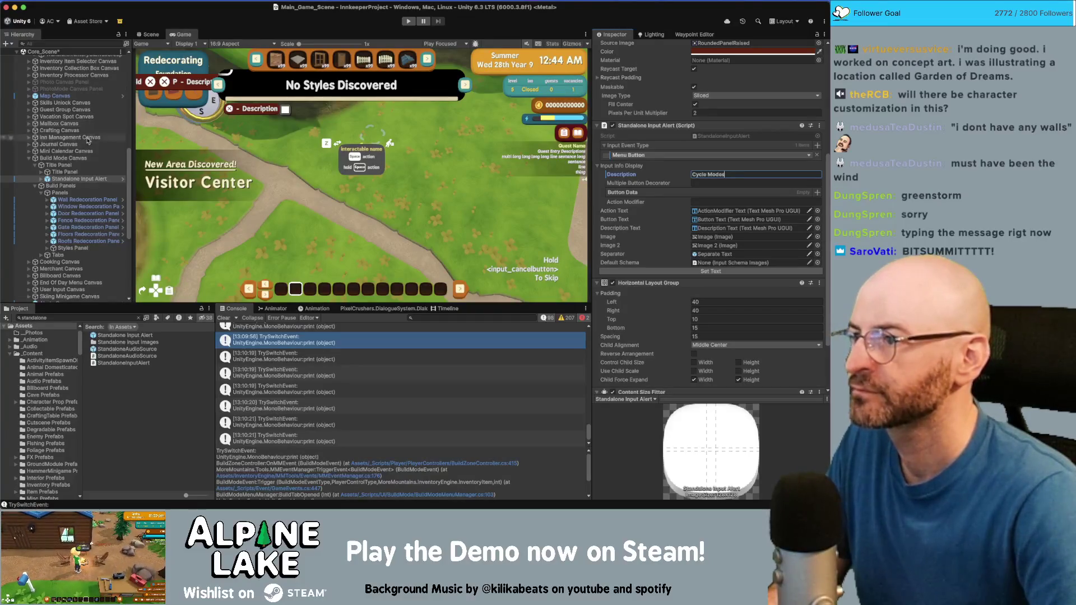
pyautogui.click(49, 180)
pyautogui.click(42, 180)
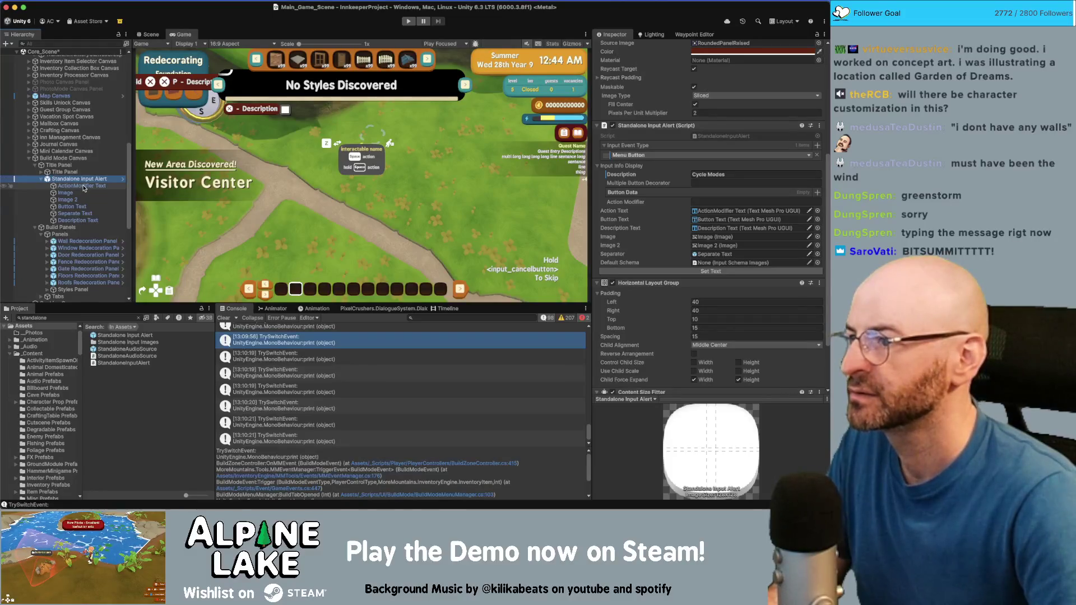
# Deactivate the ActionModifier Text and Image 2 children of the input alert
pyautogui.click(83, 186)
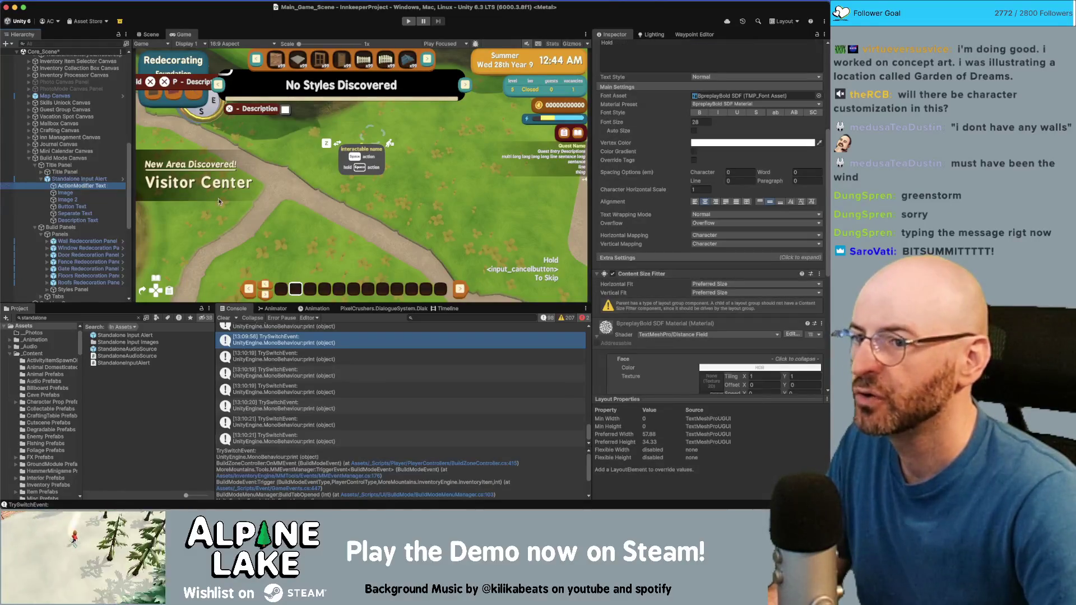
pyautogui.scroll(6, 660, 92)
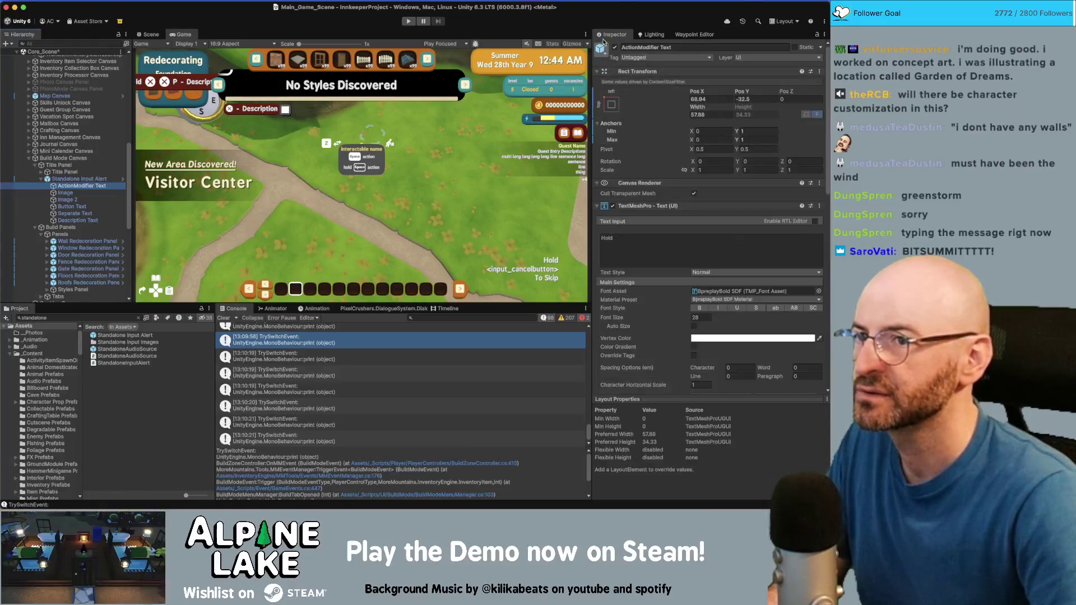
pyautogui.click(616, 47)
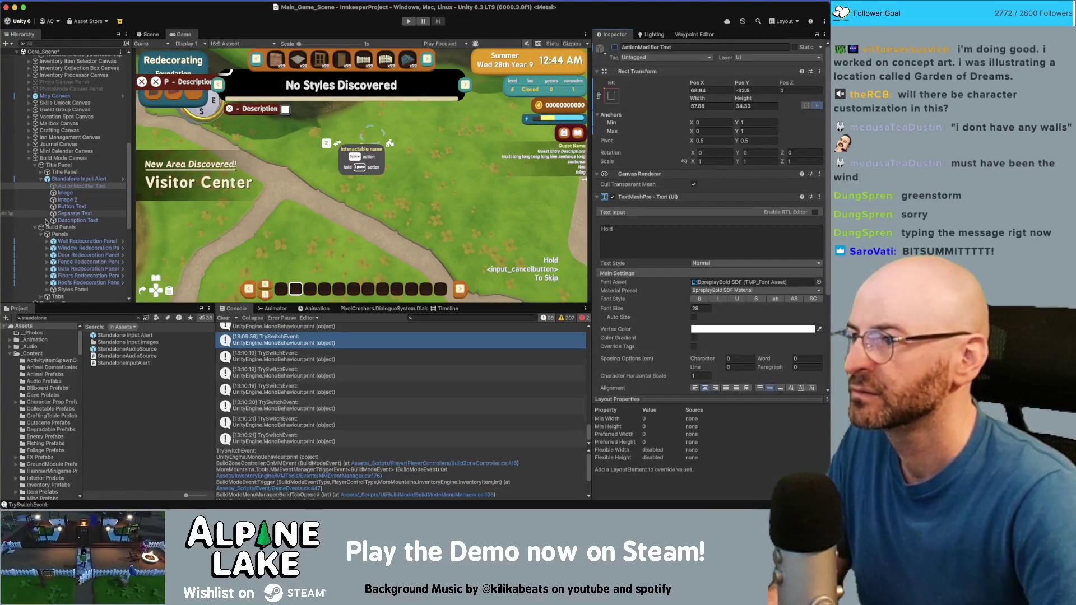
pyautogui.click(72, 194)
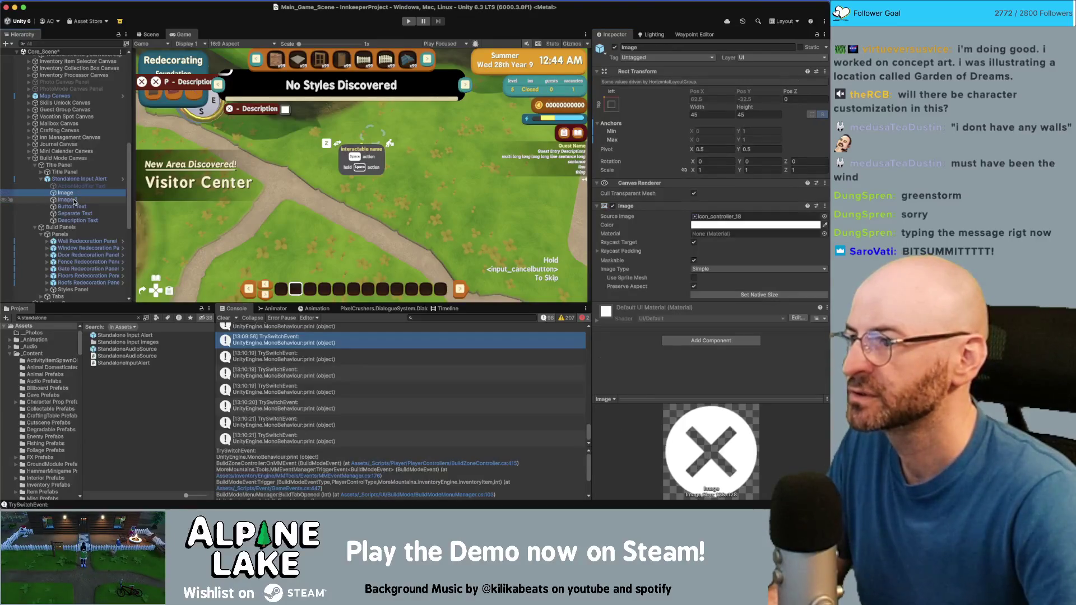
pyautogui.click(73, 200)
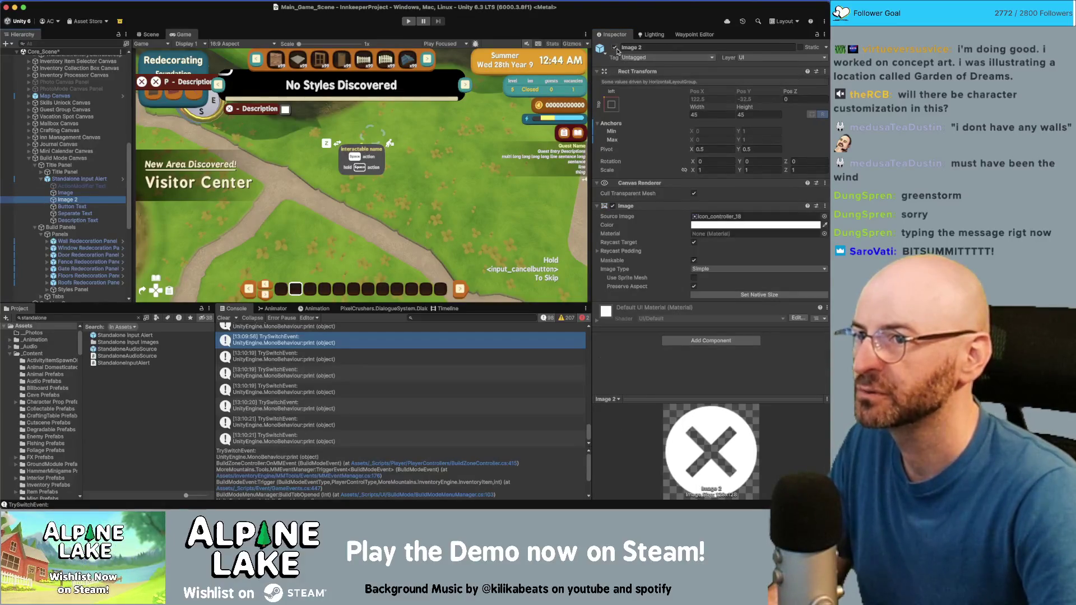
pyautogui.click(614, 47)
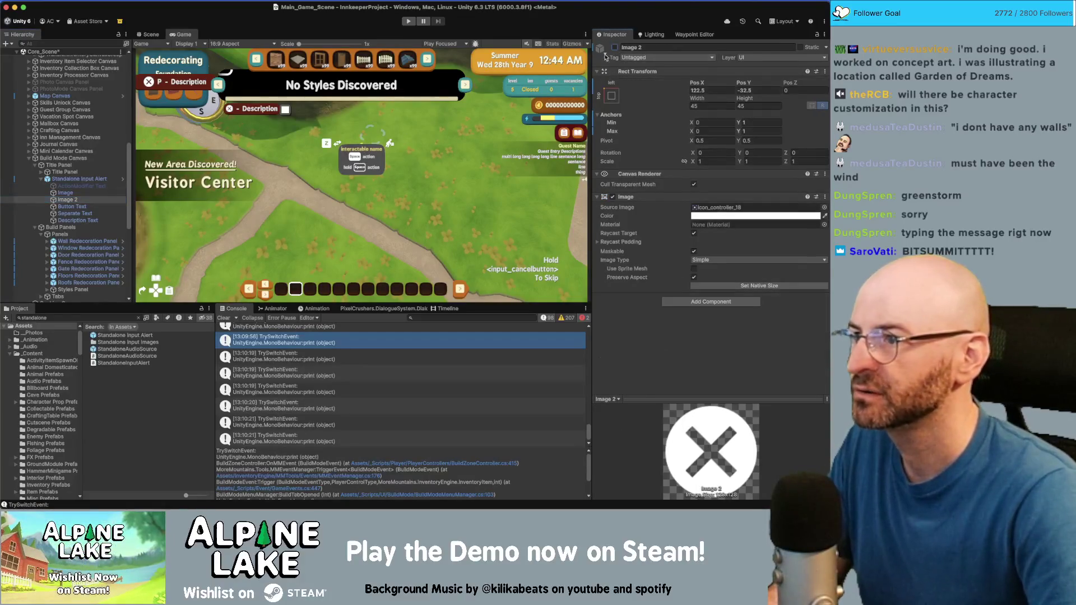
# Inspect Button Text, Separate Text and Description Text, then begin editing the description label's text
pyautogui.click(83, 207)
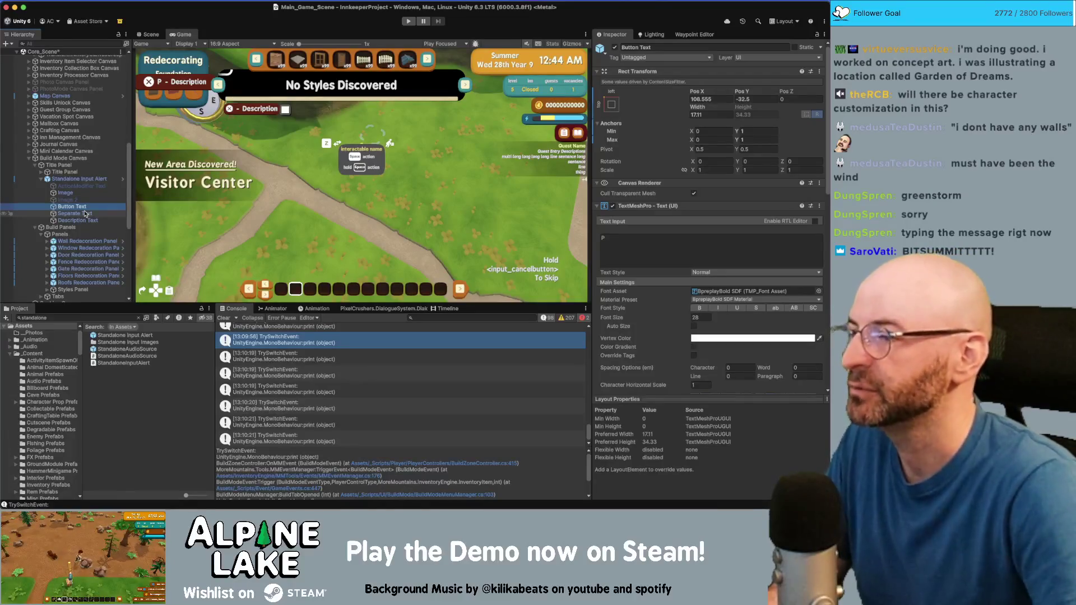
pyautogui.click(87, 213)
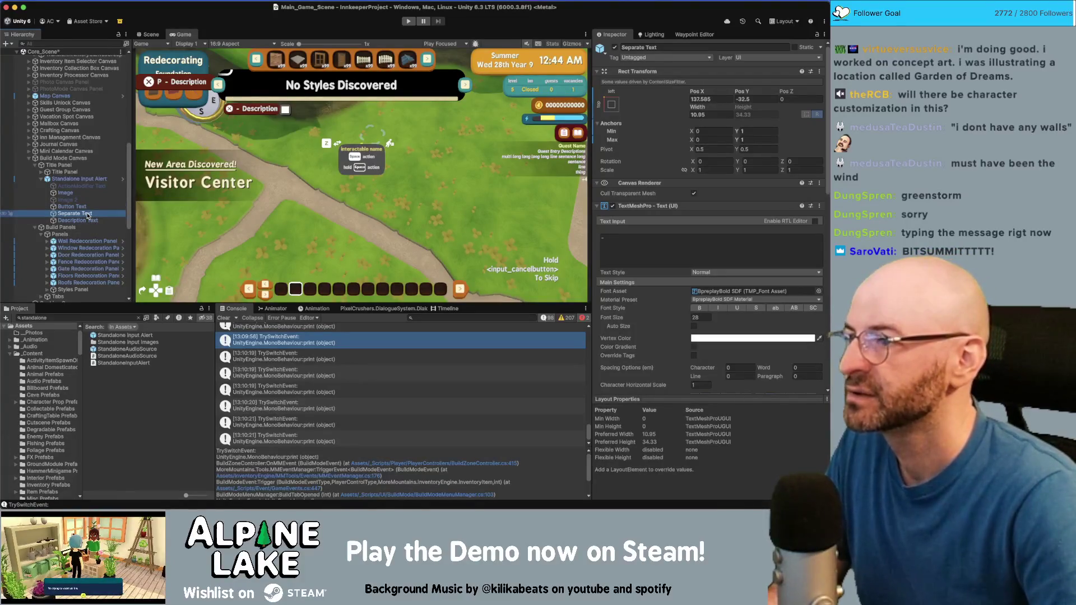
pyautogui.click(76, 180)
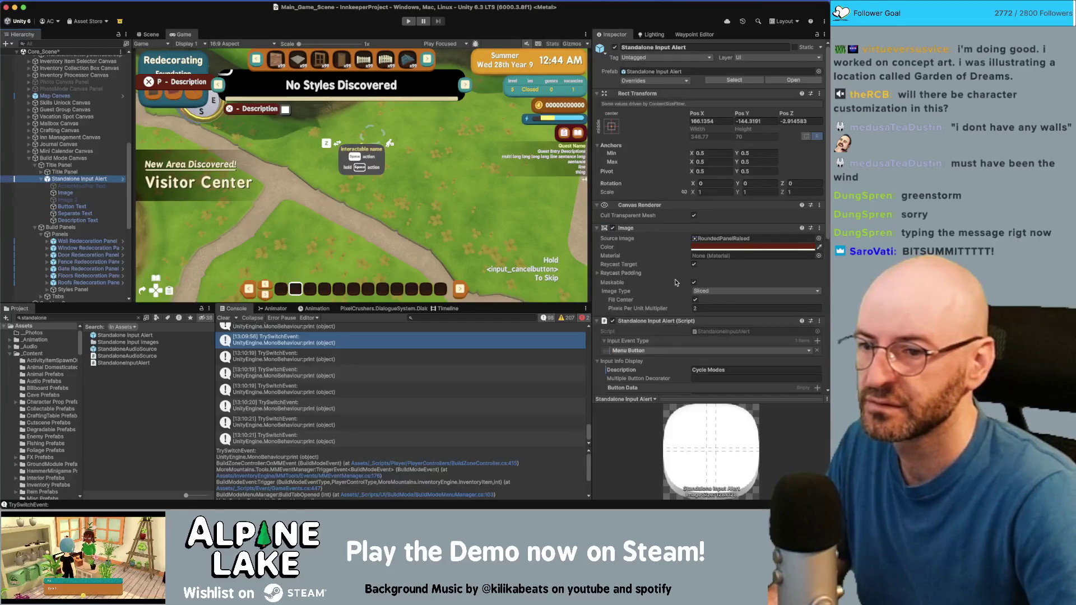
pyautogui.scroll(-5, 711, 178)
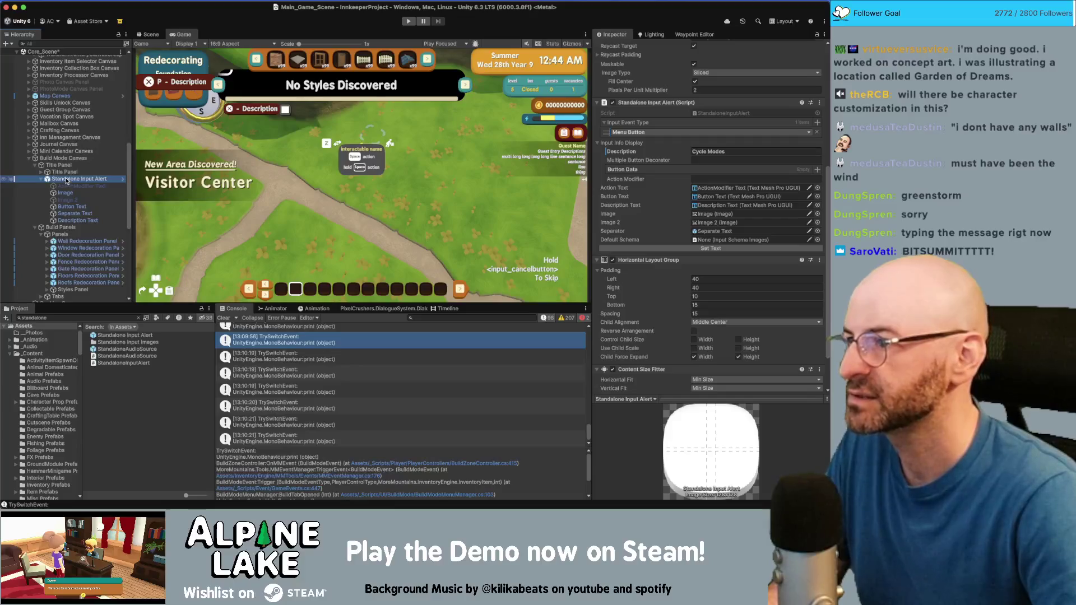
pyautogui.click(69, 220)
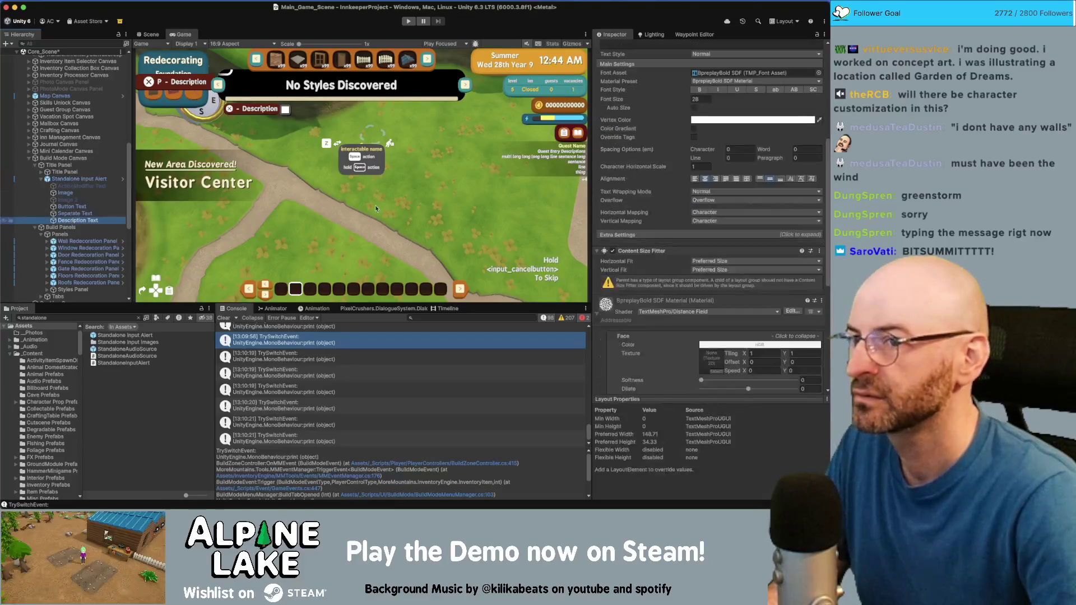
pyautogui.scroll(10, 645, 177)
pyautogui.click(646, 244)
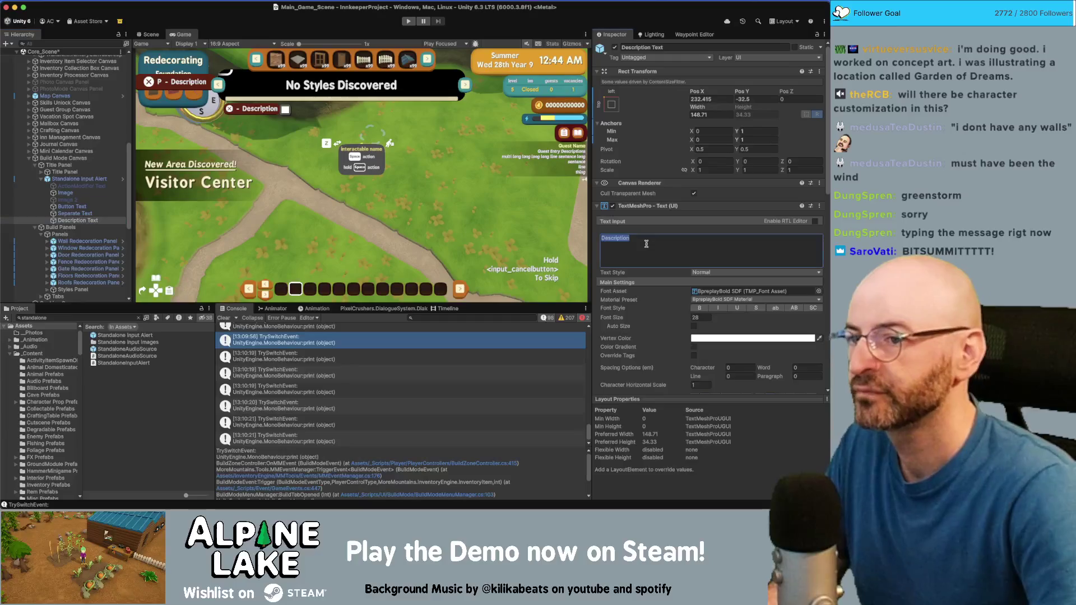
# Type 'Cycle Modes' into the label, then clear the alert's Description field
pyautogui.write('Cycle Modes')
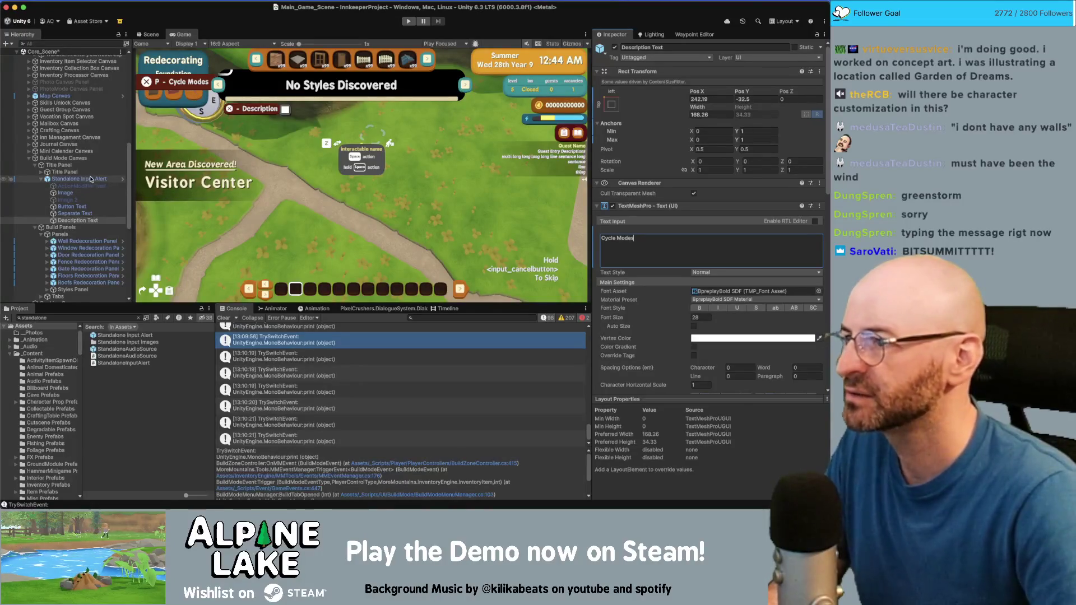
pyautogui.click(81, 181)
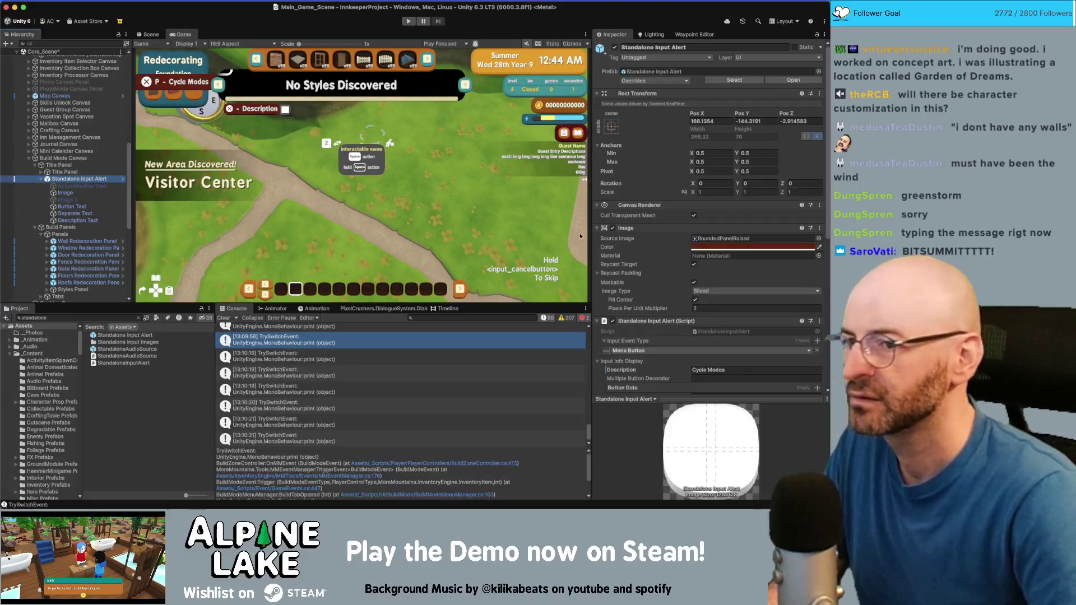
pyautogui.click(712, 288)
pyautogui.press('BackSpace')
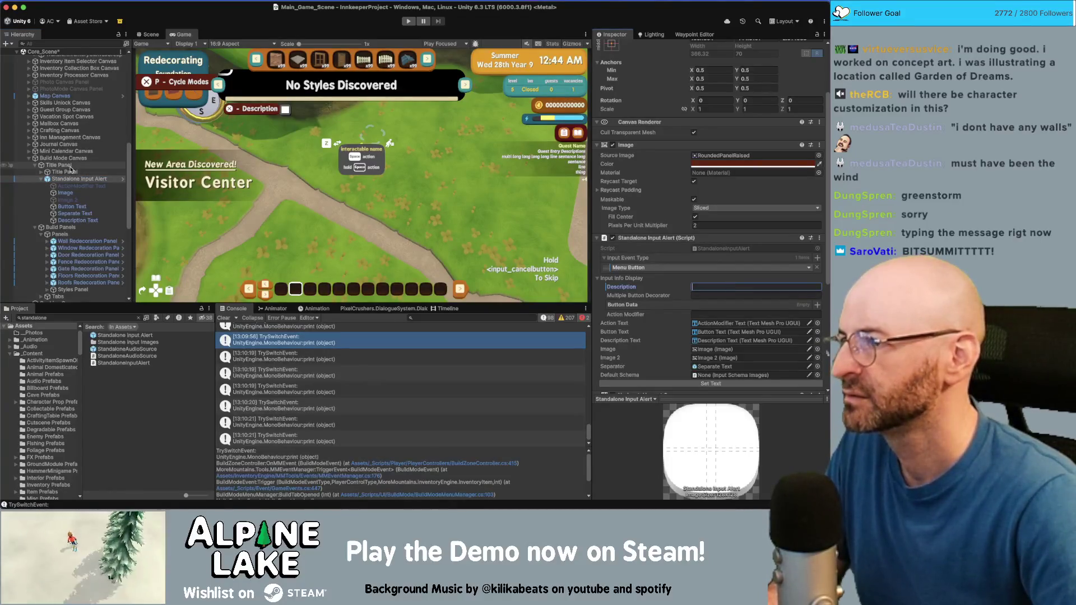
# Deactivate the Description Text object and check Separate Text
pyautogui.click(66, 166)
pyautogui.click(74, 220)
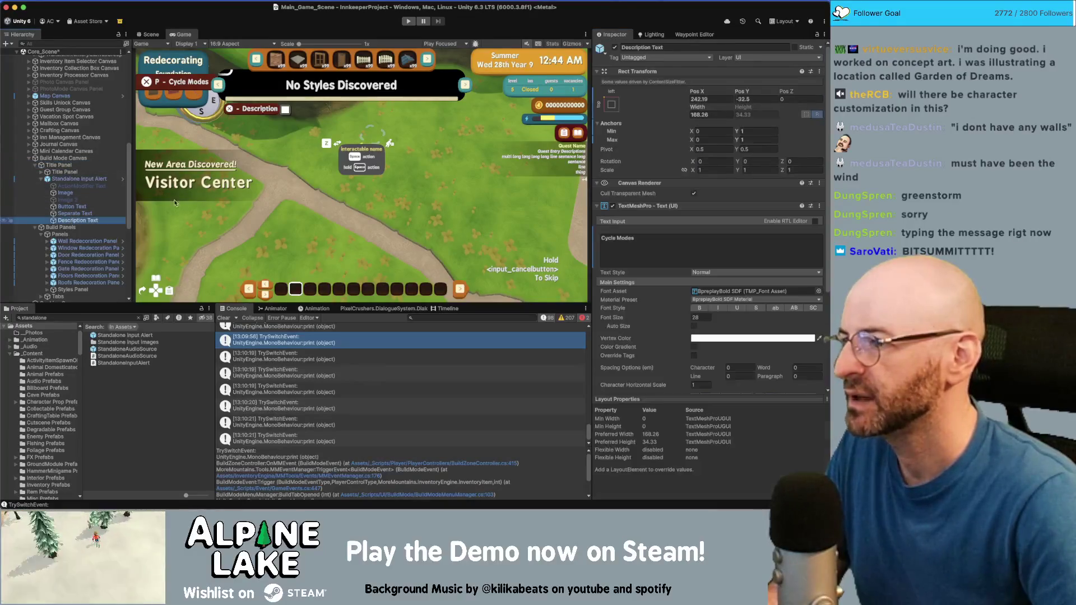
pyautogui.click(615, 48)
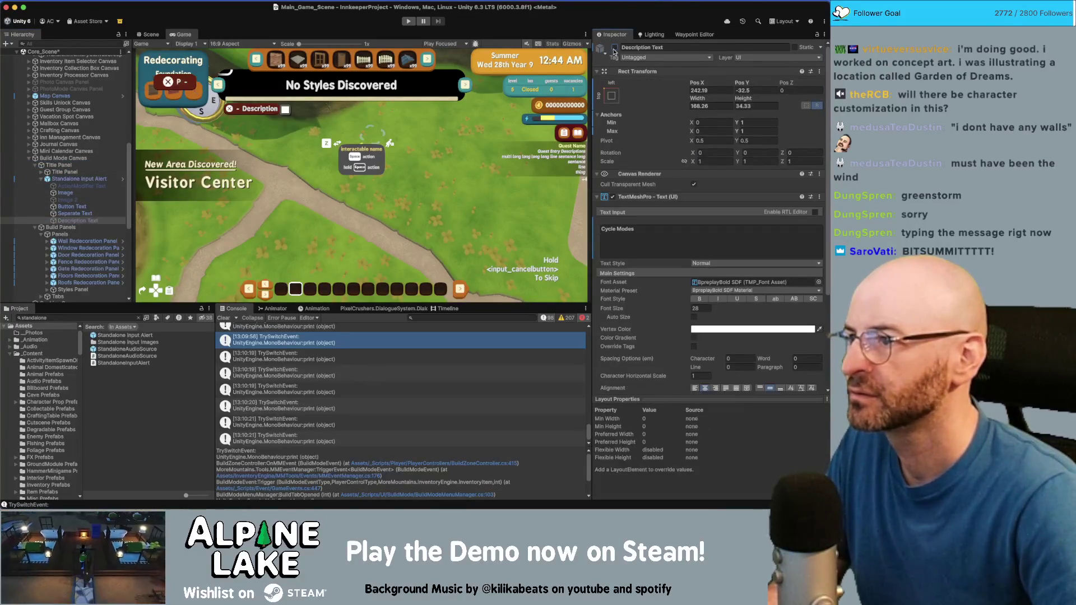
pyautogui.click(78, 213)
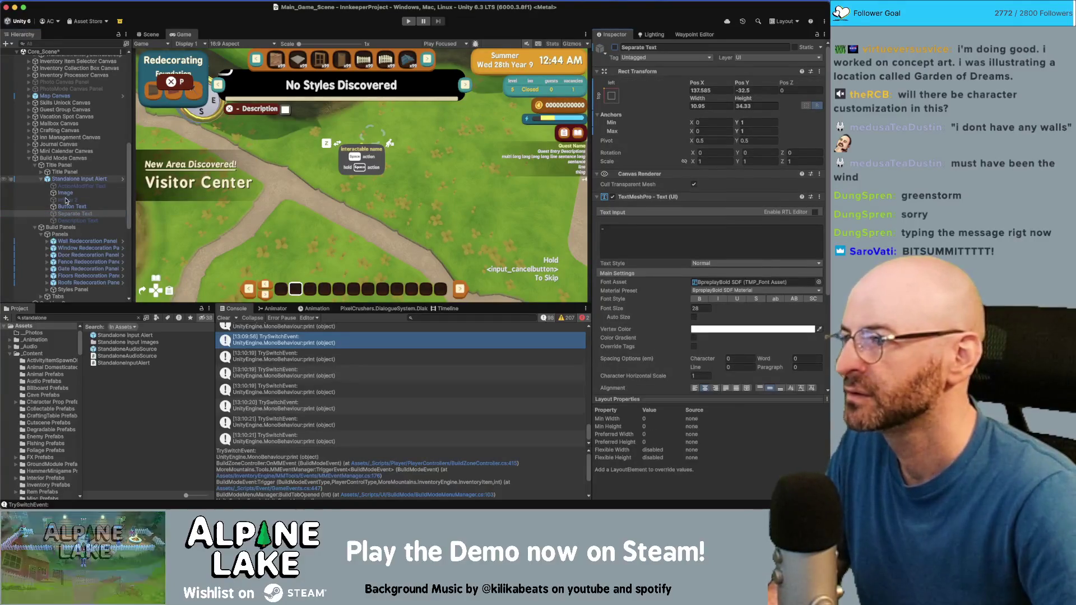
pyautogui.press('Left')
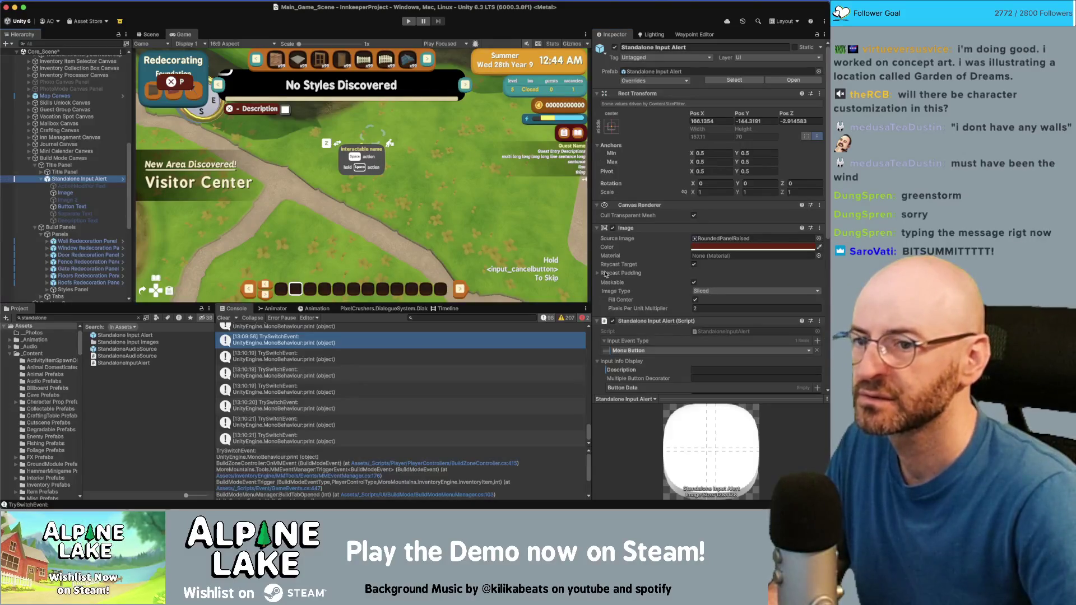
# Set the Horizontal Layout Group's left and right padding to 20
pyautogui.scroll(-6, 644, 280)
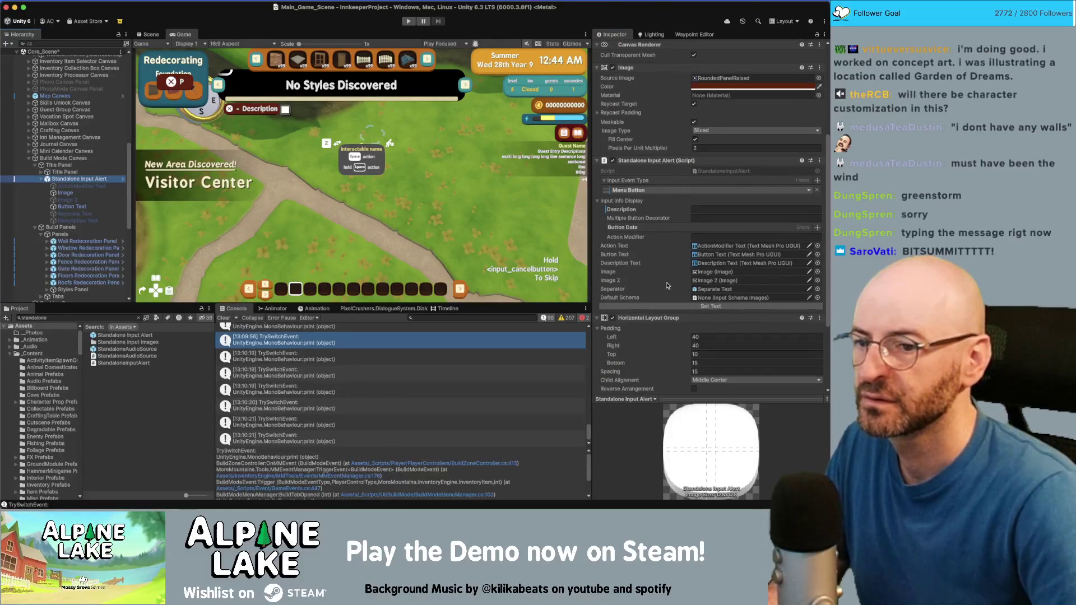
pyautogui.scroll(-1, 672, 297)
pyautogui.click(732, 327)
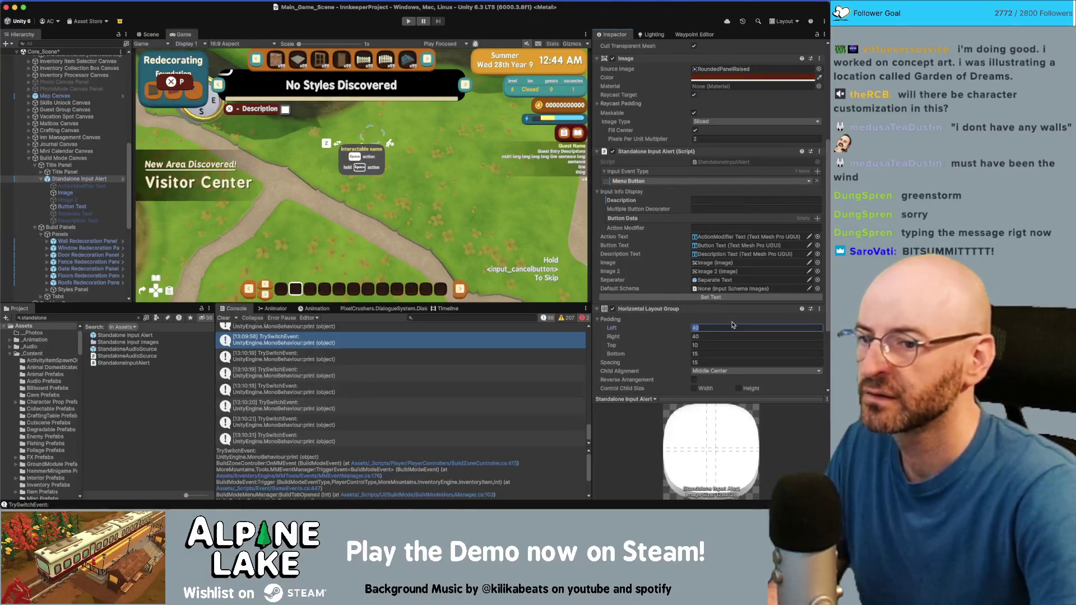
pyautogui.write('20')
pyautogui.press('Tab')
pyautogui.write('20')
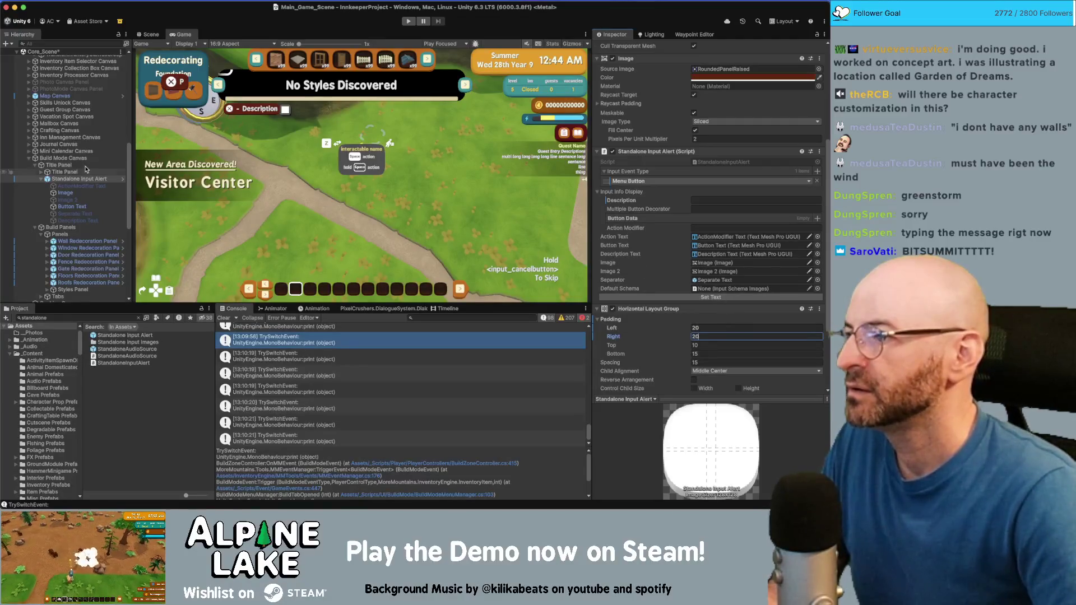
# Set Rect Transform anchors and pivot Y to 1 with Pos Y 0, and view the Scene
pyautogui.scroll(5, 648, 106)
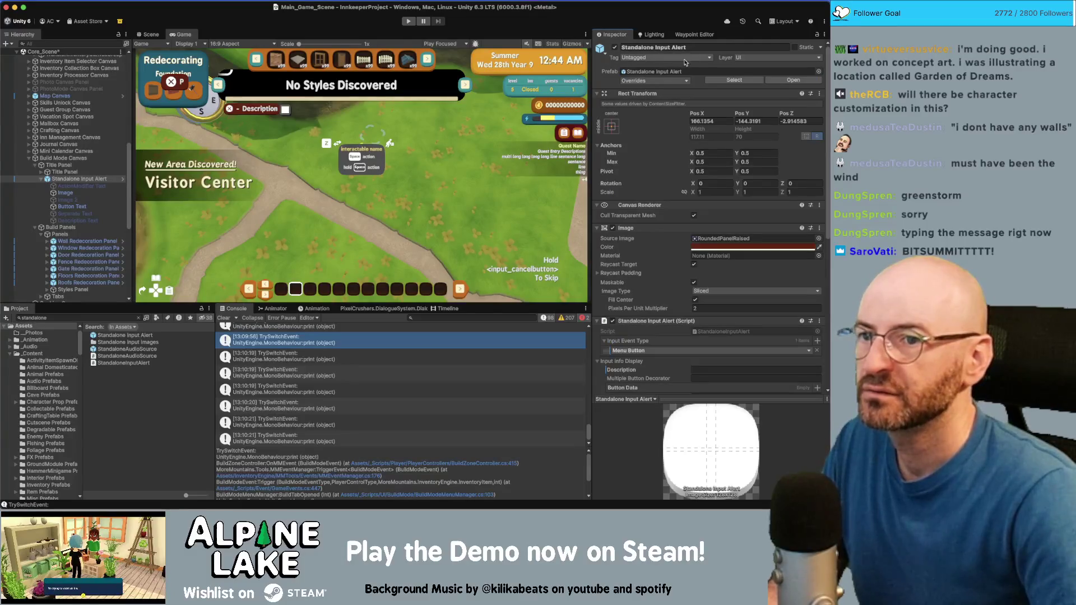
pyautogui.click(747, 121)
pyautogui.click(755, 152)
pyautogui.click(754, 121)
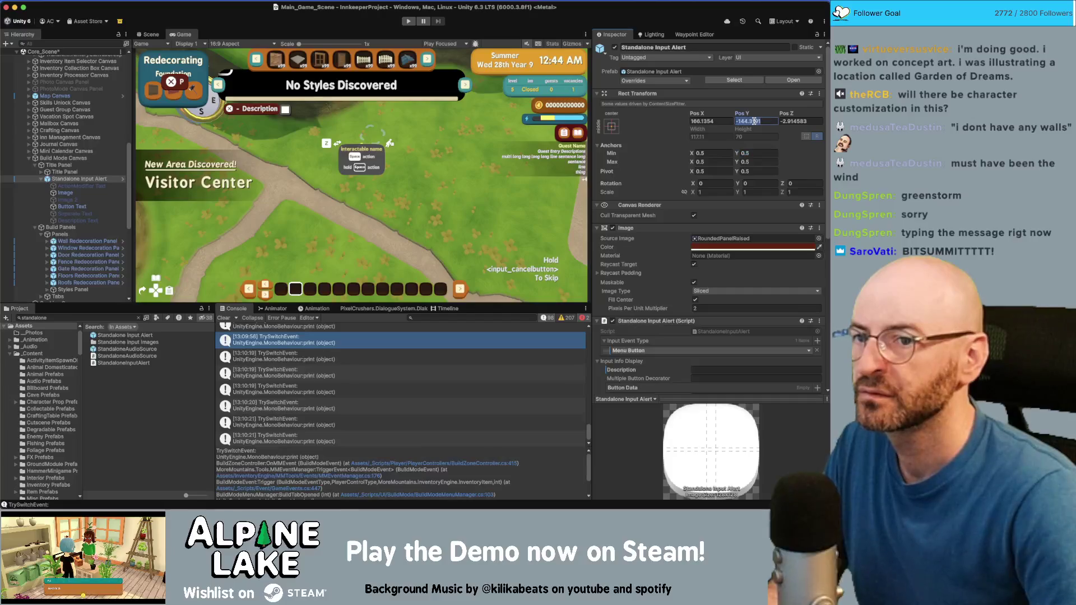
pyautogui.click(755, 168)
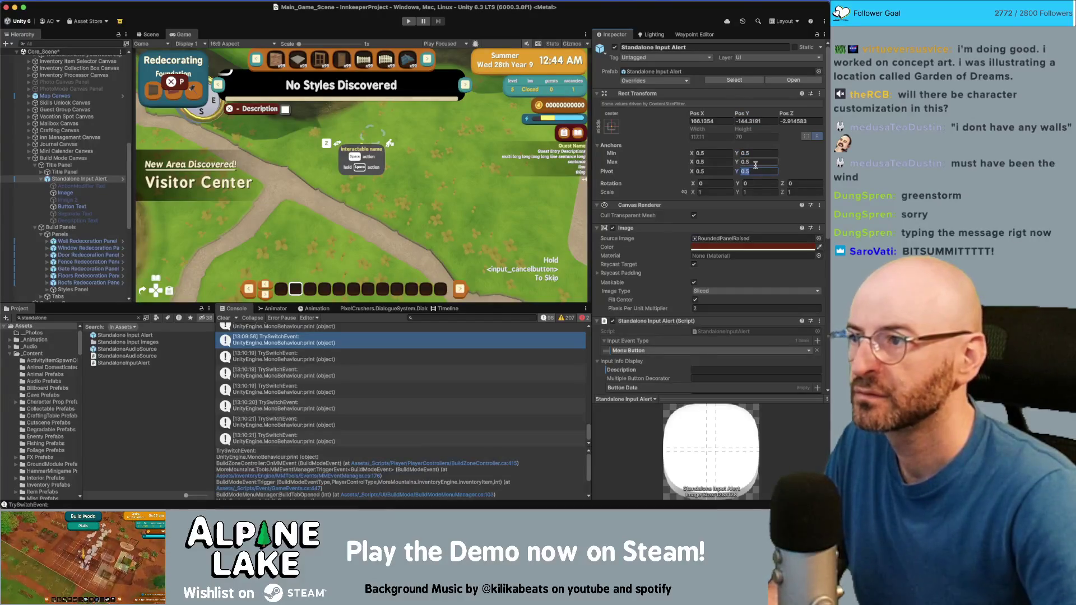
pyautogui.write('0')
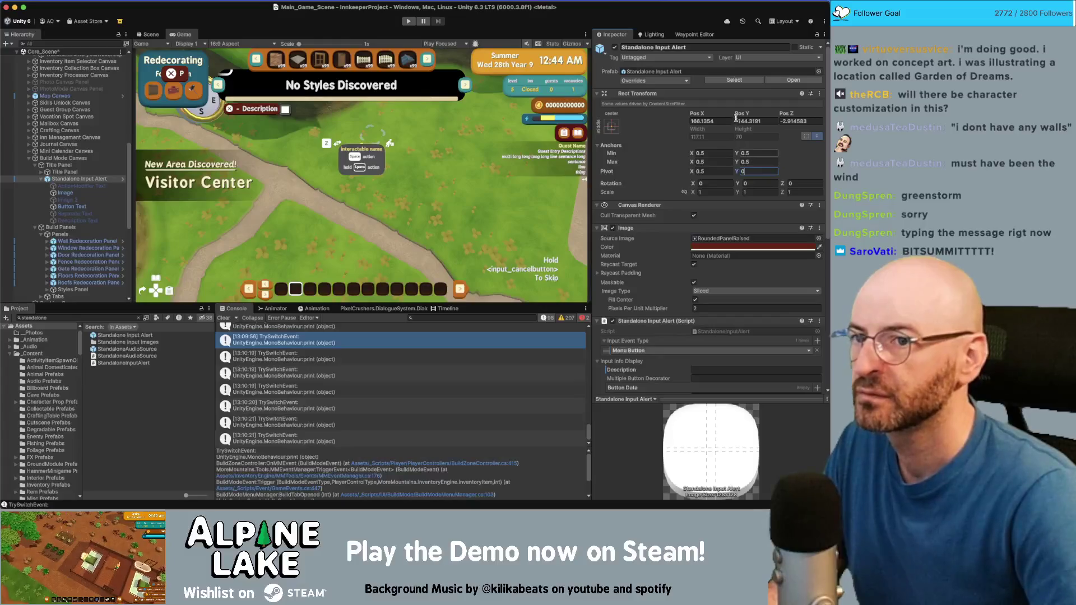
pyautogui.click(748, 122)
pyautogui.write('0')
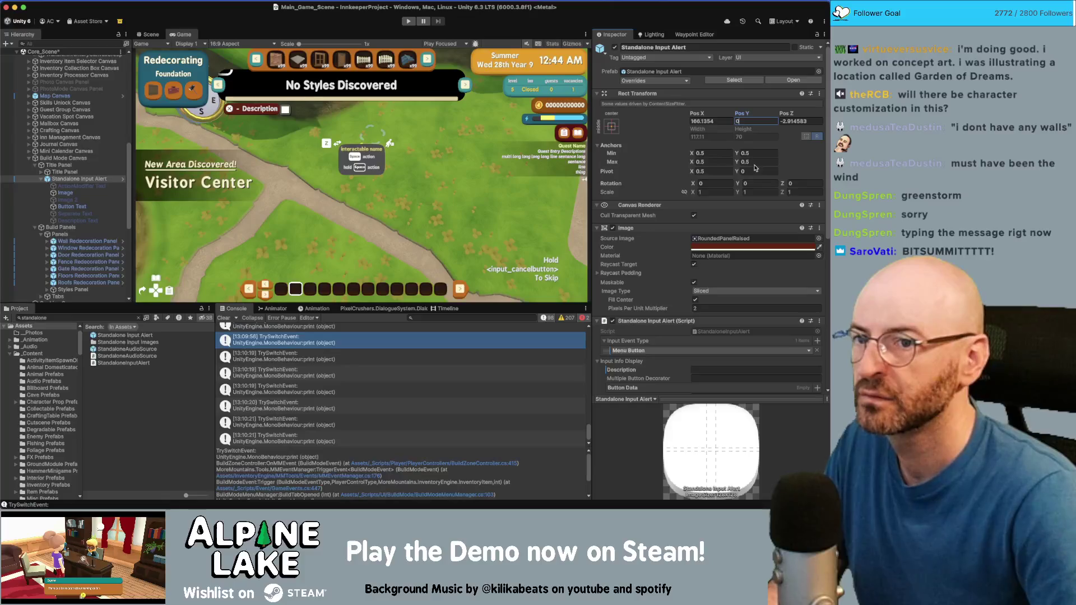
pyautogui.click(754, 161)
pyautogui.write('0')
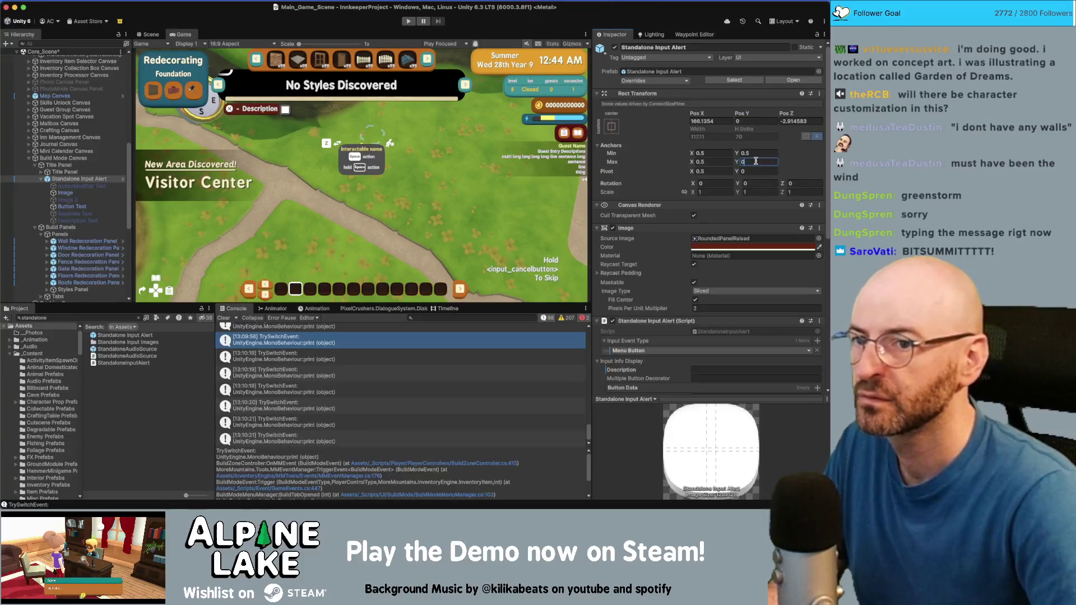
pyautogui.click(753, 170)
pyautogui.write('0')
pyautogui.write('1')
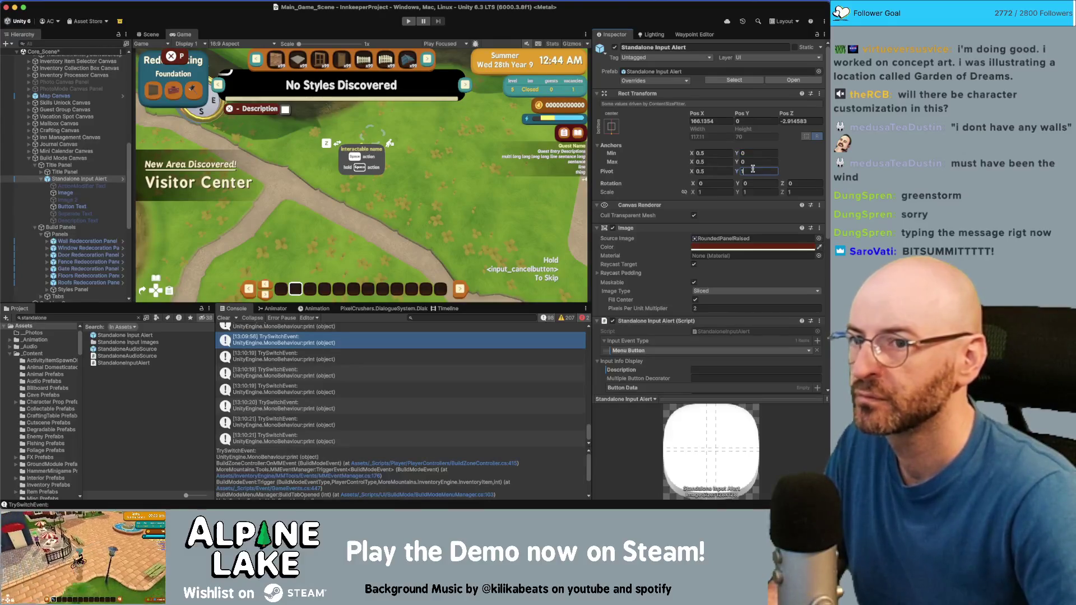
pyautogui.click(753, 153)
pyautogui.write('1')
pyautogui.press('Tab')
pyautogui.press('Tab')
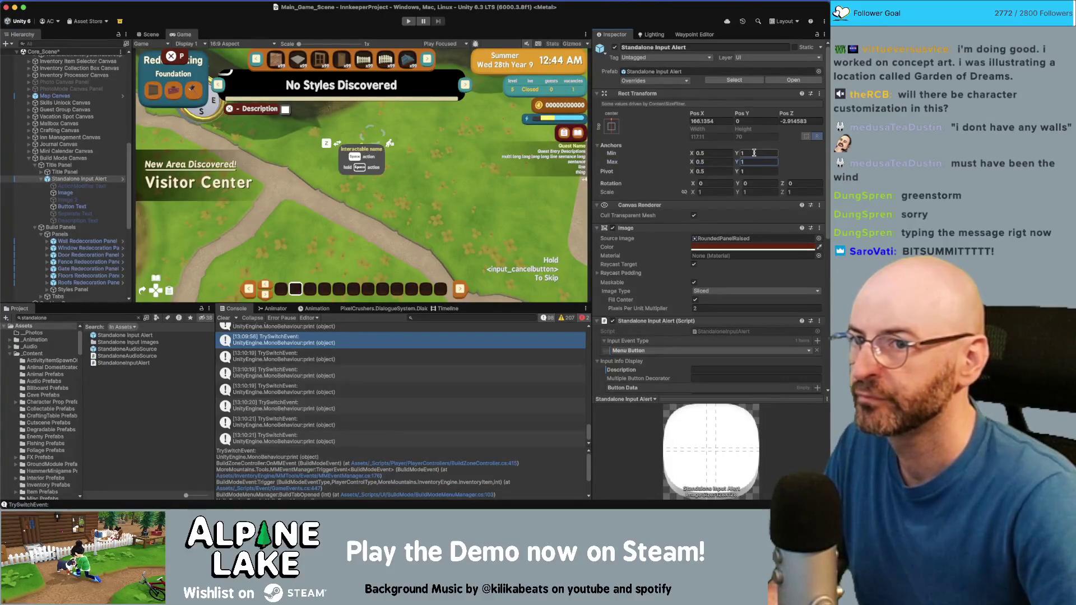
pyautogui.click(137, 33)
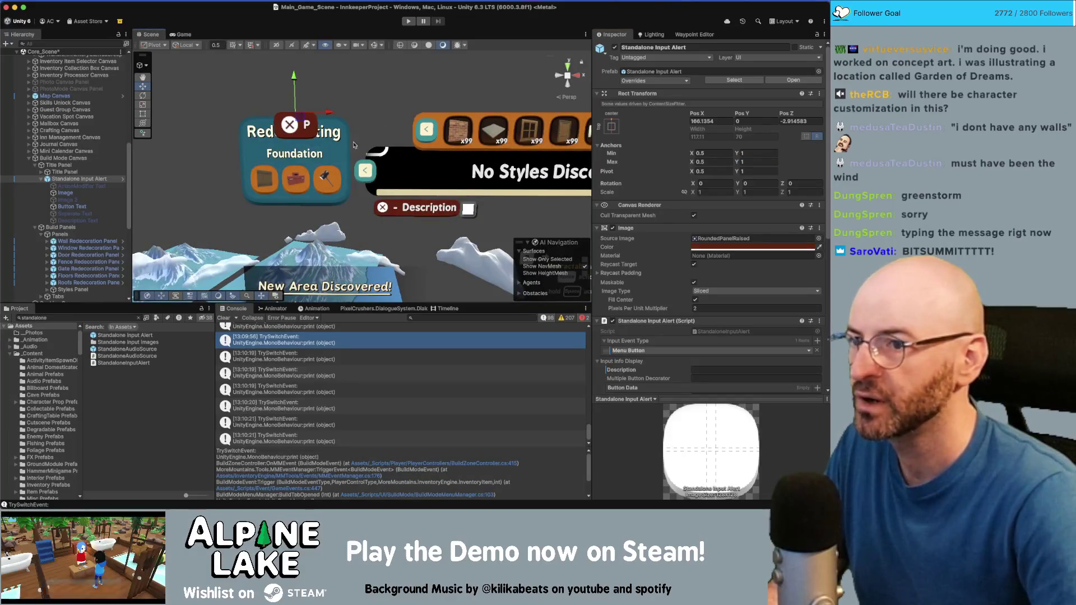
# Move the input alert down in the panel and tidy it under the Title Panel hierarchy
pyautogui.click(375, 45)
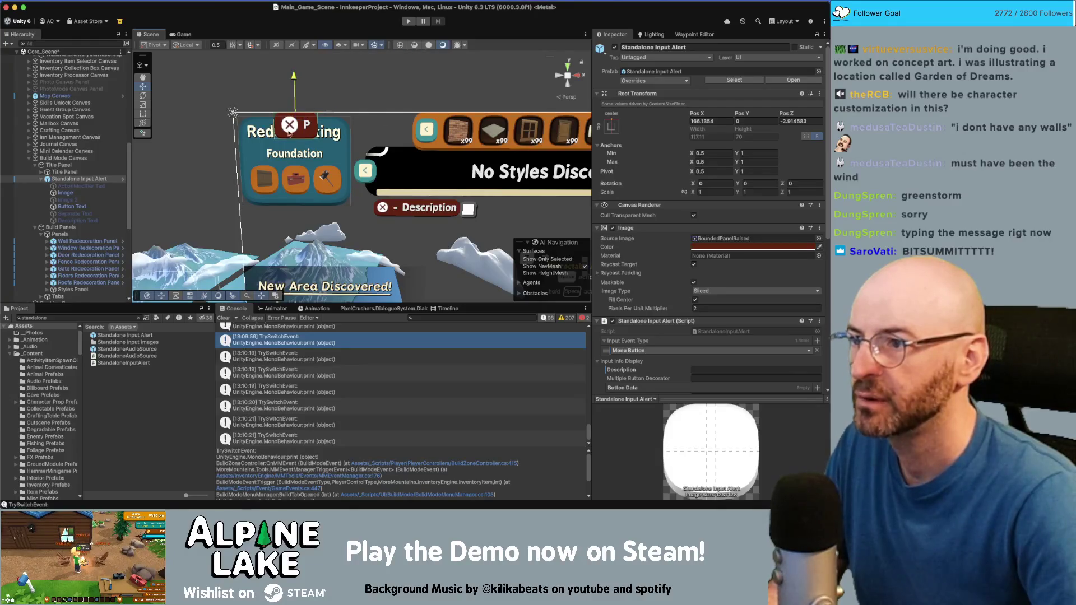
pyautogui.moveTo(294, 93); pyautogui.dragTo(295, 134)
pyautogui.moveTo(51, 180); pyautogui.dragTo(54, 172)
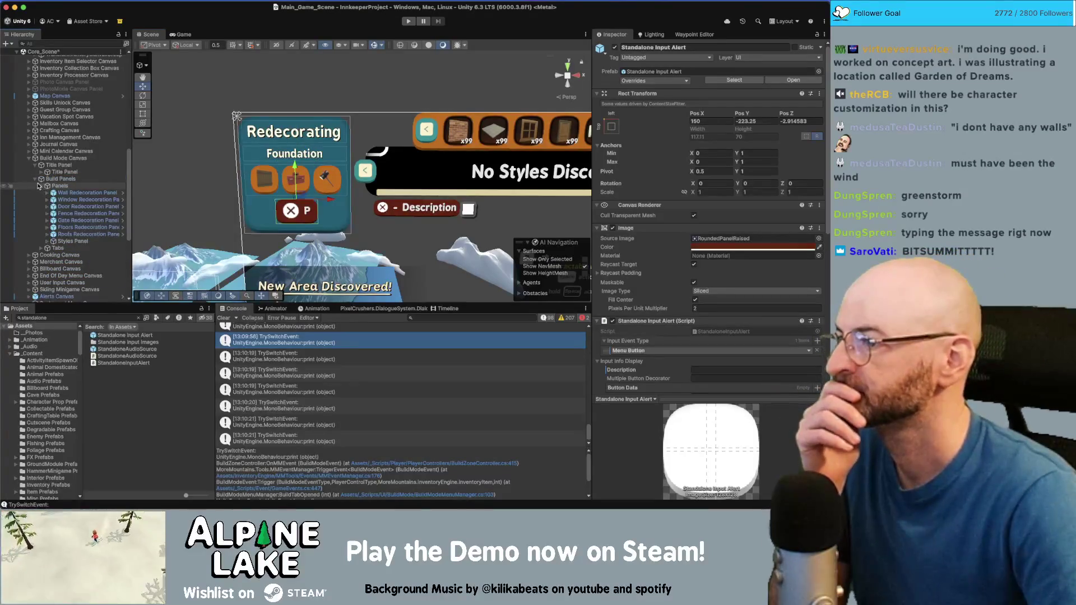
pyautogui.click(35, 179)
pyautogui.click(43, 172)
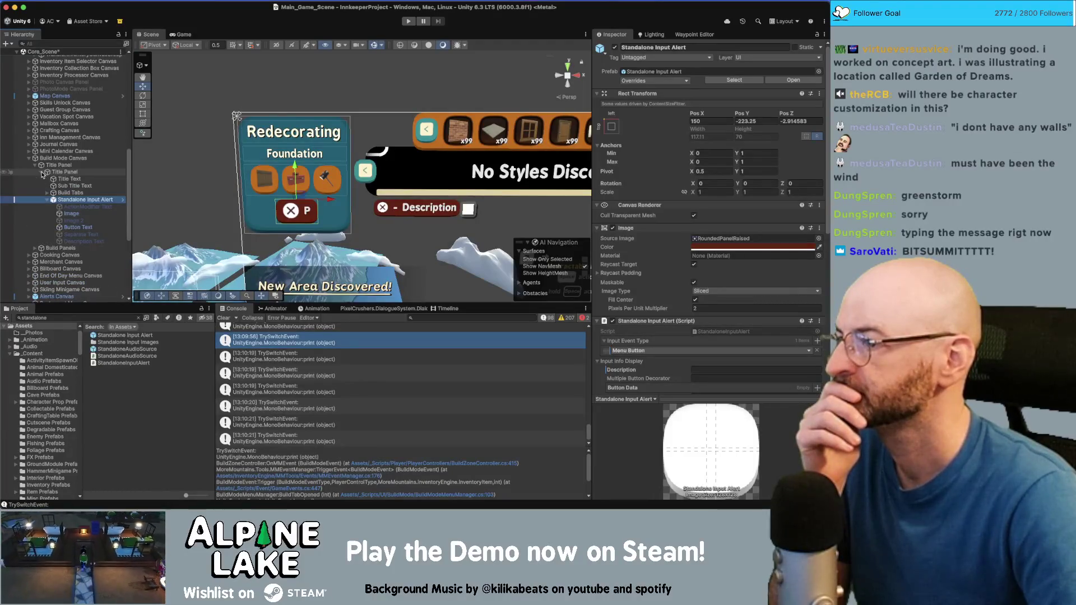
pyautogui.click(47, 201)
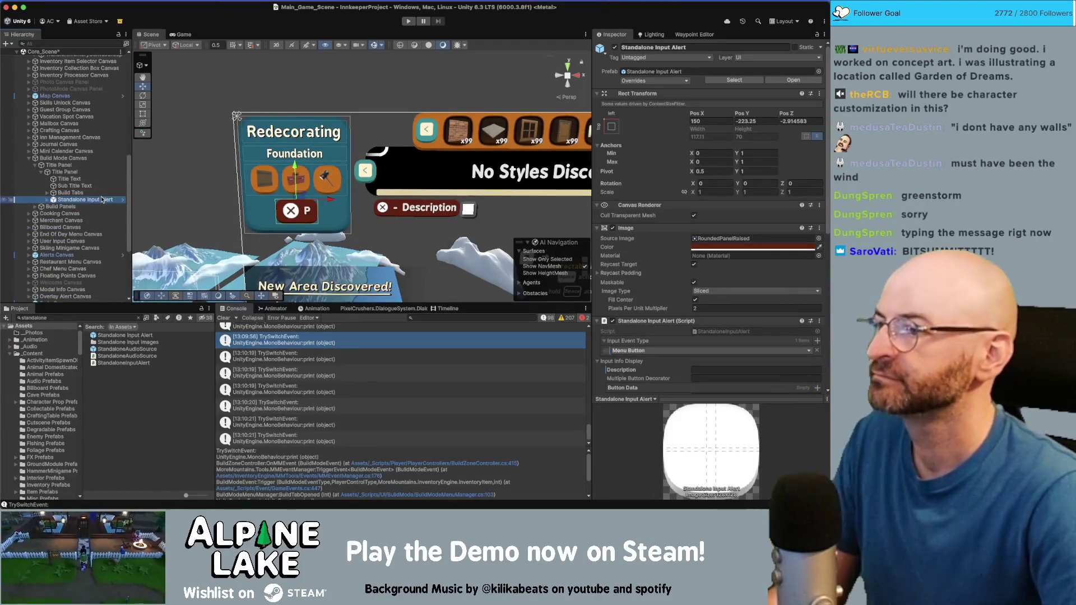
# Add a Layout Element component to the alert and enable Ignore Layout
pyautogui.scroll(-10, 687, 336)
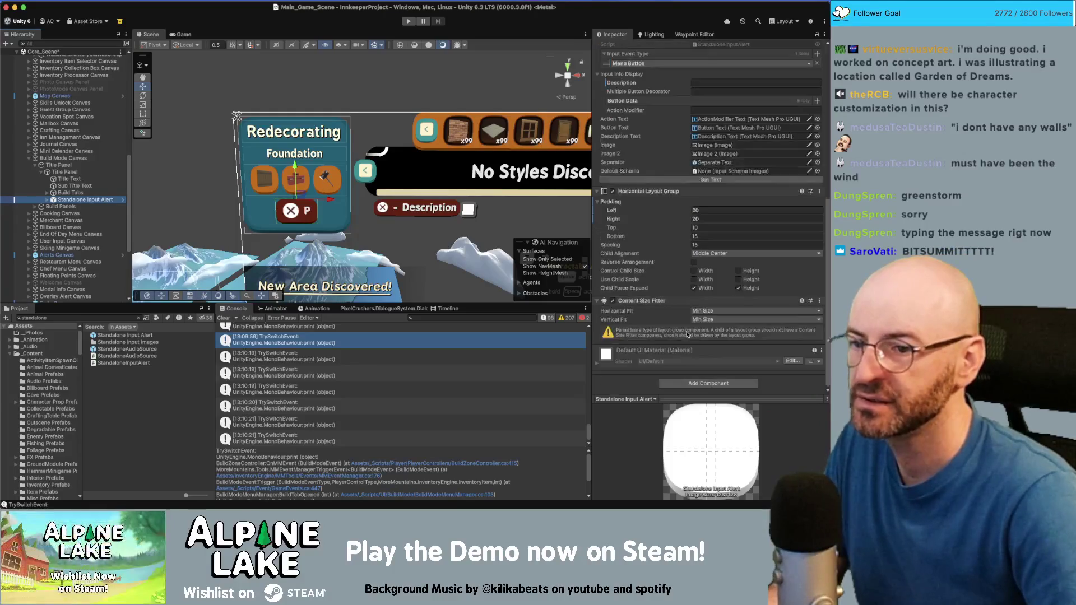
pyautogui.click(680, 386)
pyautogui.write('e')
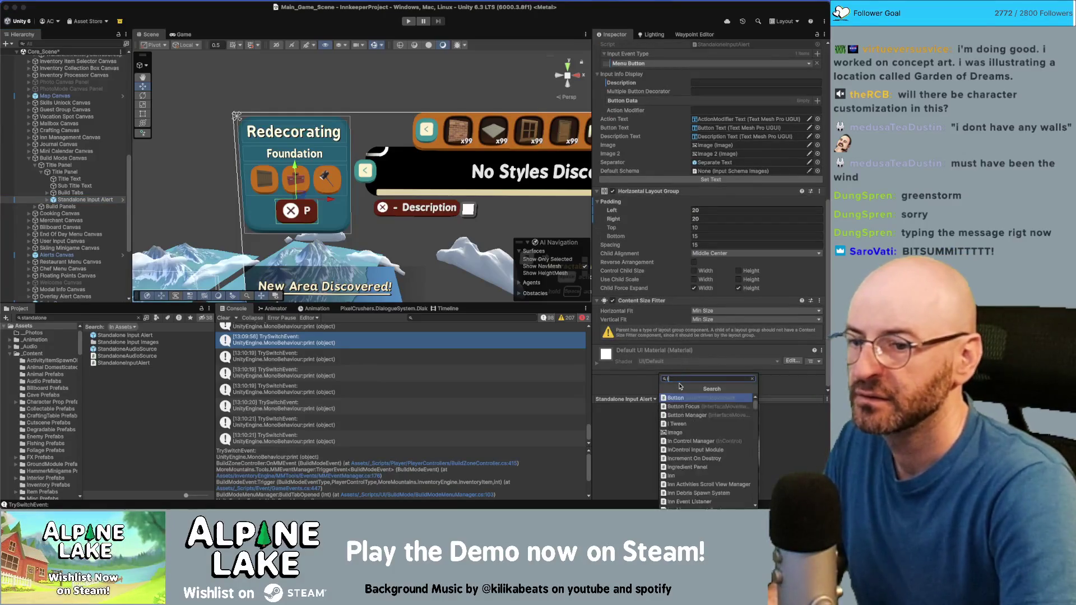
pyautogui.write('lement')
pyautogui.press('Return')
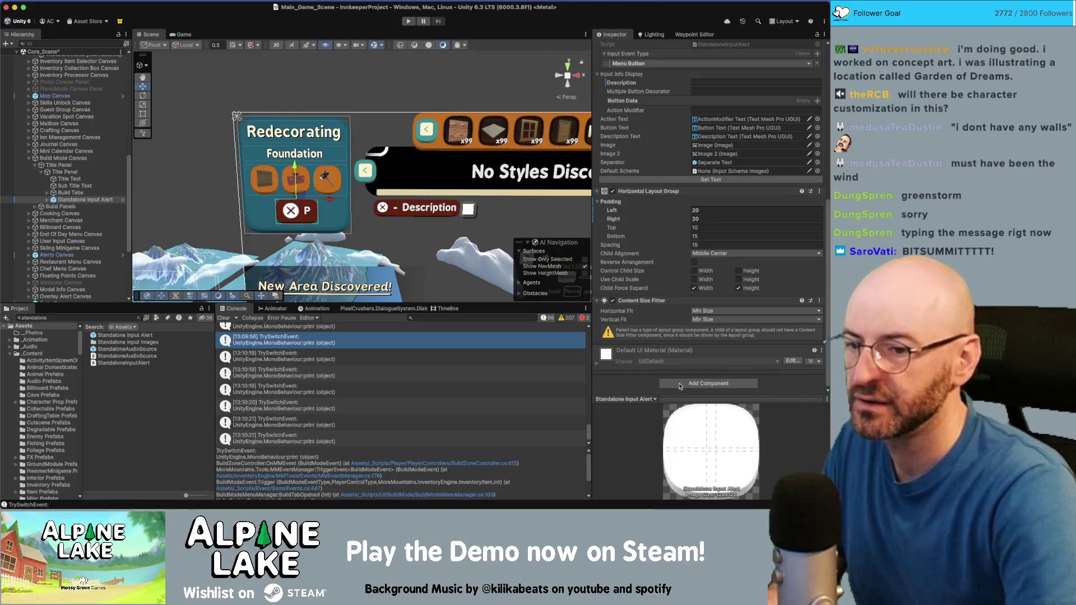
pyautogui.click(695, 360)
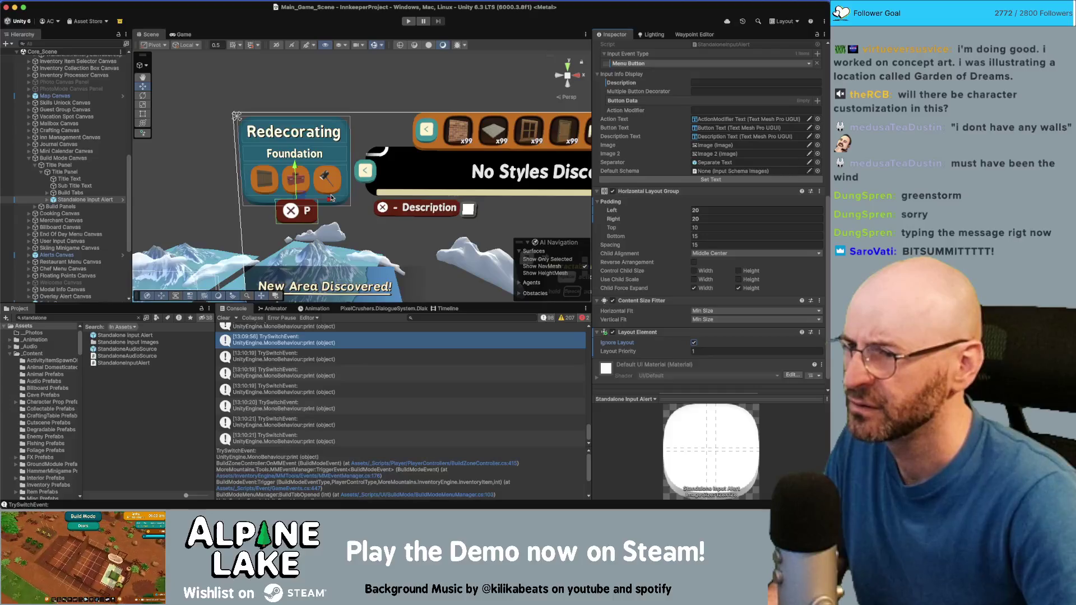
pyautogui.click(401, 212)
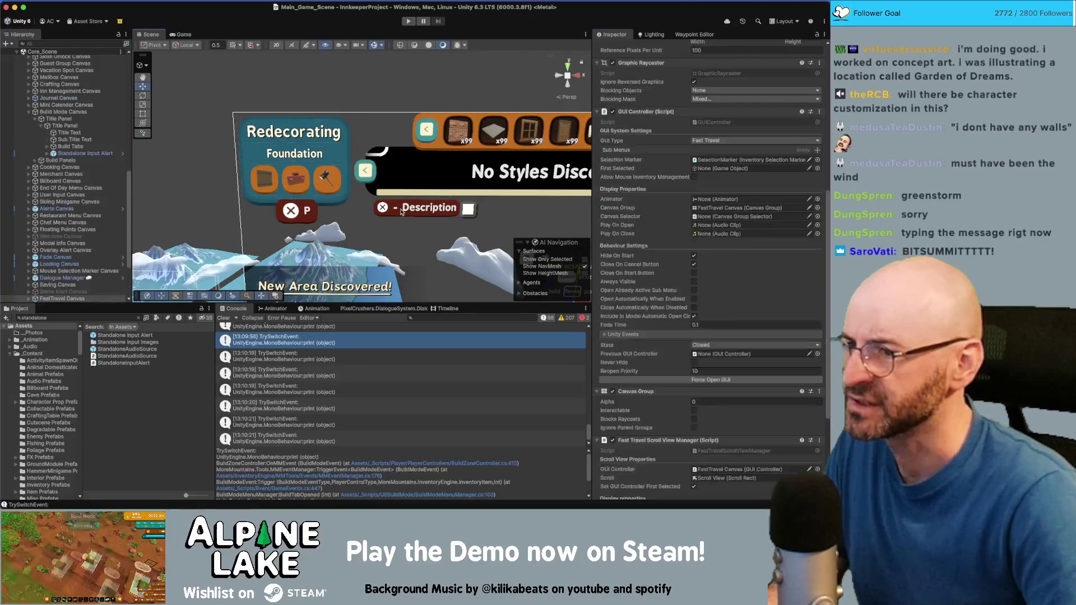
# Navigate Build Panels > Styles Panel > Layout GRP and select its Standalone Input Alert
pyautogui.click(100, 160)
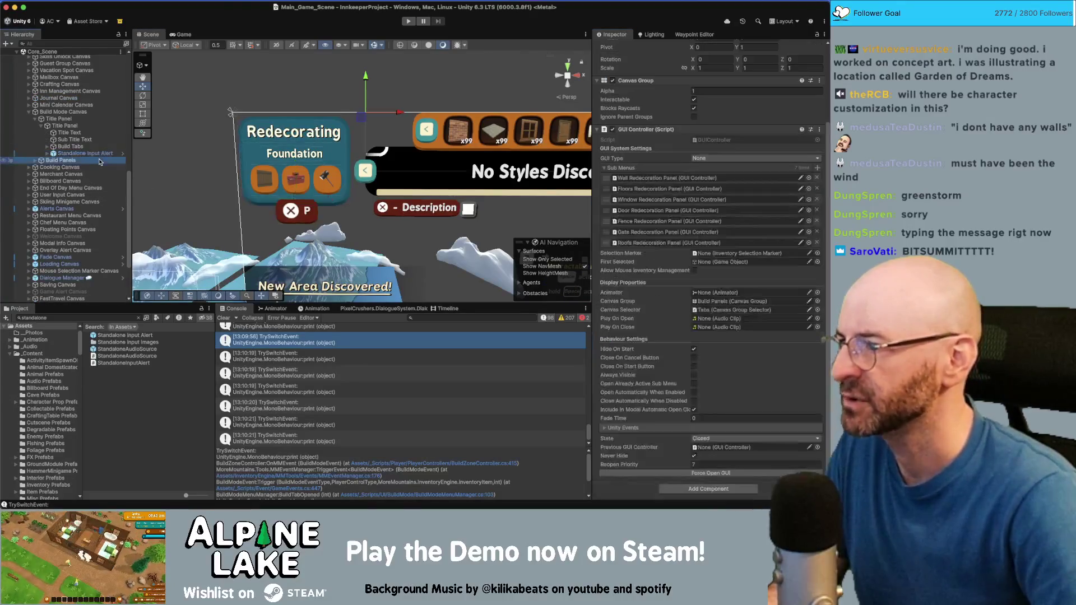
pyautogui.press('Right')
pyautogui.press('Down')
pyautogui.press('Down')
pyautogui.press('Down')
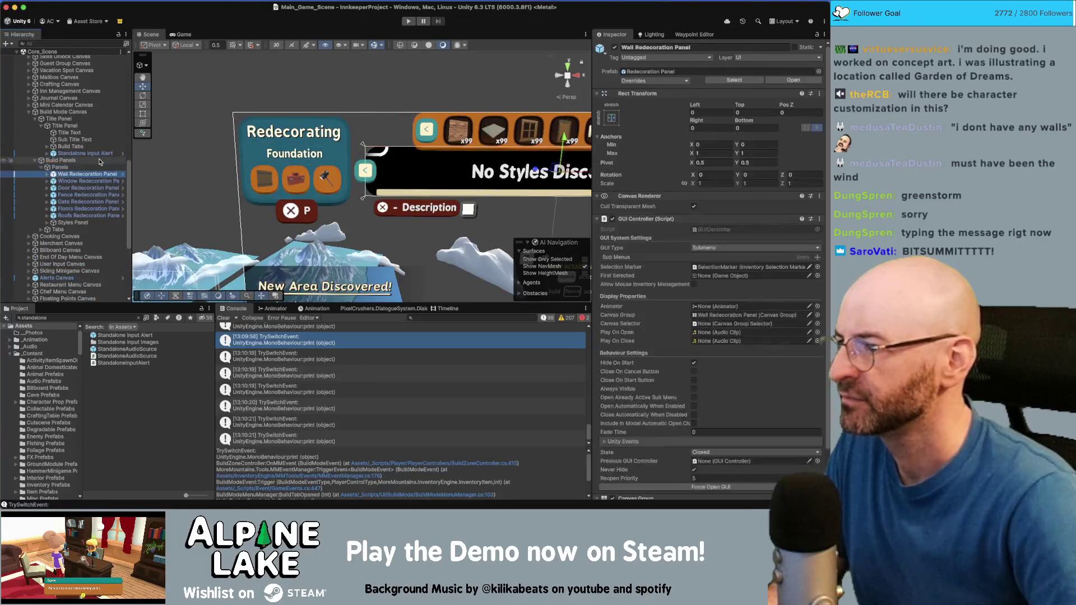
pyautogui.press('Down')
pyautogui.press('Down')
pyautogui.press('Right')
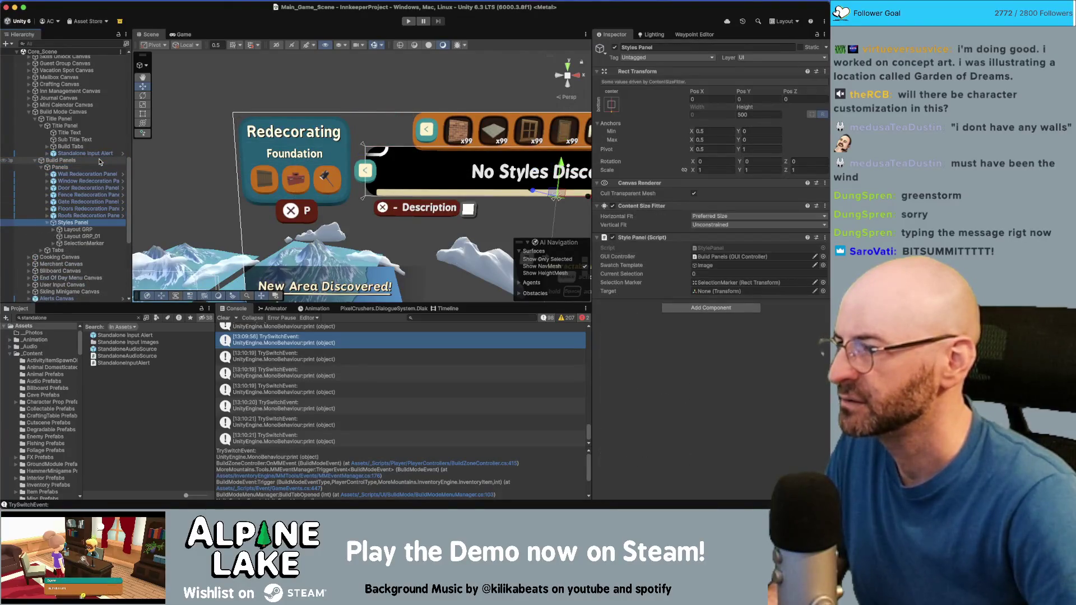
pyautogui.press('Down')
pyautogui.press('Down')
pyautogui.press('Up')
pyautogui.press('Down')
pyautogui.press('Up')
pyautogui.press('Right')
pyautogui.press('Down')
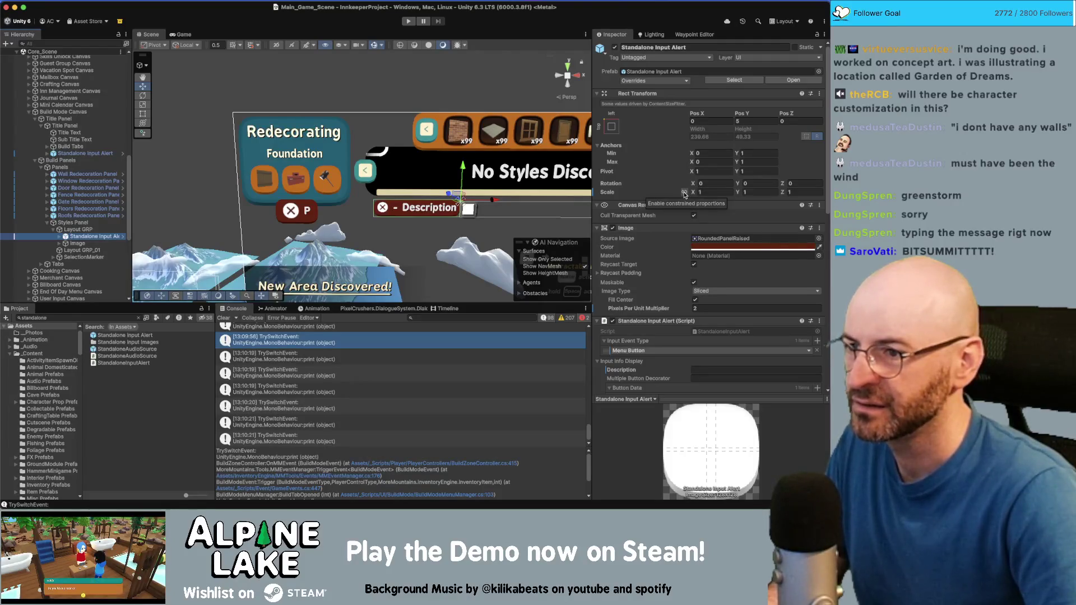
# Scroll the Inspector to review that alert's Menu Button data
pyautogui.scroll(-4, 737, 284)
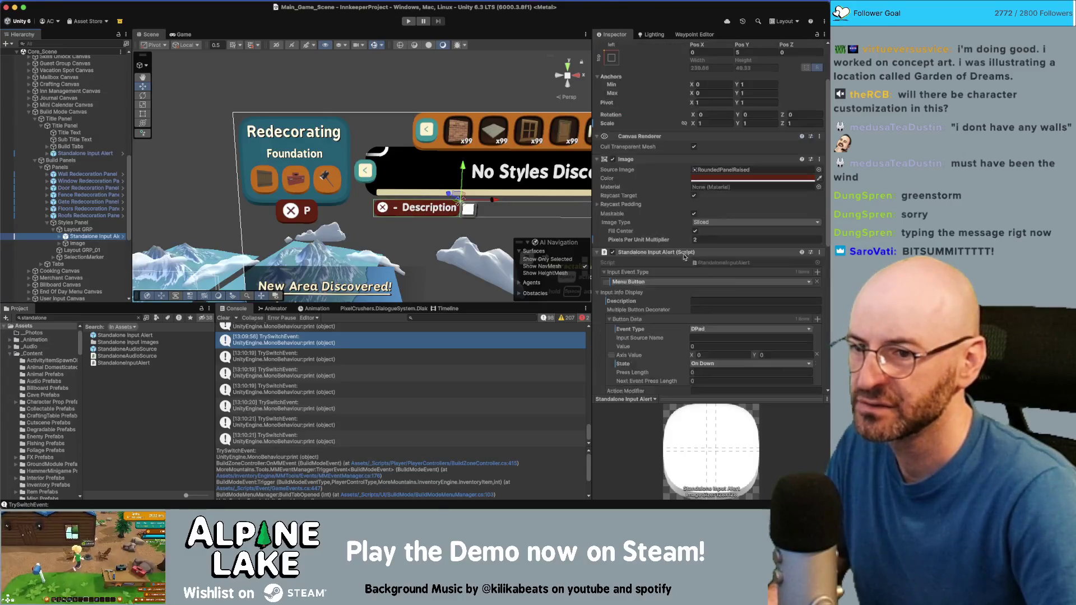
pyautogui.scroll(-2, 737, 284)
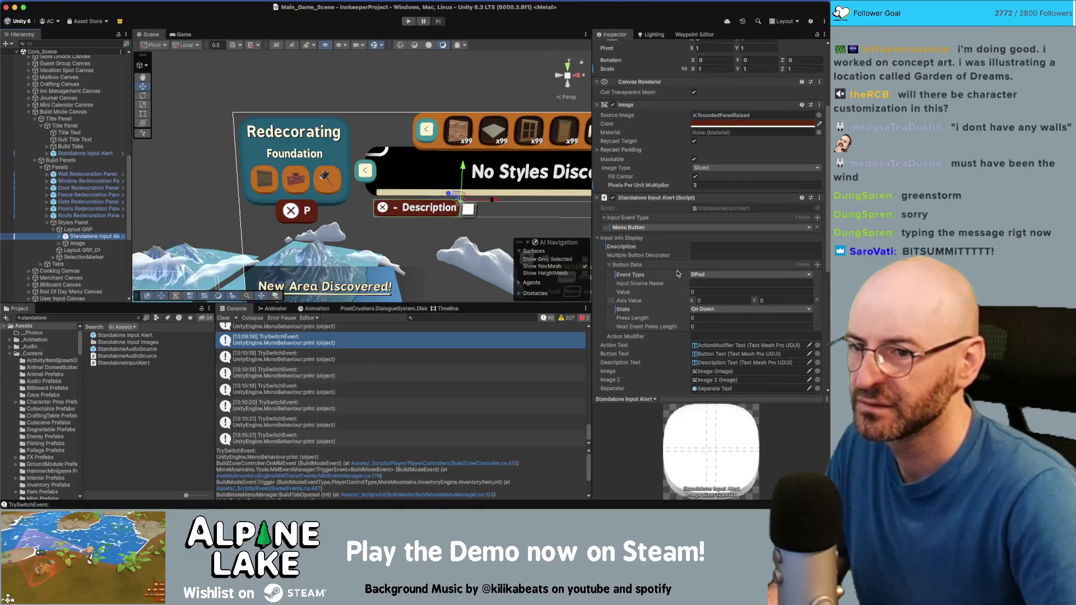
pyautogui.scroll(-2, 676, 275)
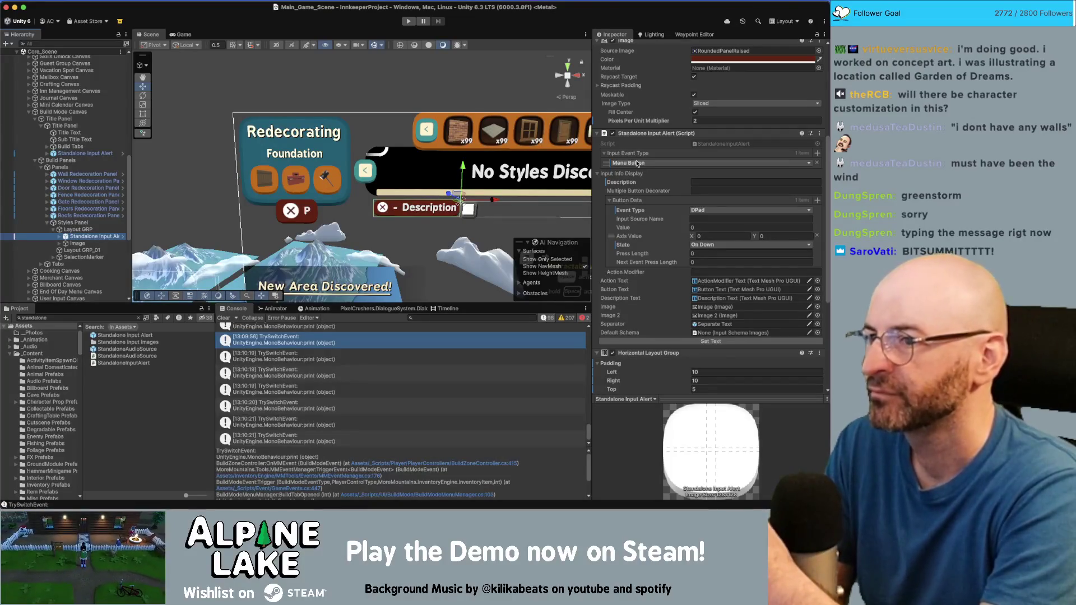
pyautogui.scroll(-1, 506, 123)
pyautogui.scroll(-5, 506, 124)
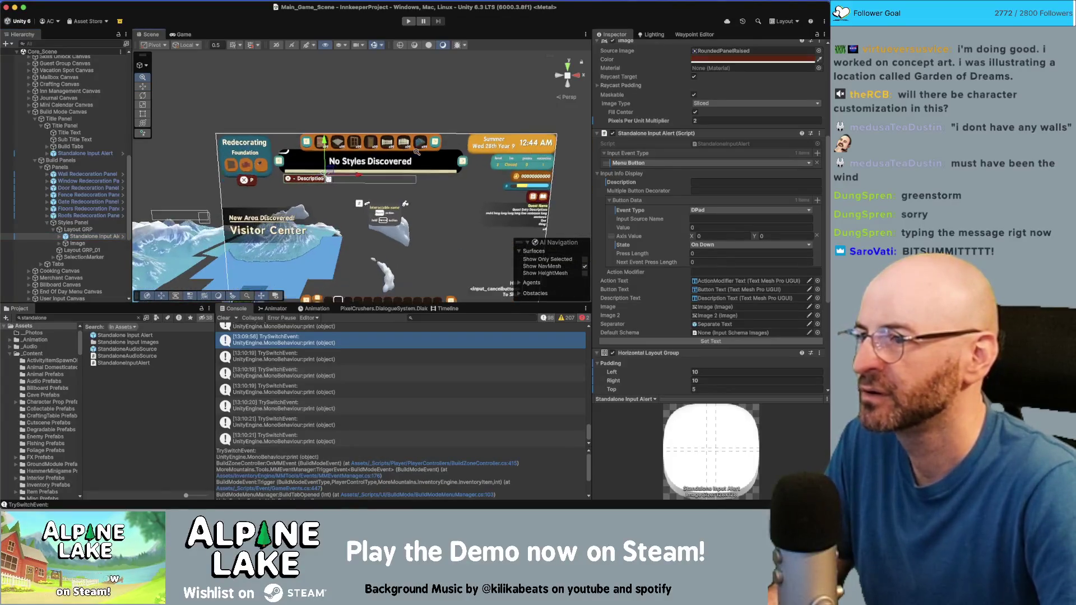
pyautogui.scroll(1, 357, 145)
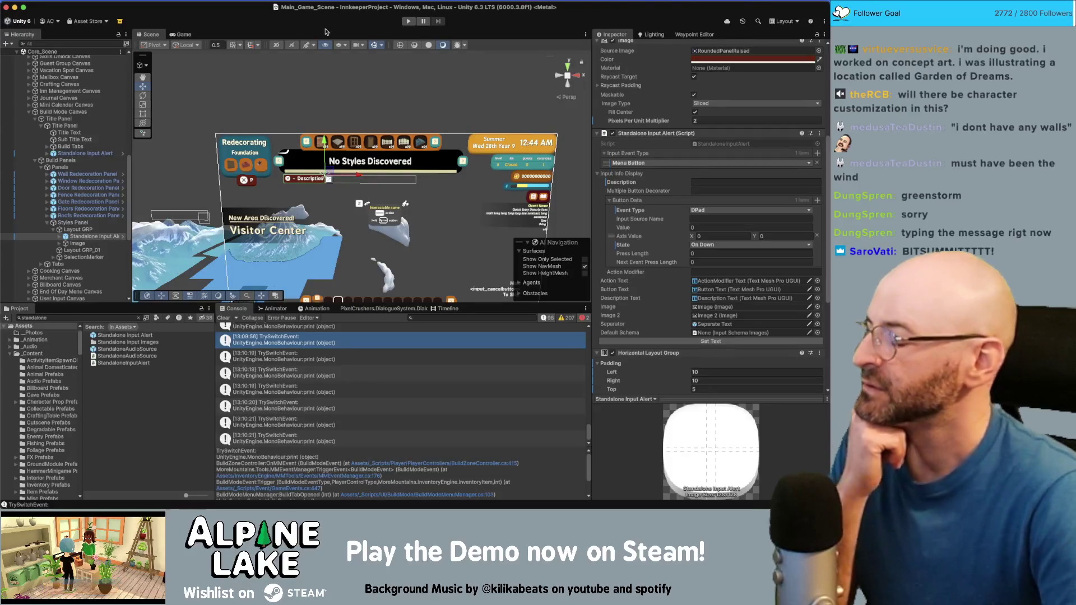
pyautogui.click(406, 22)
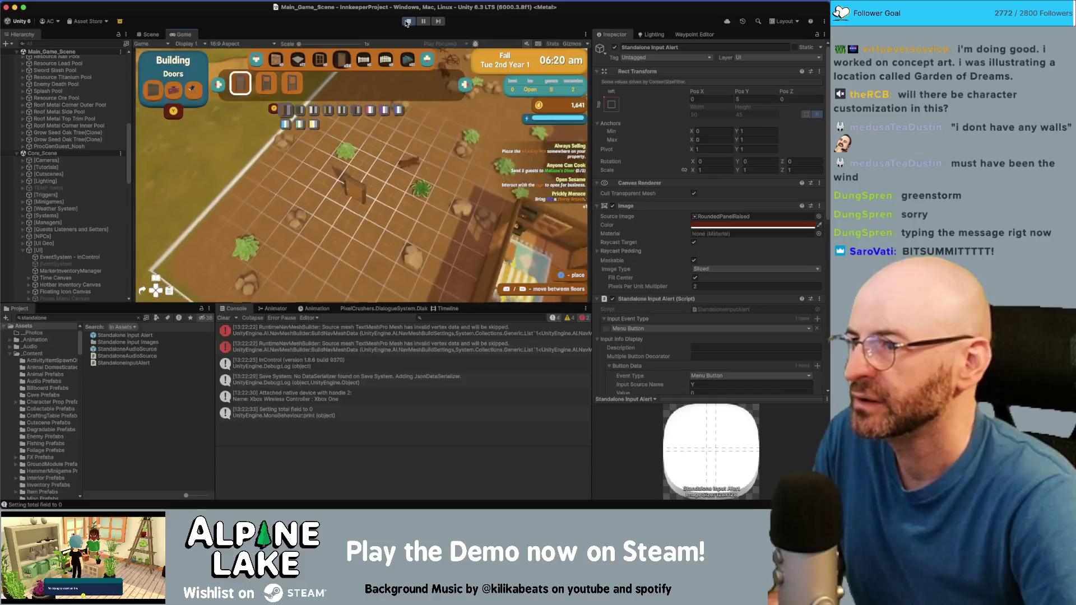
# Cycle the build menu through Walls, Doors, Windows and Foundation with Q/E, then stop play mode
pyautogui.press('q')
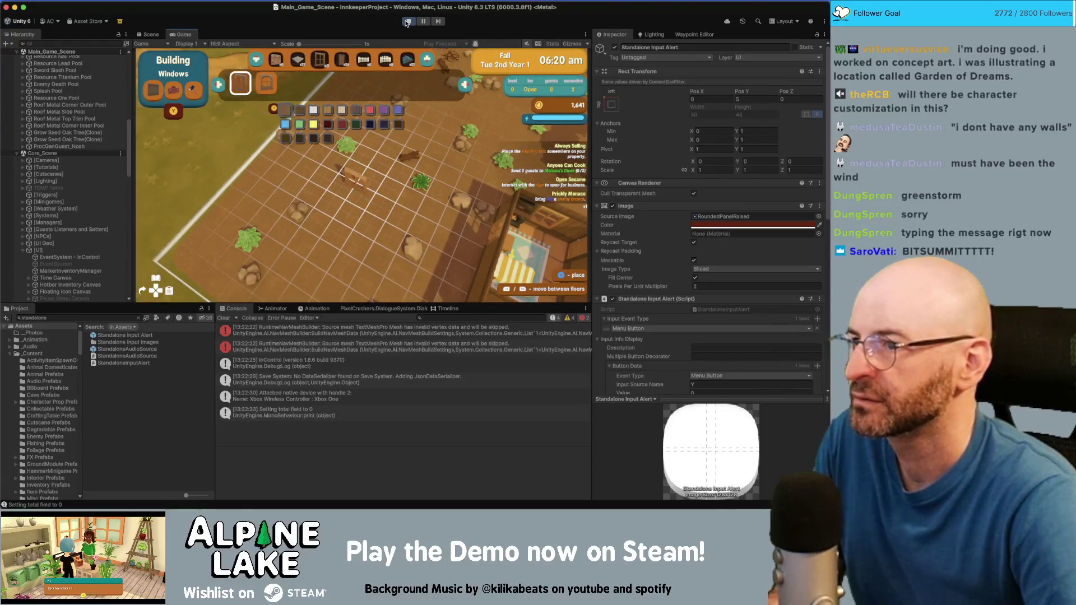
pyautogui.press('e')
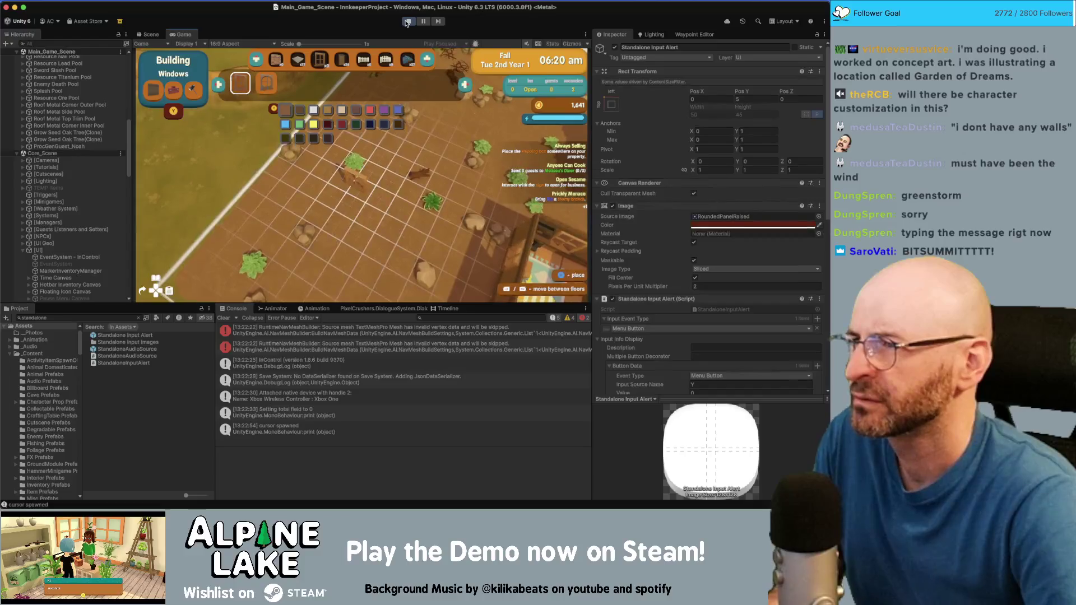
pyautogui.press('e')
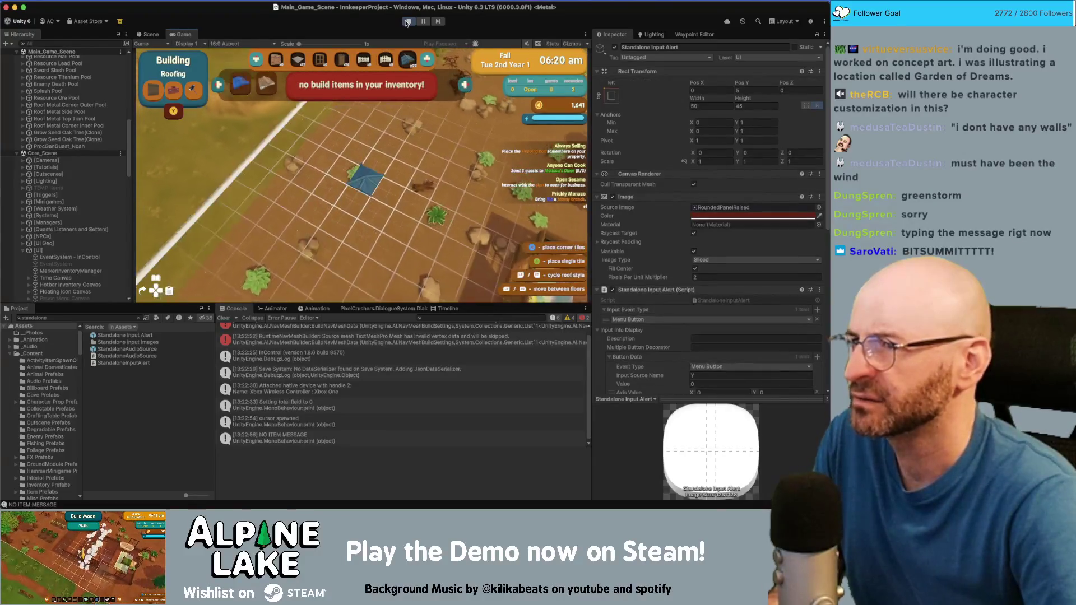
pyautogui.press('q')
pyautogui.press('q')
pyautogui.press('q')
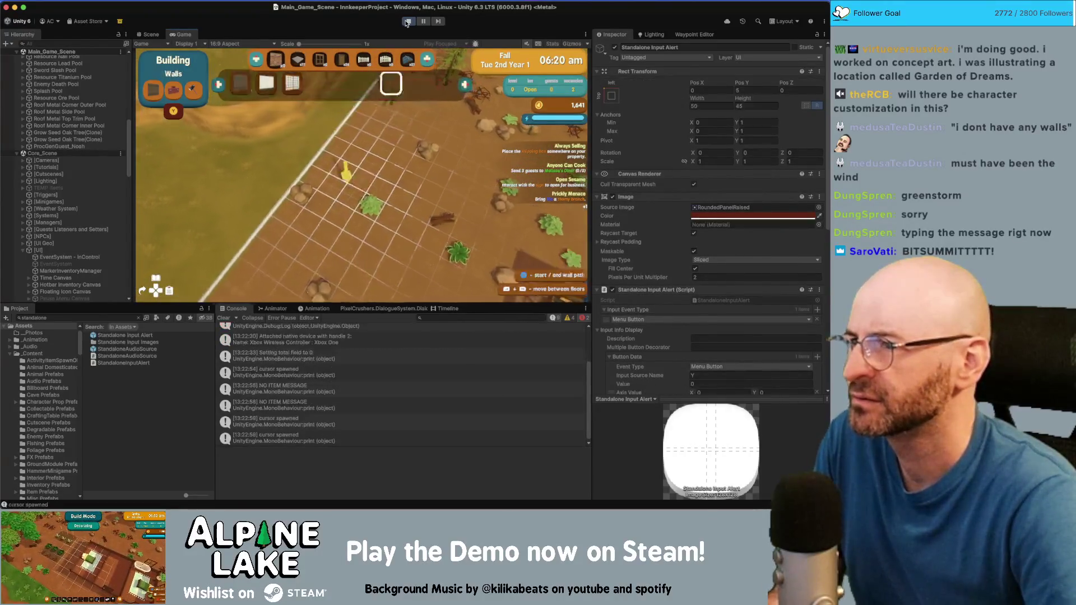
pyautogui.press('e')
pyautogui.press('e')
pyautogui.press('e')
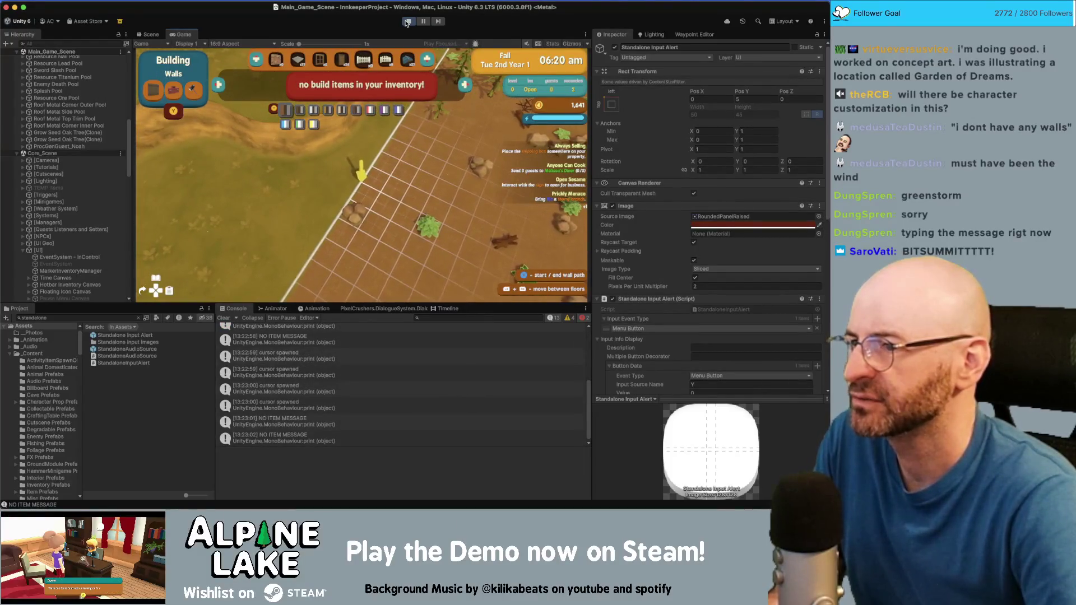
pyautogui.press('e')
pyautogui.press('space')
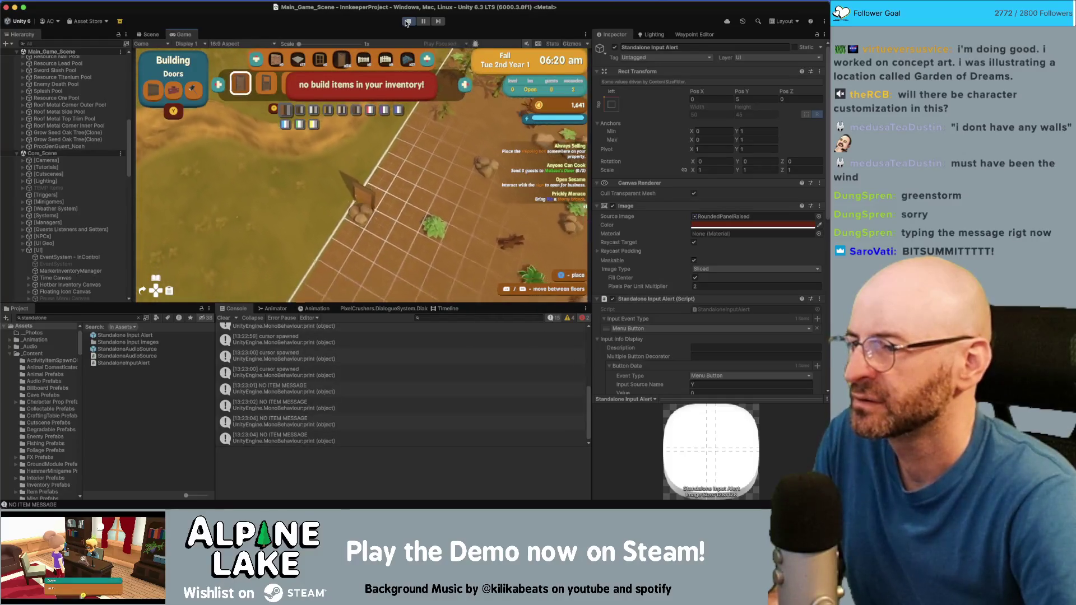
pyautogui.press('e')
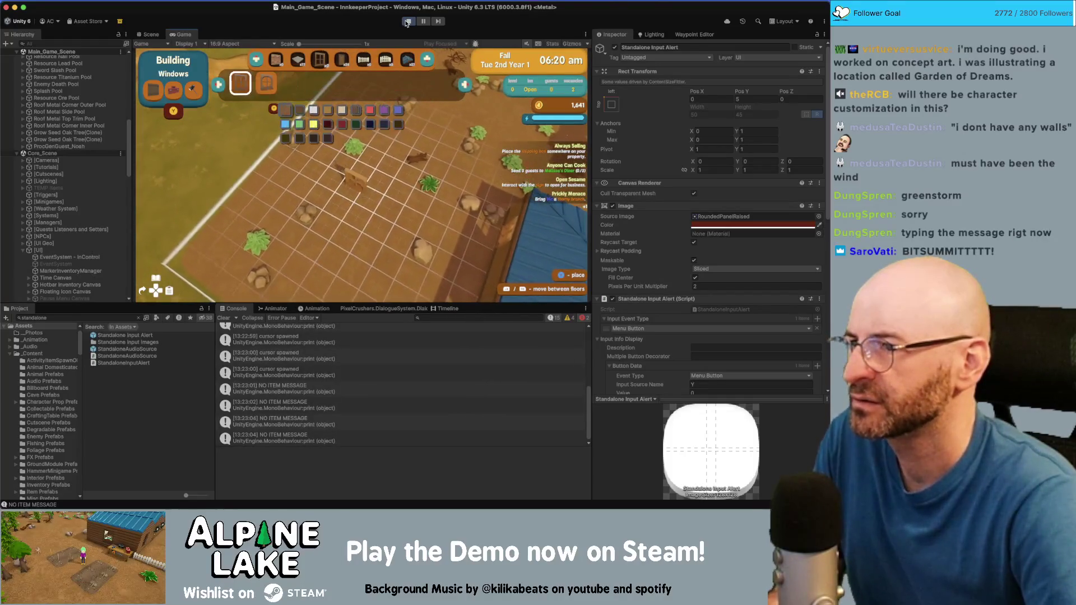
pyautogui.press('q')
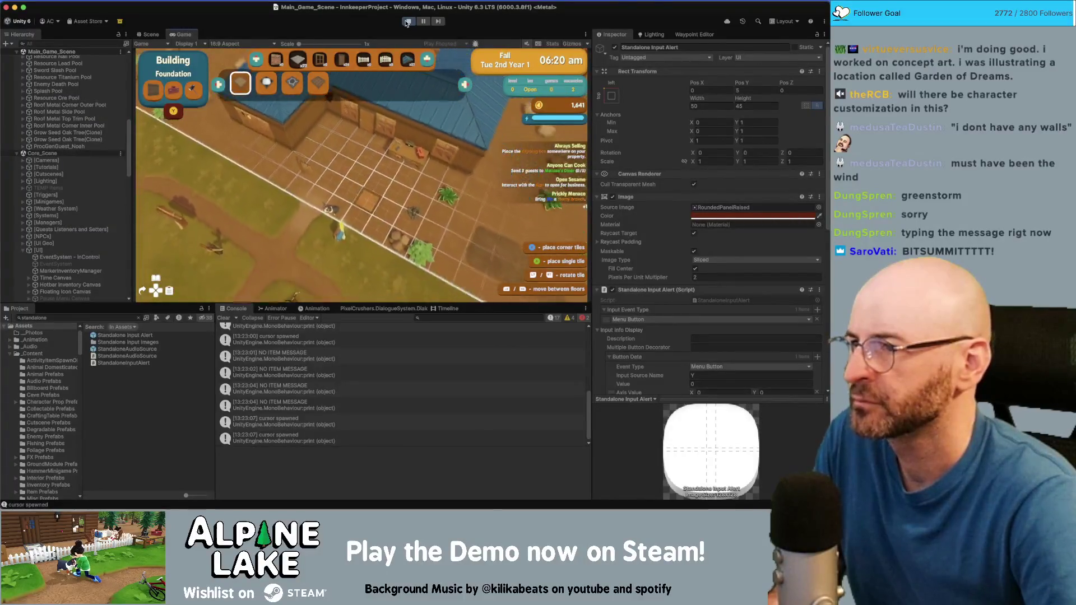
pyautogui.press('q')
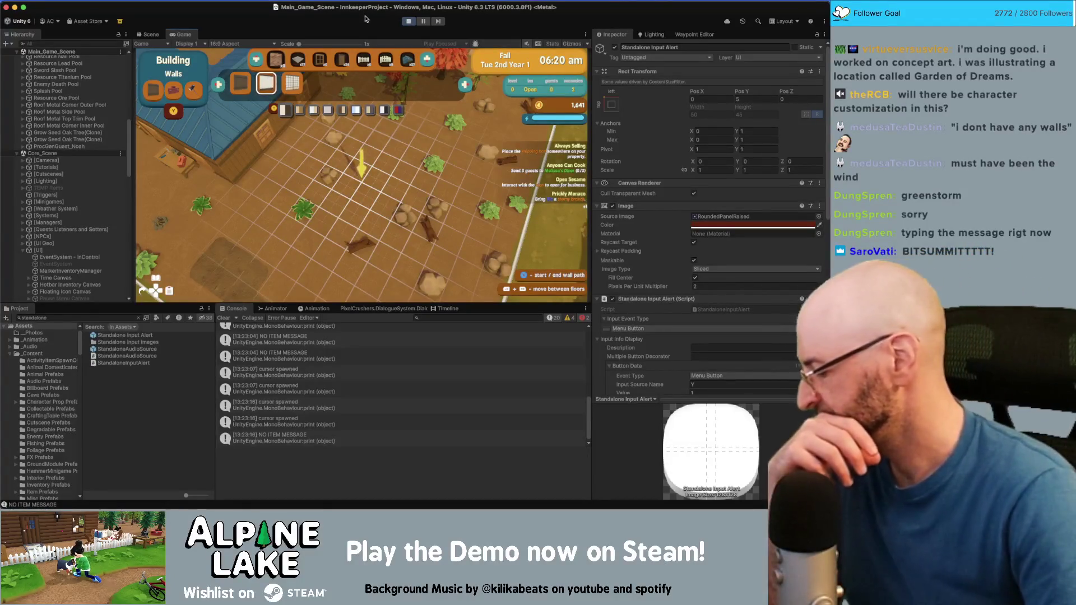
pyautogui.click(408, 22)
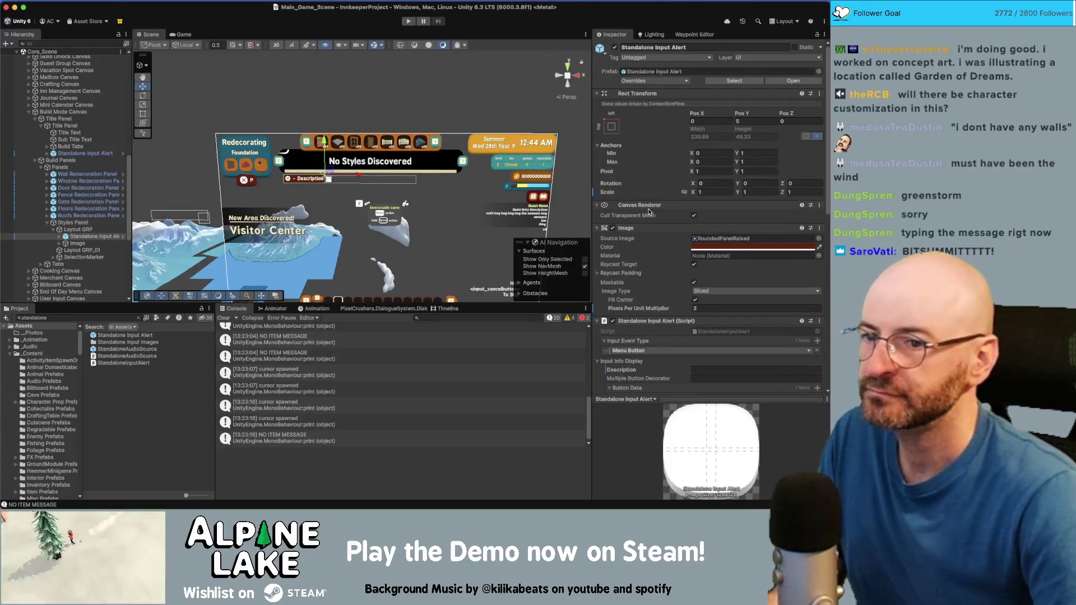
# Change the Title Panel Standalone Input Alert's input event type from Menu Button to Start Button
pyautogui.scroll(-2, 647, 352)
pyautogui.click(652, 344)
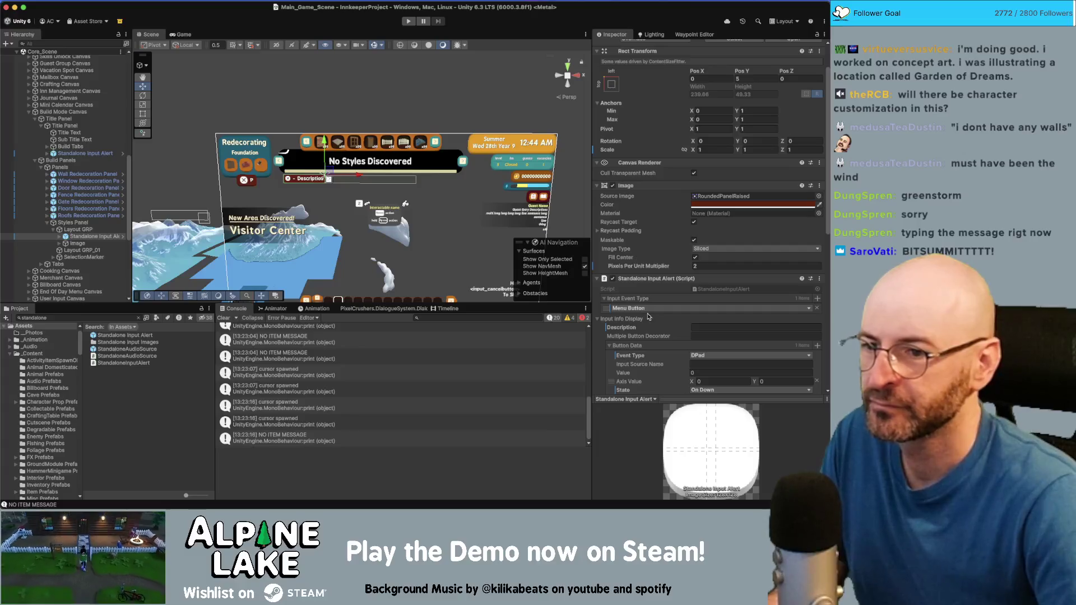
pyautogui.click(97, 154)
pyautogui.click(644, 309)
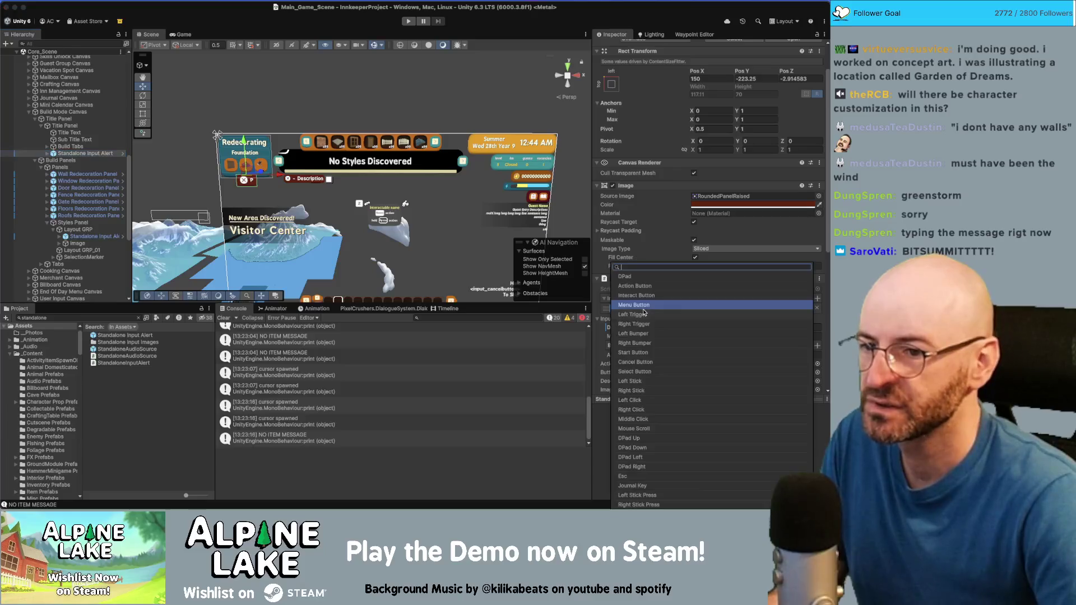
pyautogui.click(643, 353)
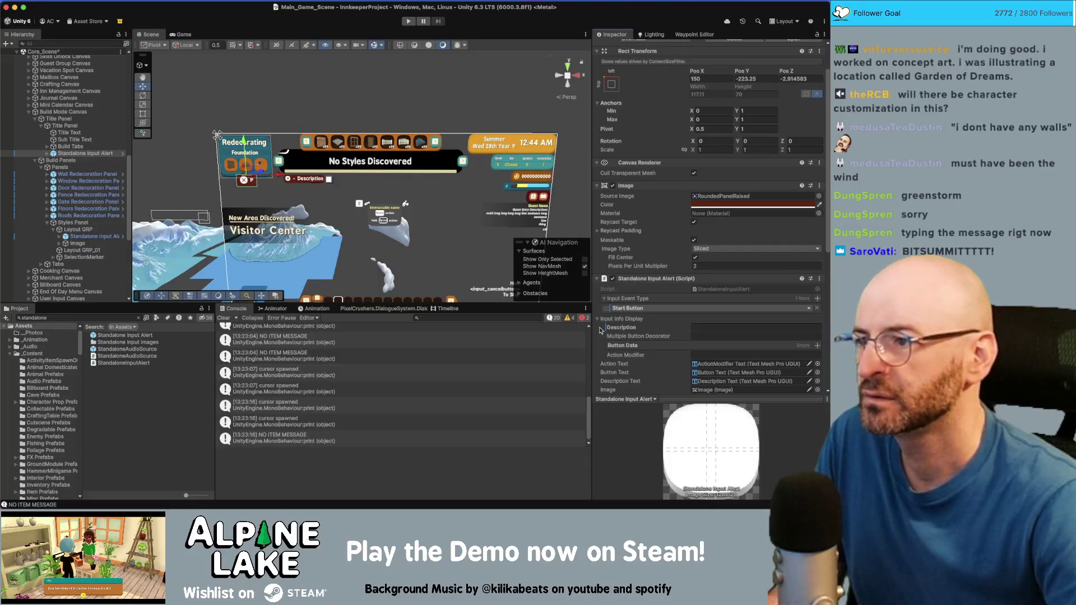
pyautogui.press('super+Tab')
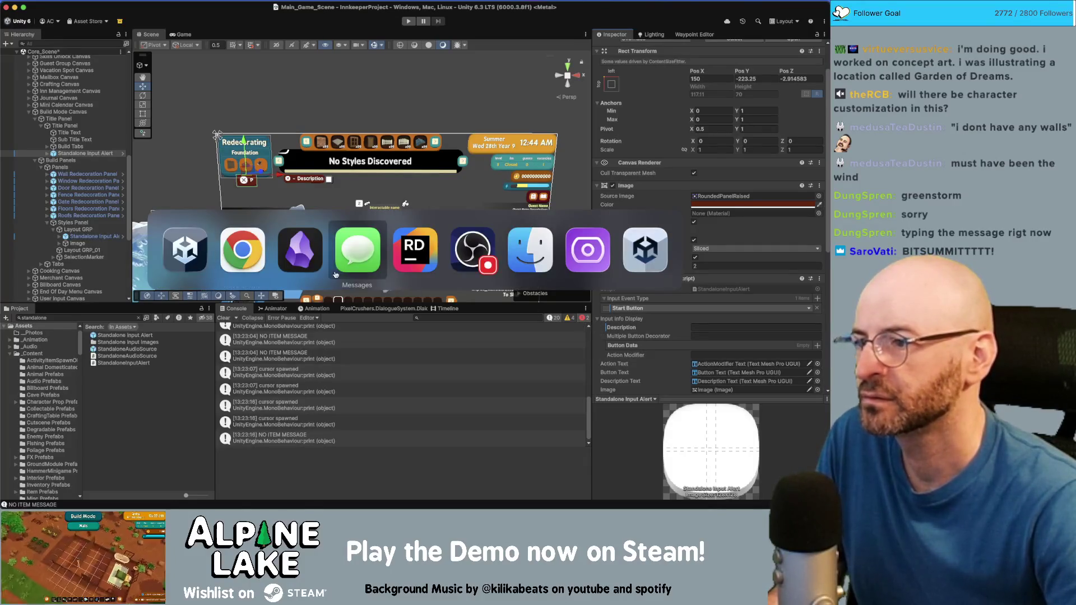
# Read the m_BoundsEnd and m_BuildZone declarations atop BuildZoneController.cs, then return to Unity
pyautogui.click(390, 224)
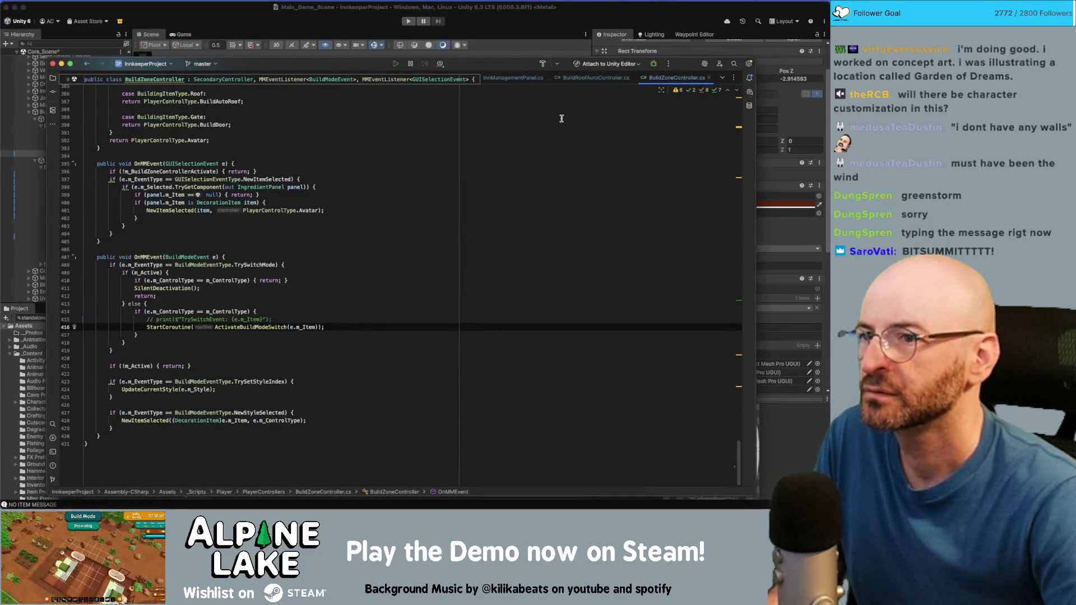
pyautogui.scroll(15, 369, 158)
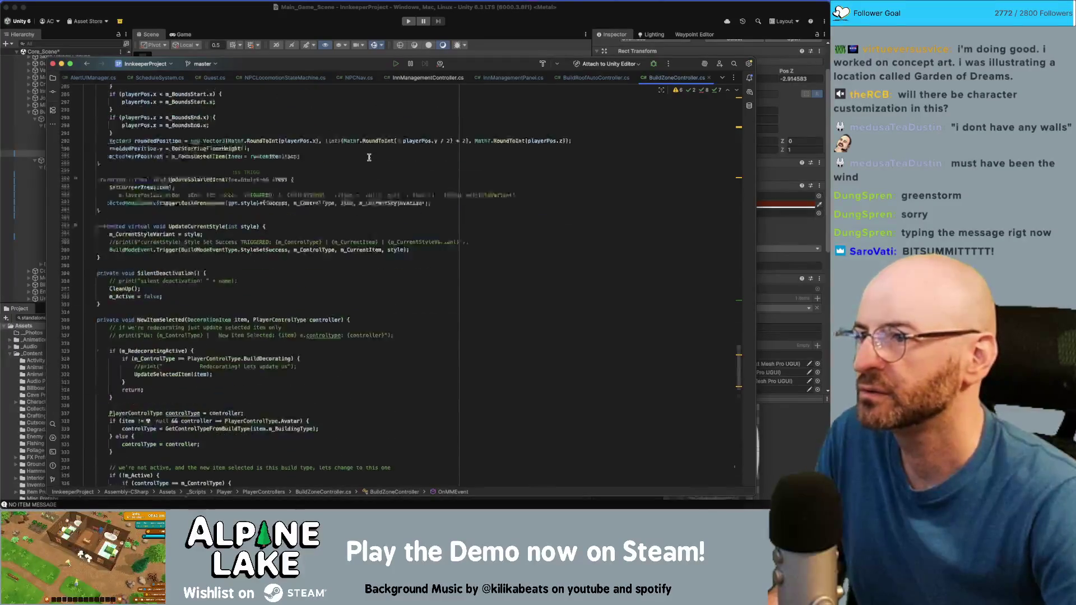
pyautogui.scroll(20, 369, 158)
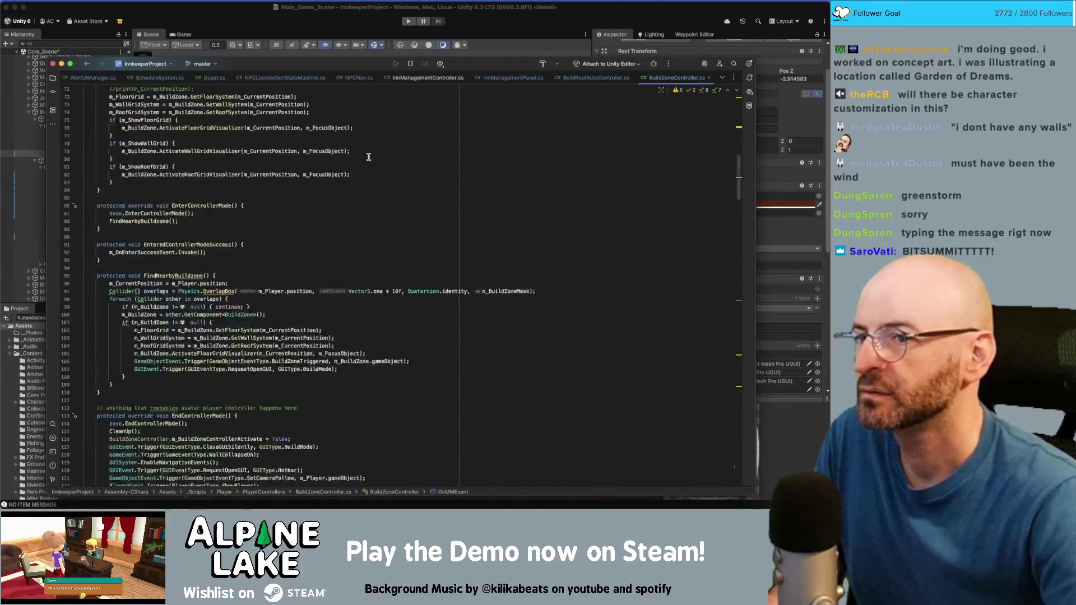
pyautogui.click(368, 166)
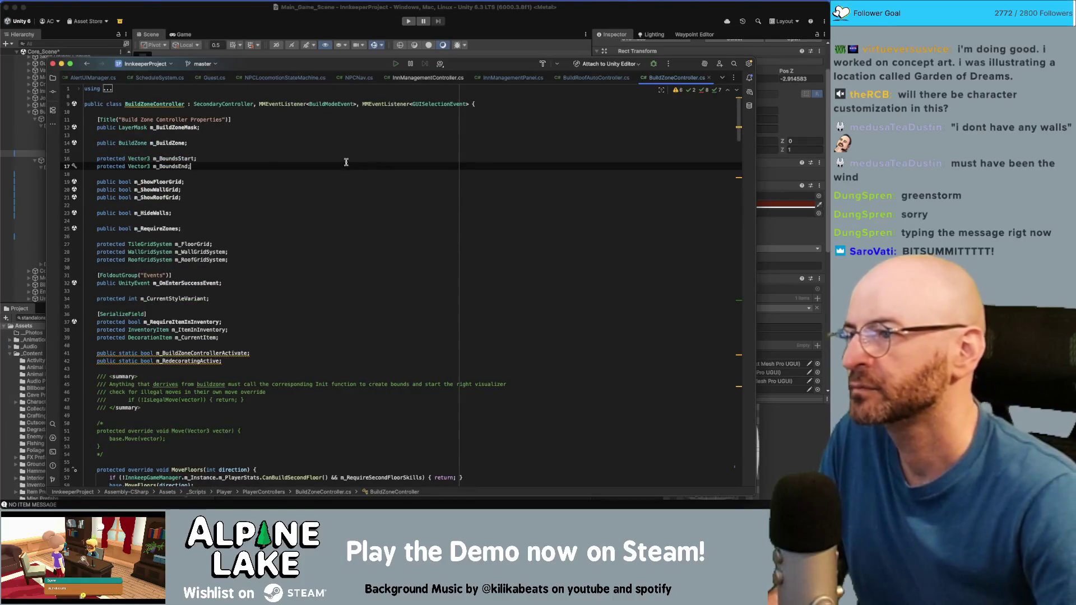
pyautogui.click(242, 141)
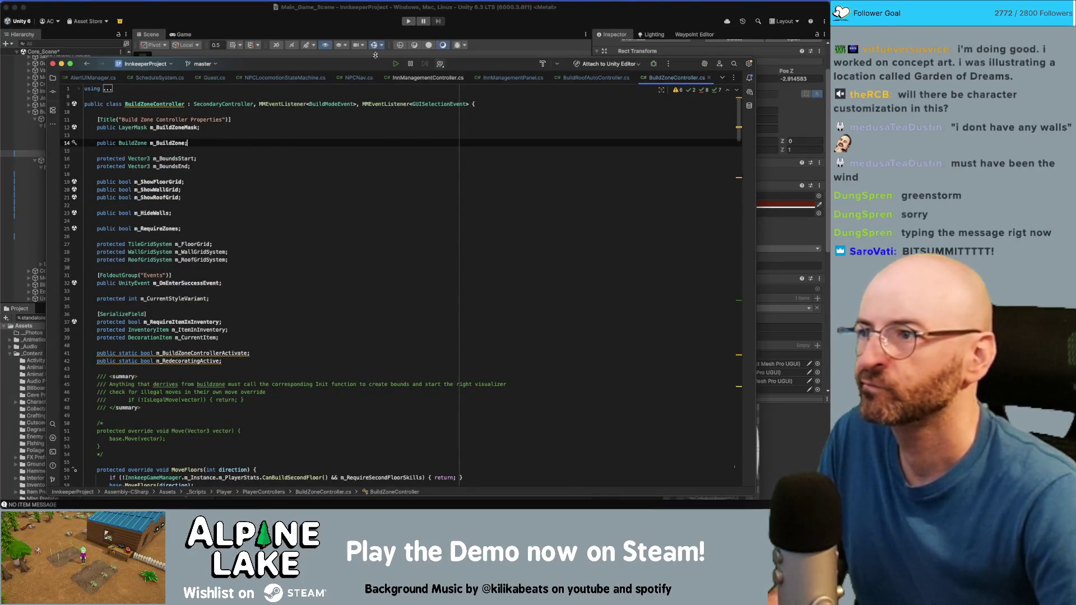
pyautogui.click(249, 21)
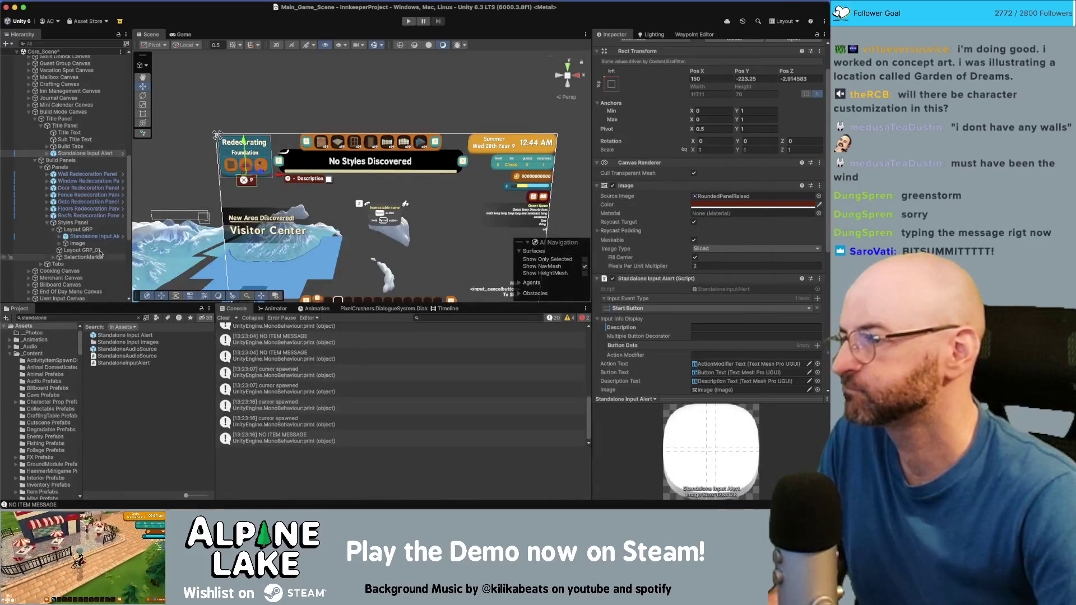
# Open BuildModeMenuManager.cs from the Build Mode Canvas object and scroll through the script
pyautogui.click(95, 112)
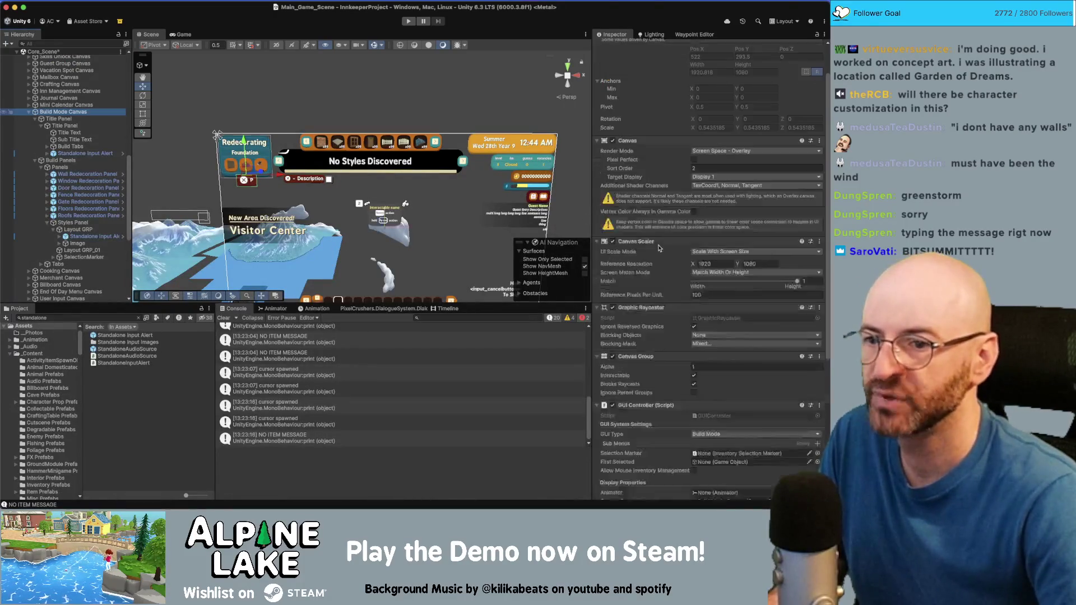
pyautogui.click(713, 405)
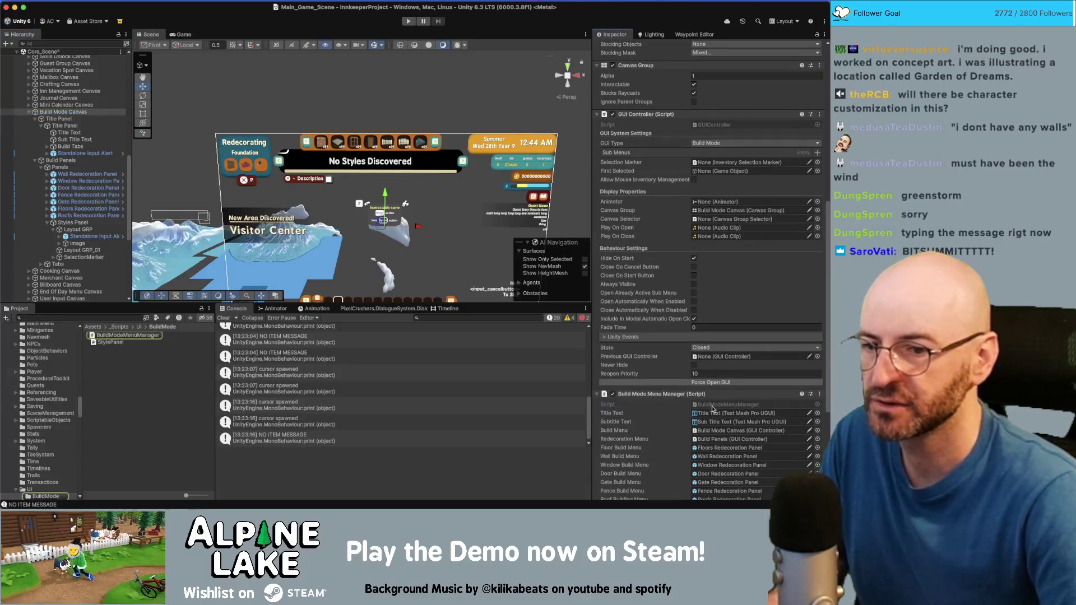
pyautogui.doubleClick(713, 409)
pyautogui.scroll(-10, 512, 325)
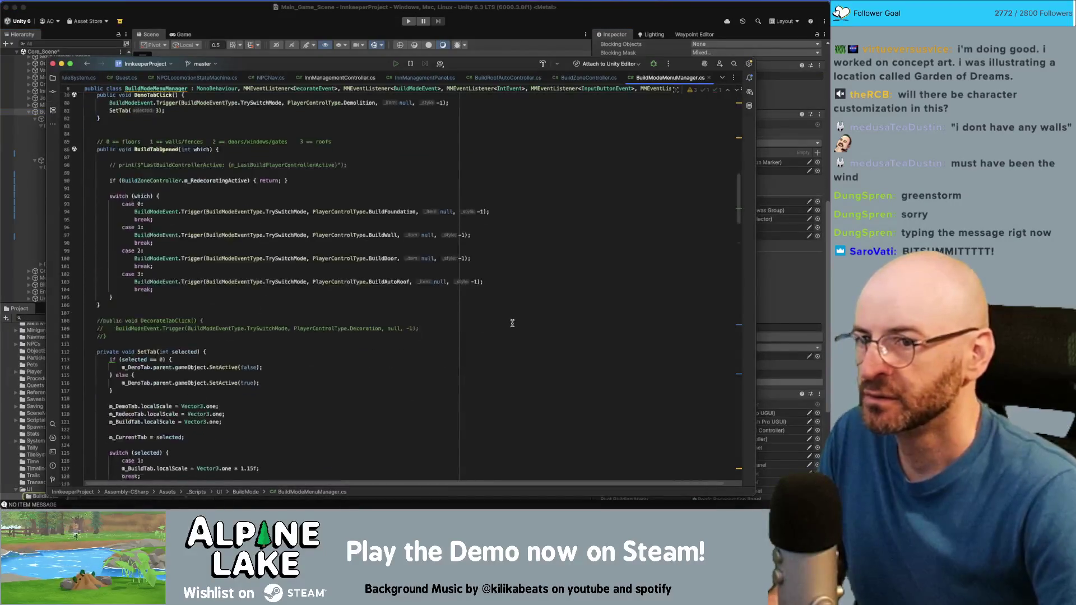
pyautogui.scroll(-15, 512, 325)
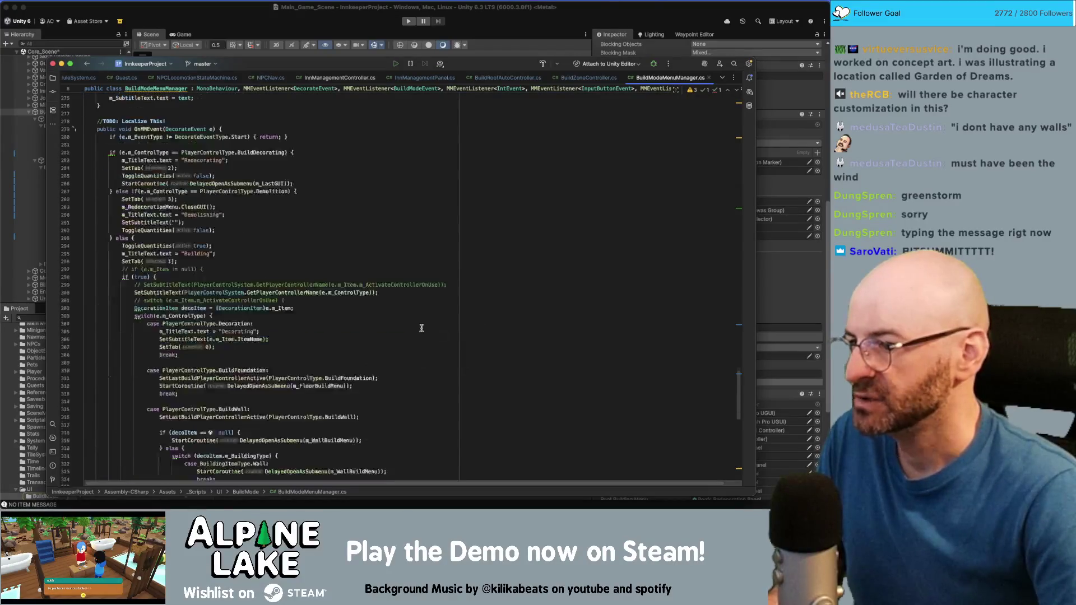
pyautogui.scroll(5, 421, 328)
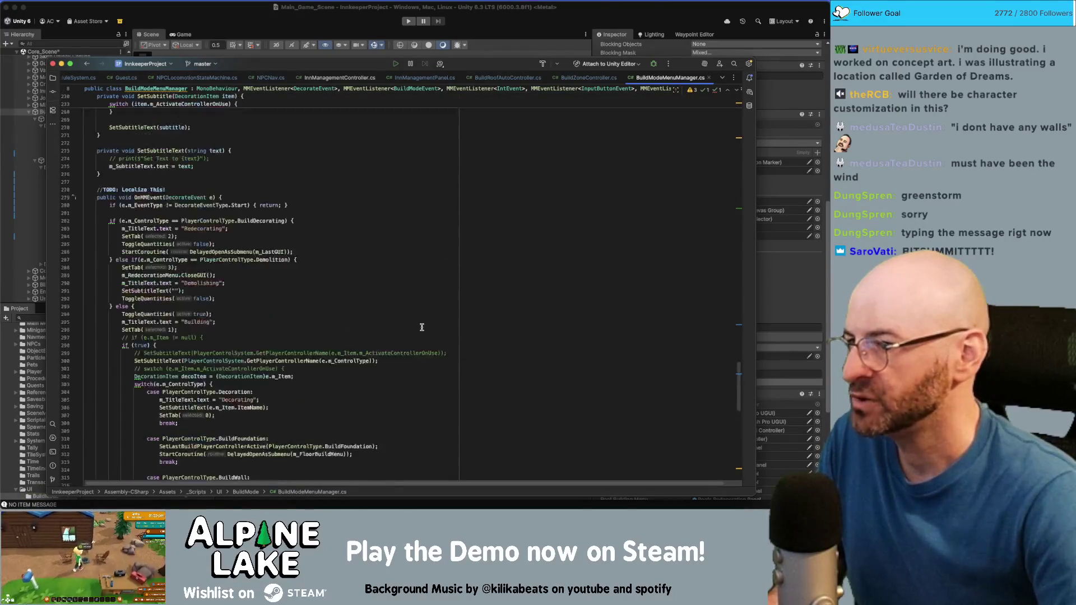
pyautogui.scroll(10, 421, 323)
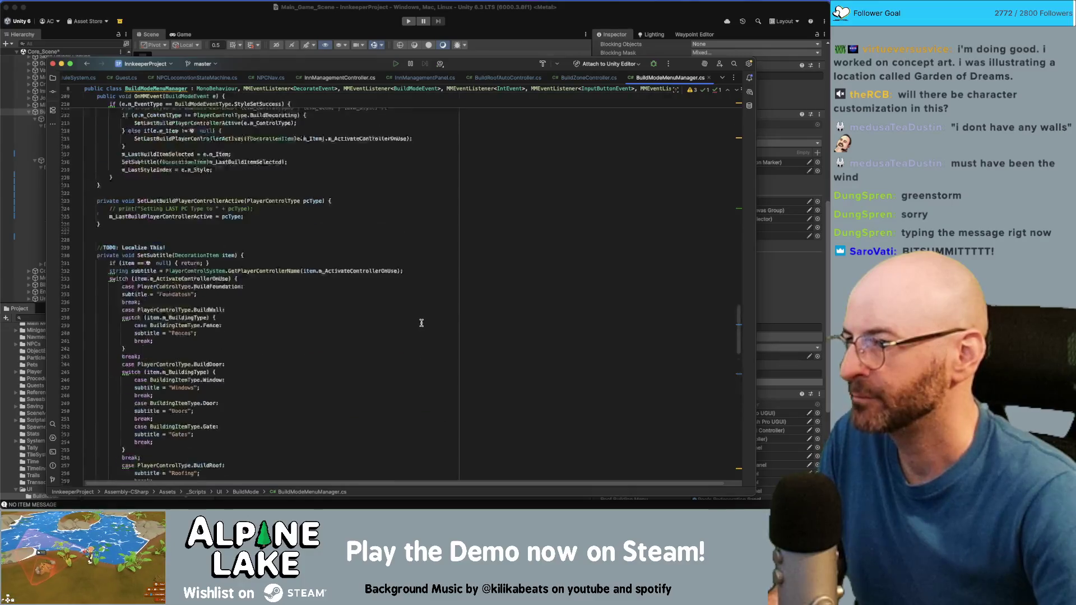
pyautogui.scroll(6, 419, 321)
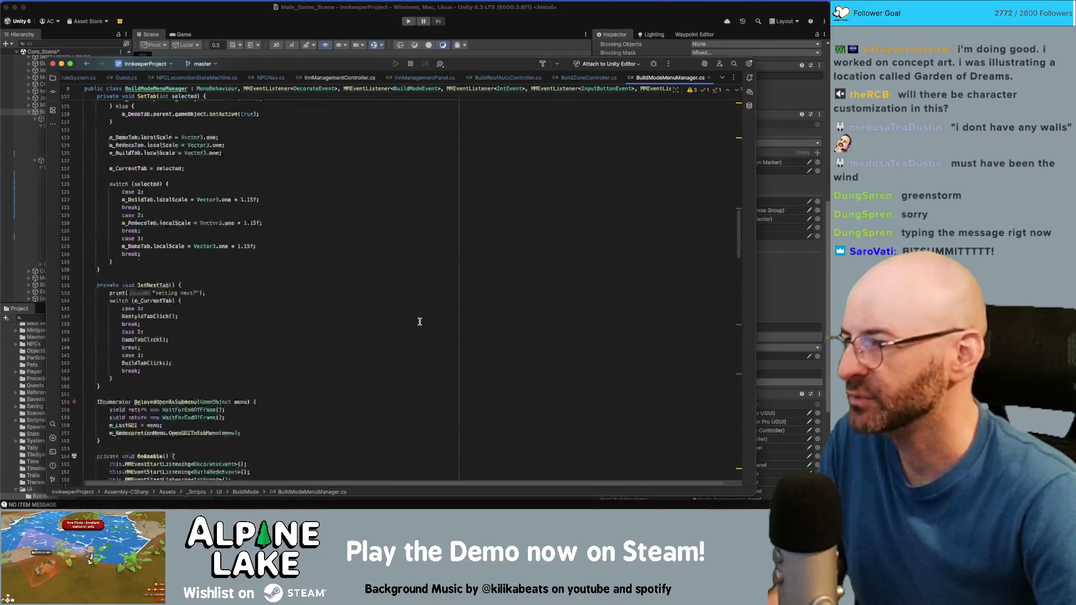
pyautogui.scroll(4, 419, 321)
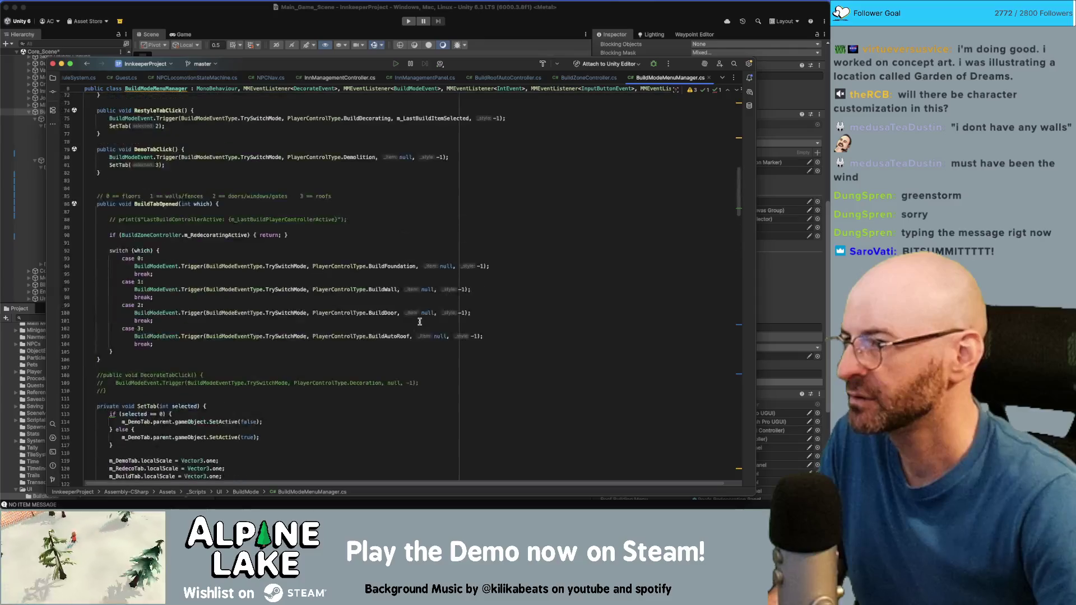
pyautogui.scroll(6, 420, 322)
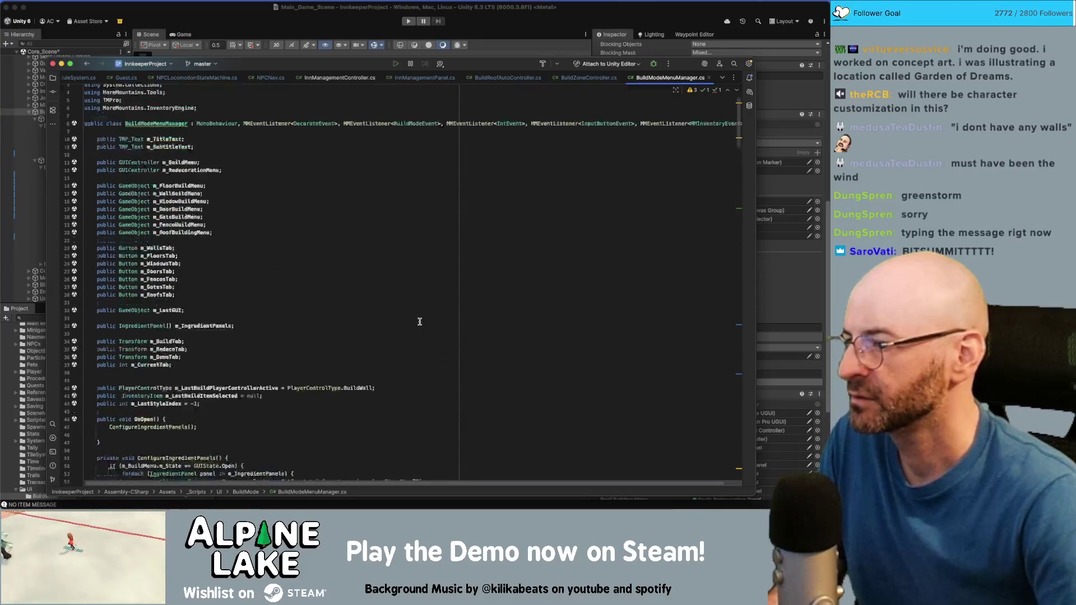
pyautogui.scroll(-3, 419, 322)
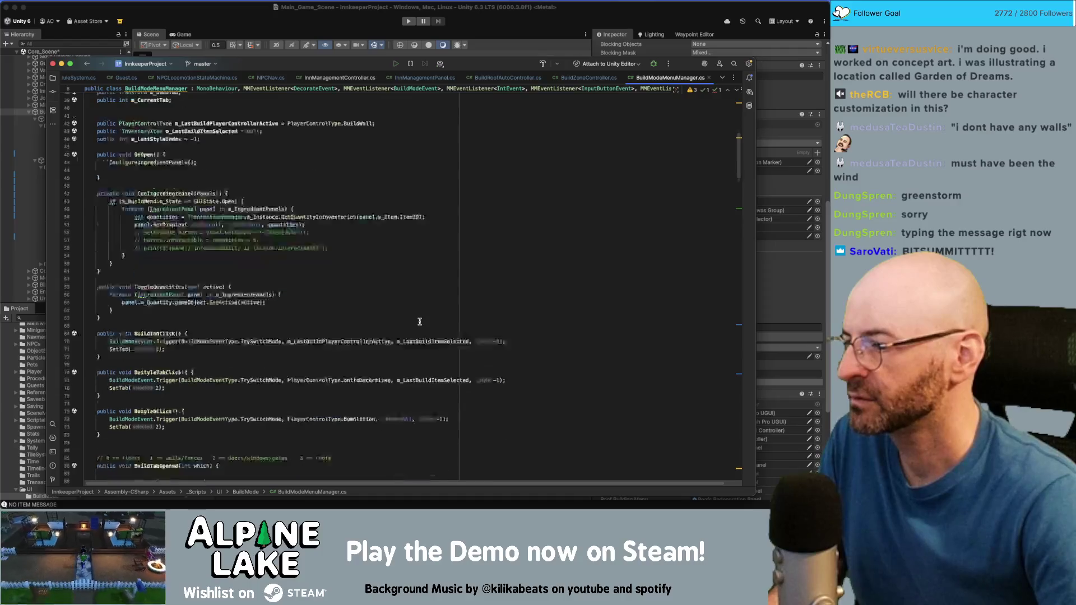
pyautogui.scroll(-7, 420, 322)
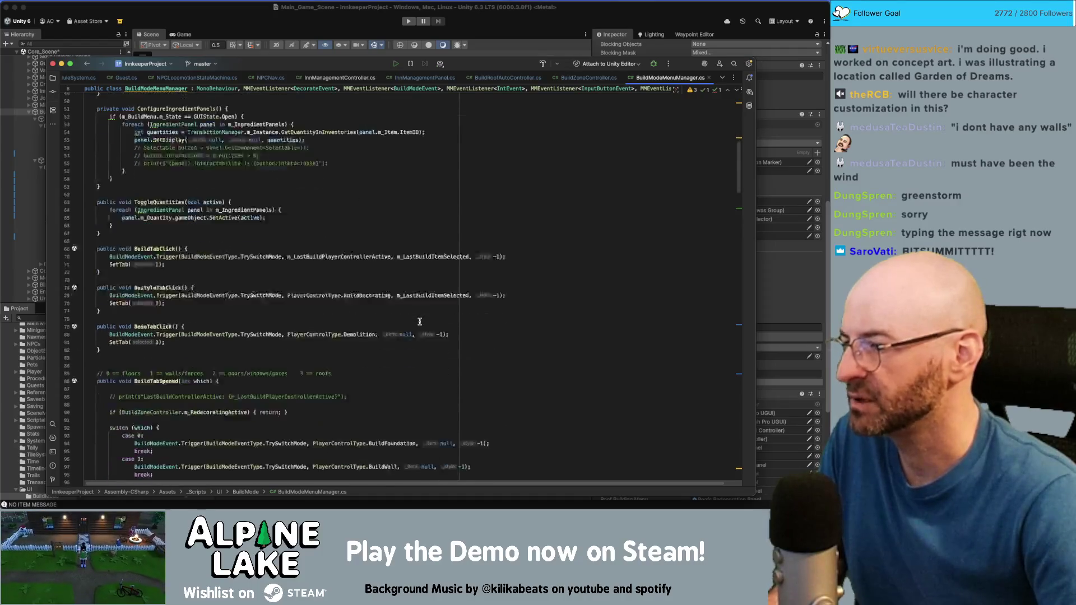
pyautogui.scroll(-5, 432, 343)
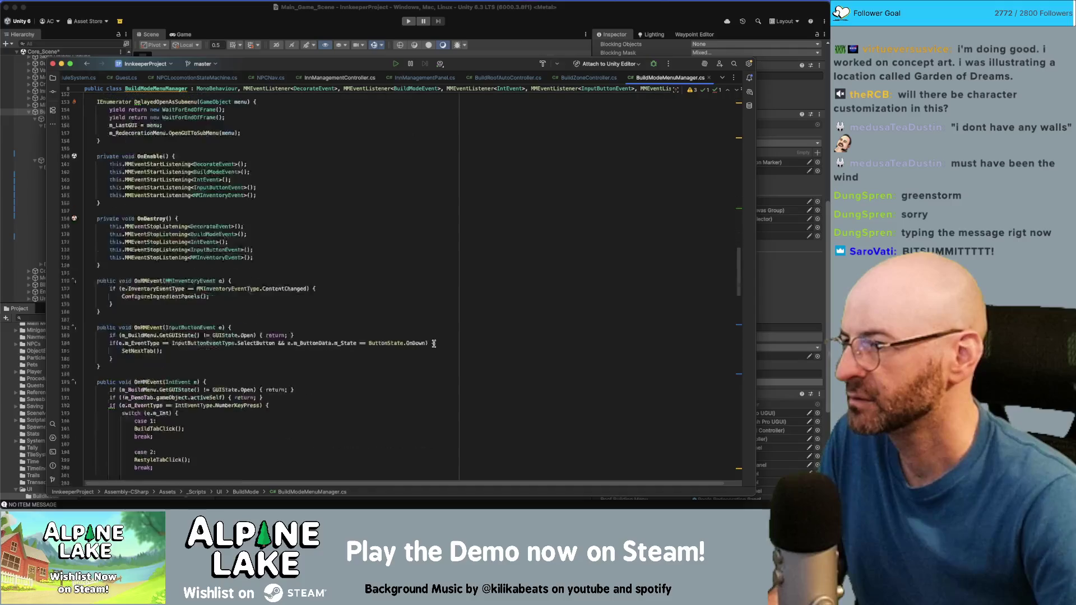
pyautogui.scroll(15, 432, 332)
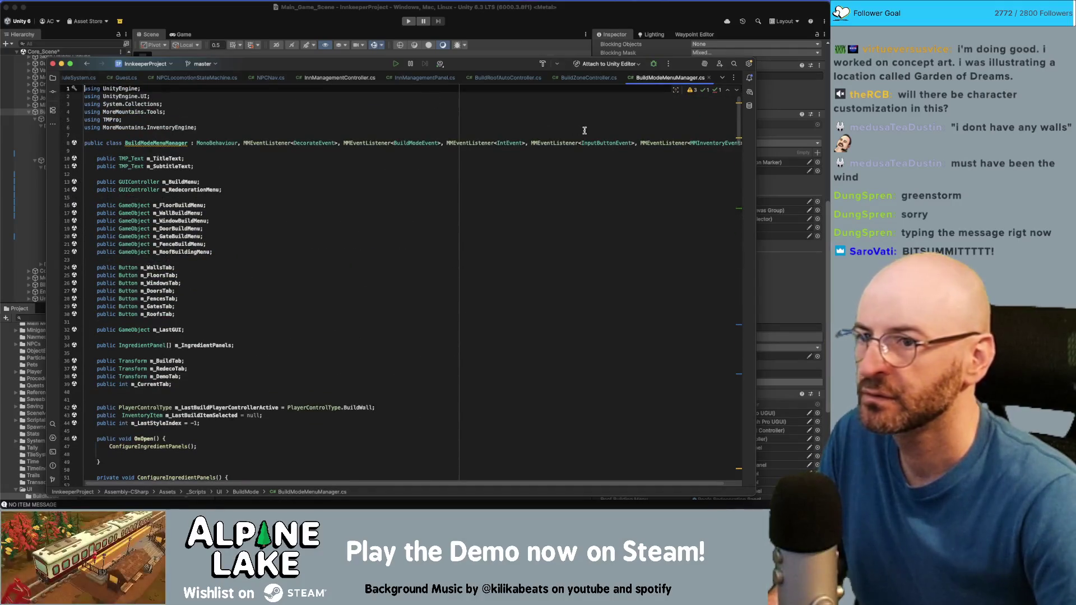
# Search the file for InputButtonEvent and go to the SetNextTab call in its handler
pyautogui.doubleClick(606, 143)
pyautogui.press('super+f')
pyautogui.press('Return')
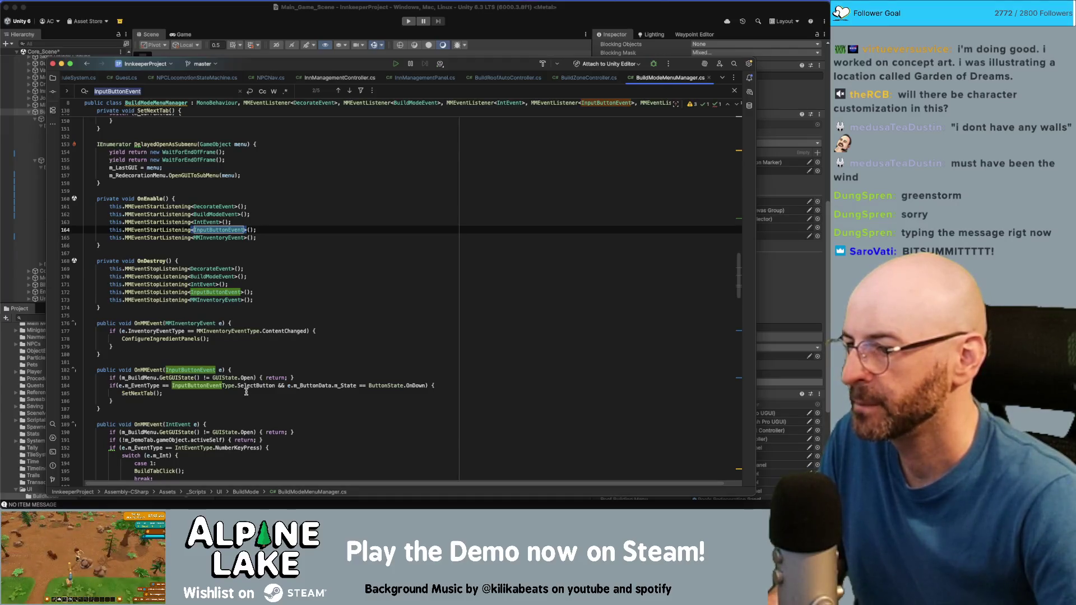
pyautogui.click(229, 386)
pyautogui.click(202, 392)
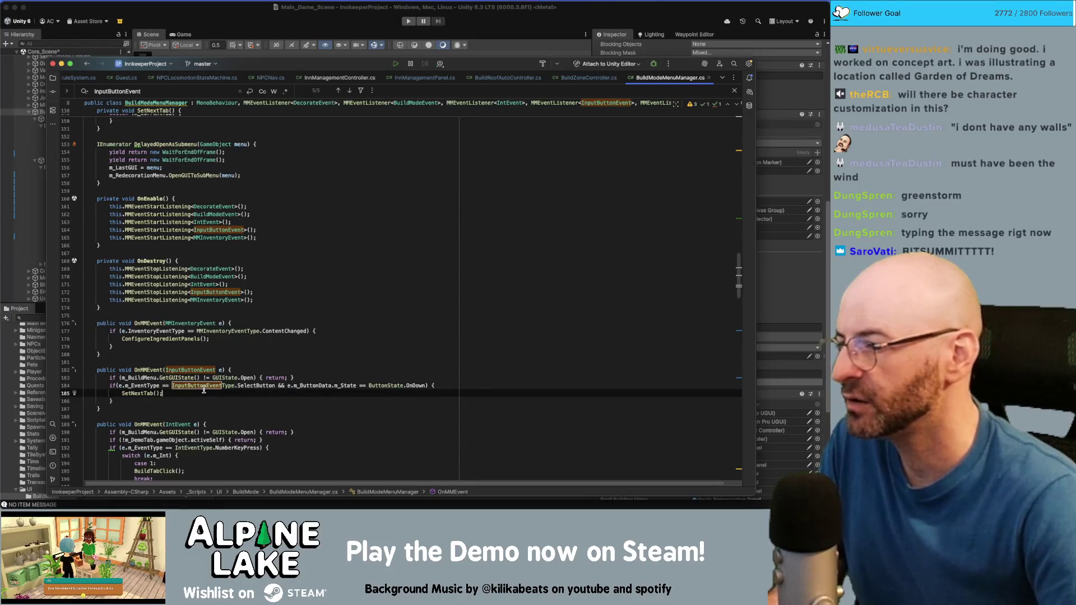
# Add a space after the if on line 184 and let Unity recompile the scripts
pyautogui.scroll(-1, 214, 394)
pyautogui.scroll(-1, 208, 393)
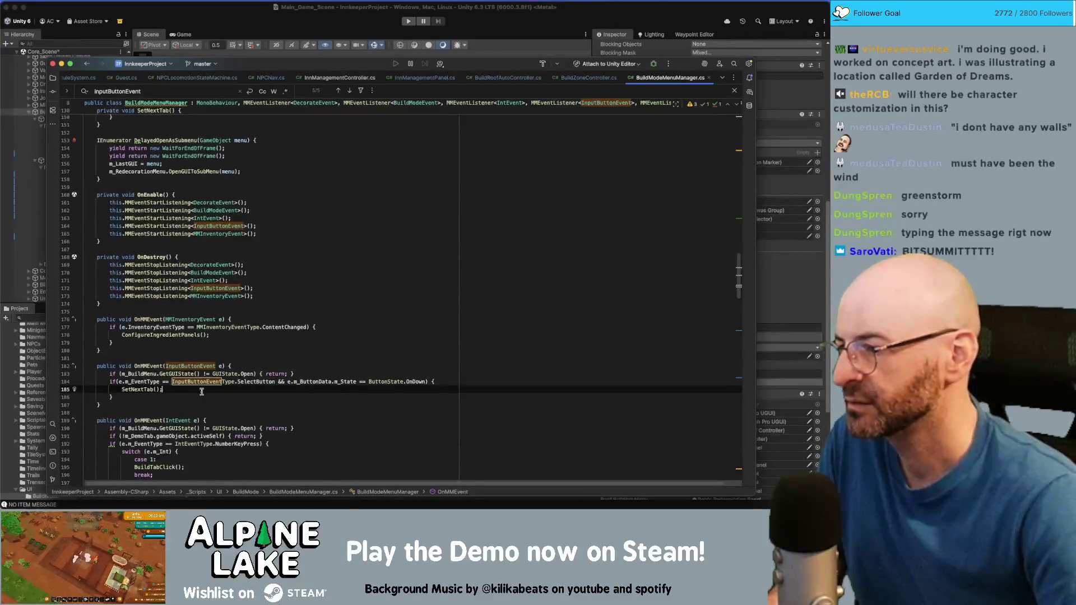
pyautogui.click(117, 382)
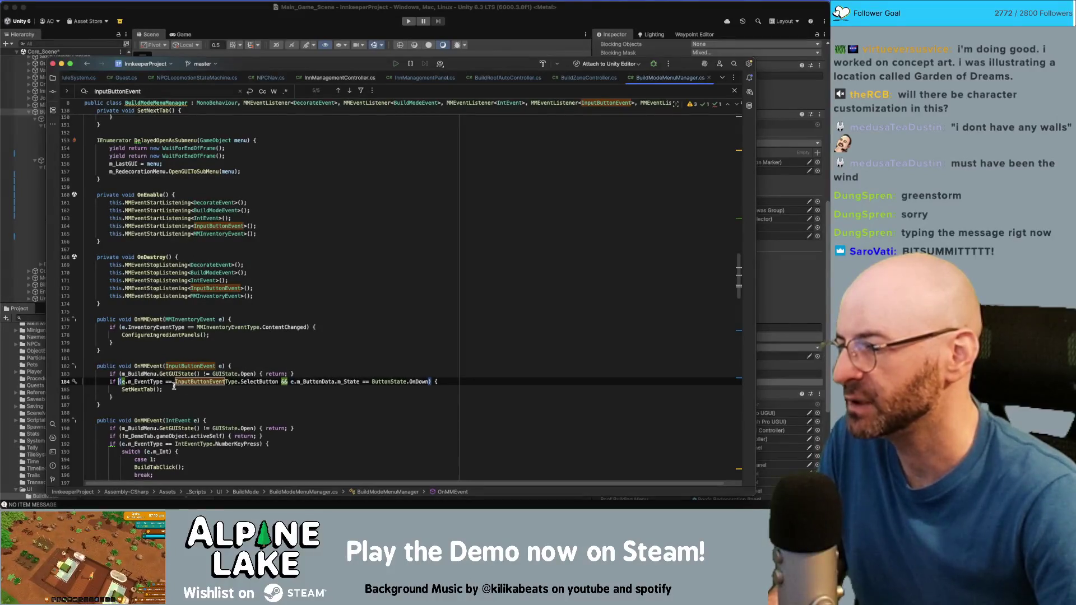
pyautogui.click(187, 390)
pyautogui.scroll(-2, 186, 390)
pyautogui.scroll(-3, 187, 387)
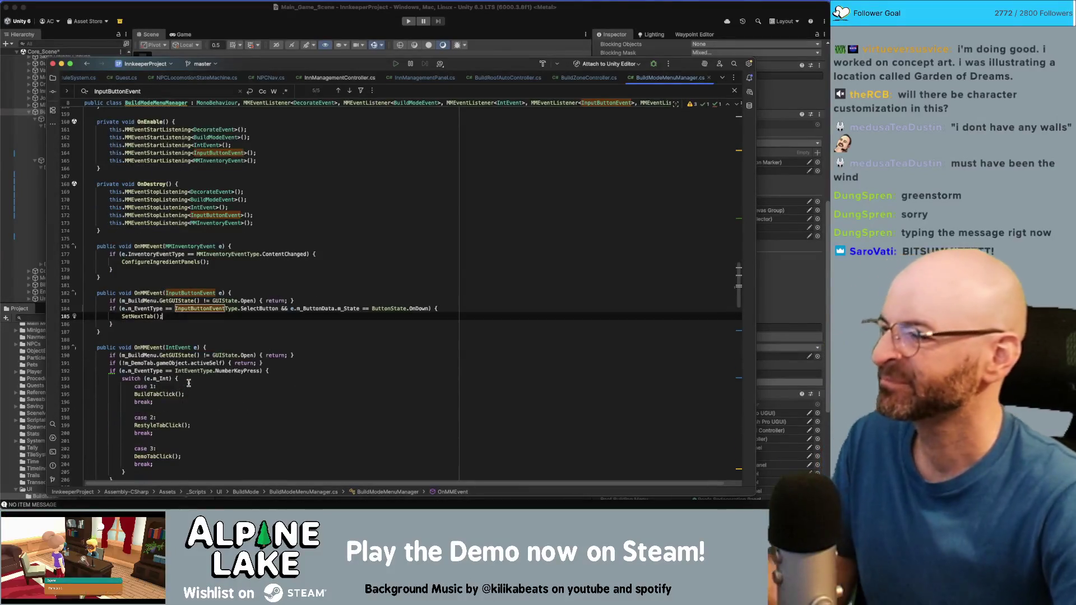
pyautogui.scroll(-2, 189, 385)
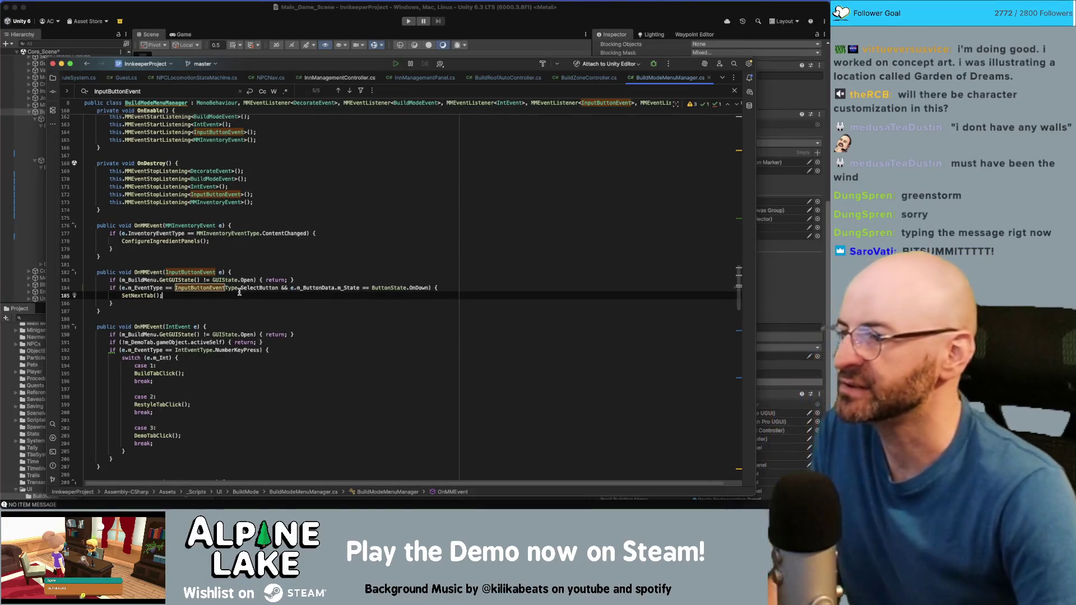
pyautogui.click(185, 46)
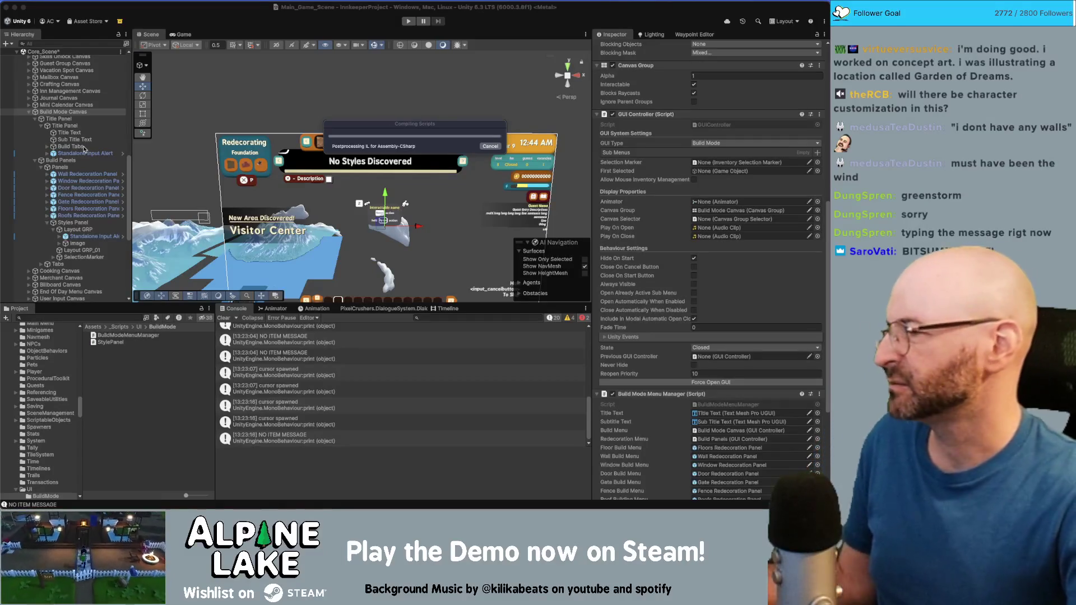
# Replace SelectButton with StartButton on line 184 of the input handler, then return to Unity
pyautogui.press('super+Tab')
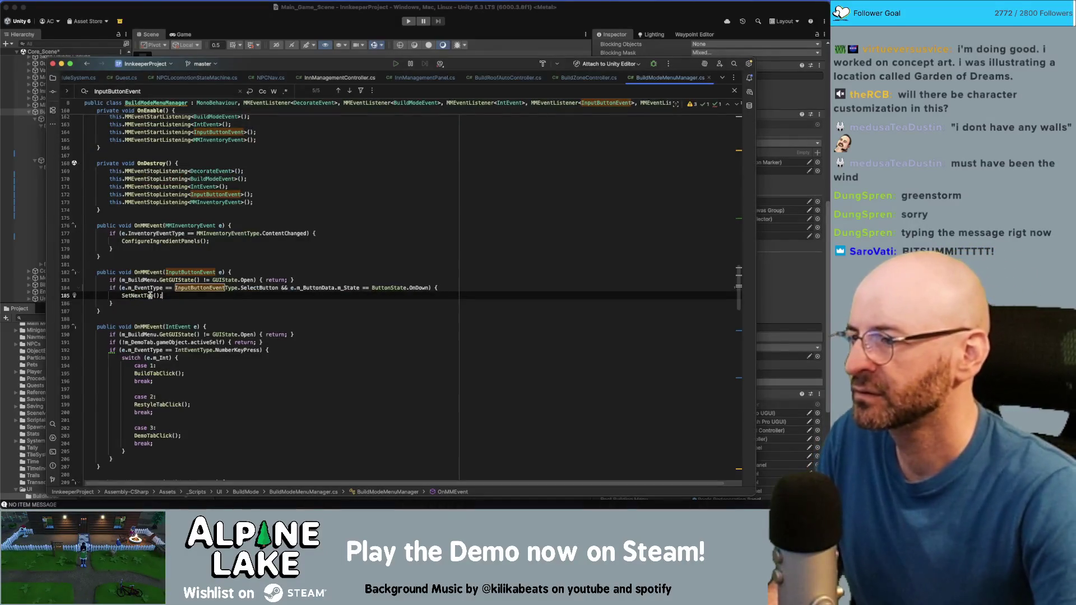
pyautogui.doubleClick(247, 287)
pyautogui.write('Start')
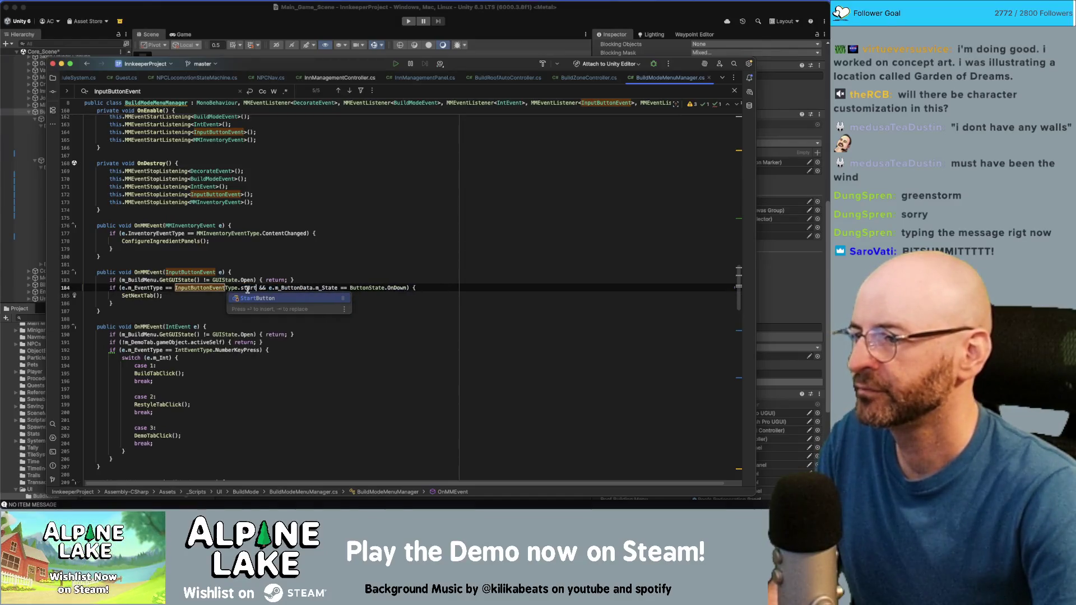
pyautogui.press('Return')
pyautogui.press('super+Tab')
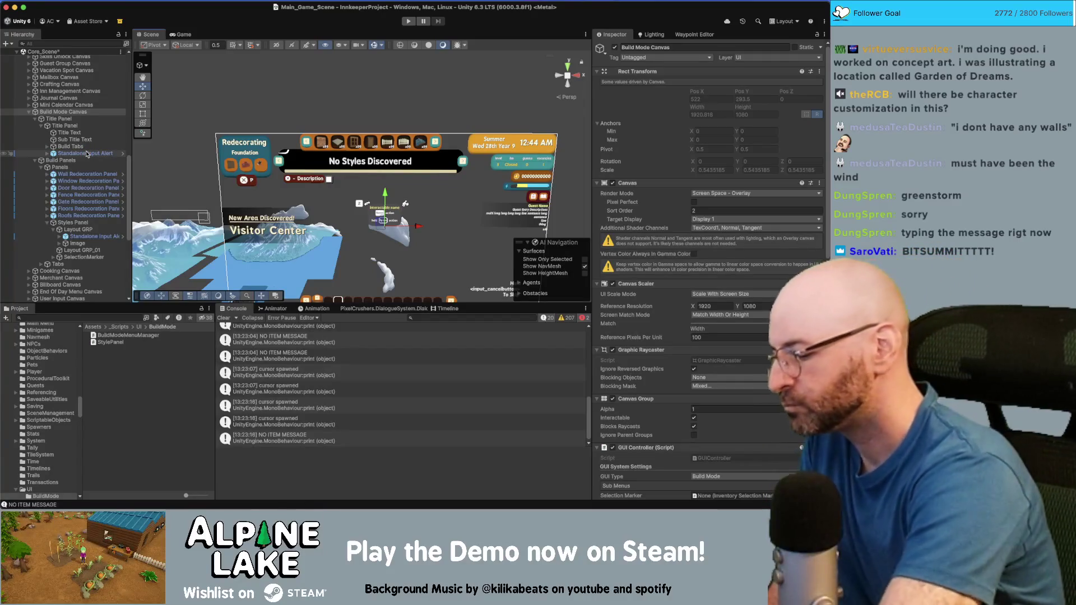
# Enter play mode and cycle Build Mode through Building, Redecorating and Demolishing with the Start button
pyautogui.click(87, 153)
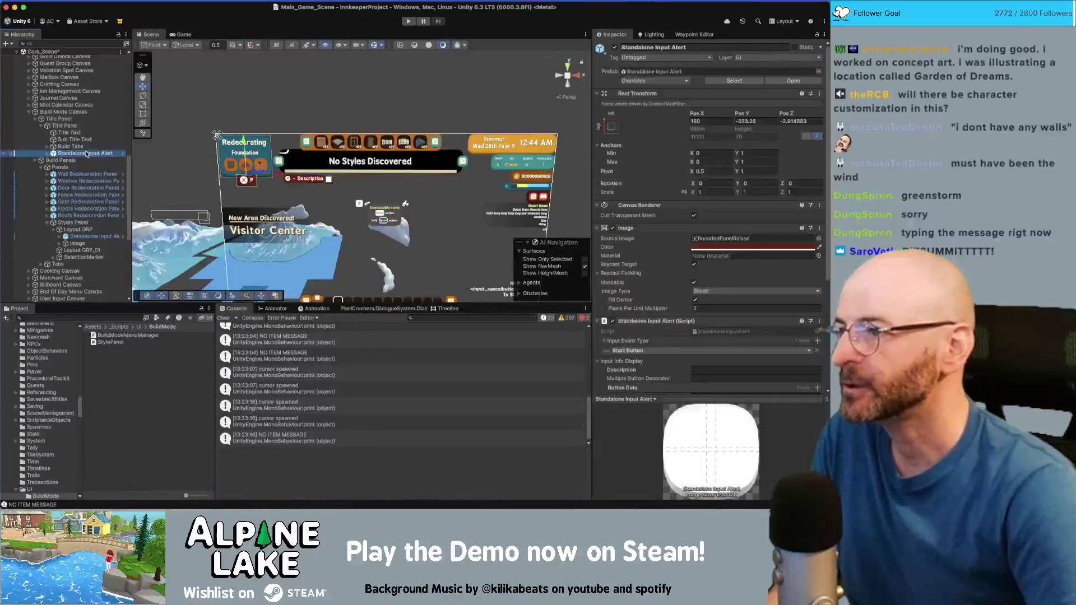
pyautogui.press('Right')
pyautogui.press('Left')
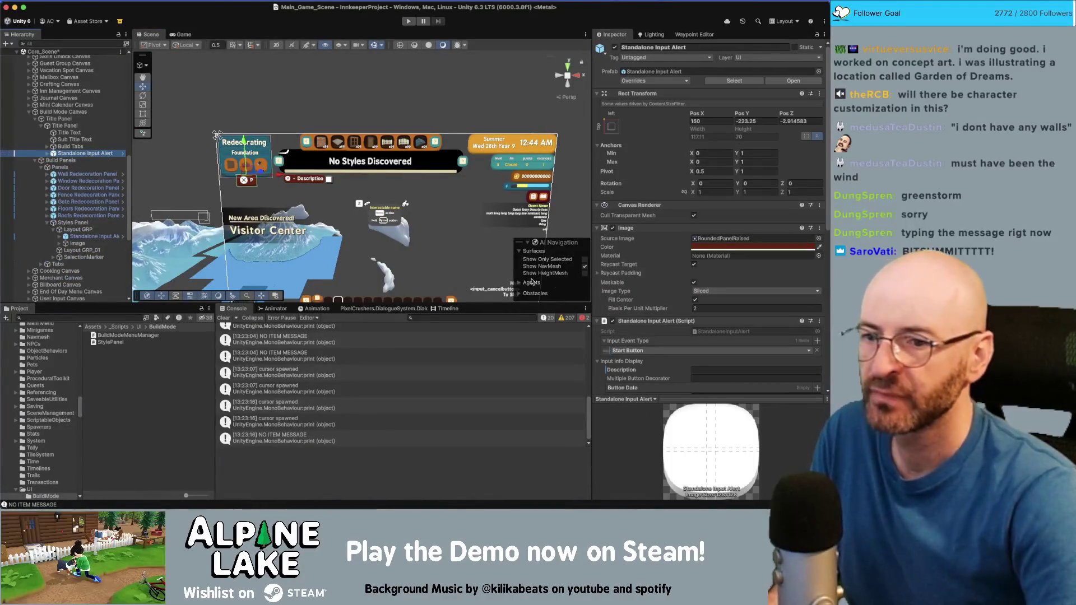
pyautogui.scroll(-3, 598, 288)
pyautogui.click(408, 24)
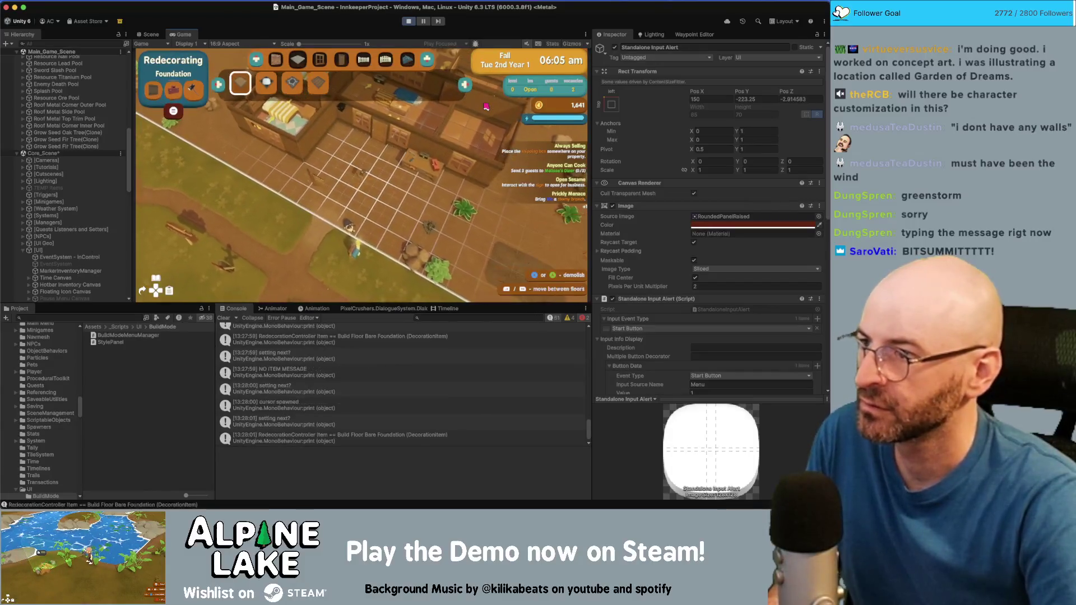
pyautogui.press('Tab')
pyautogui.press('Tab')
pyautogui.press('Tab')
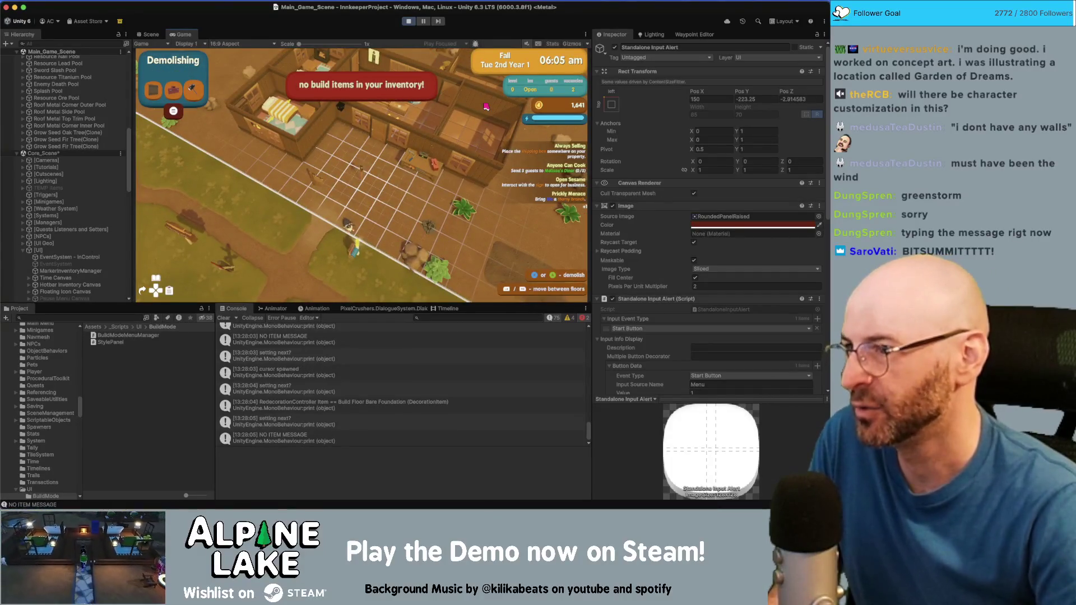
pyautogui.press('Tab')
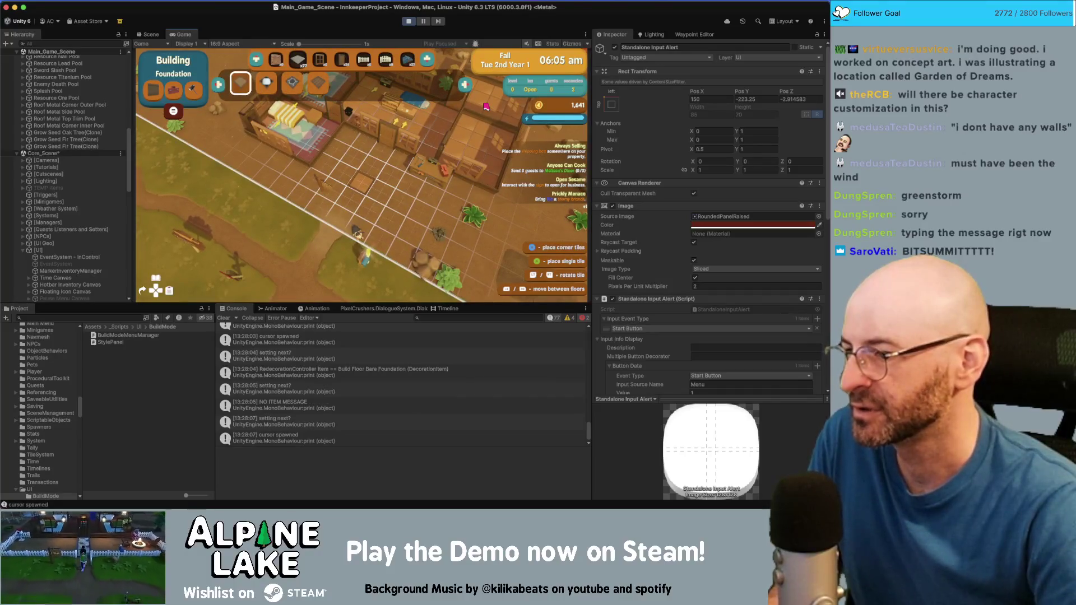
pyautogui.press('Tab')
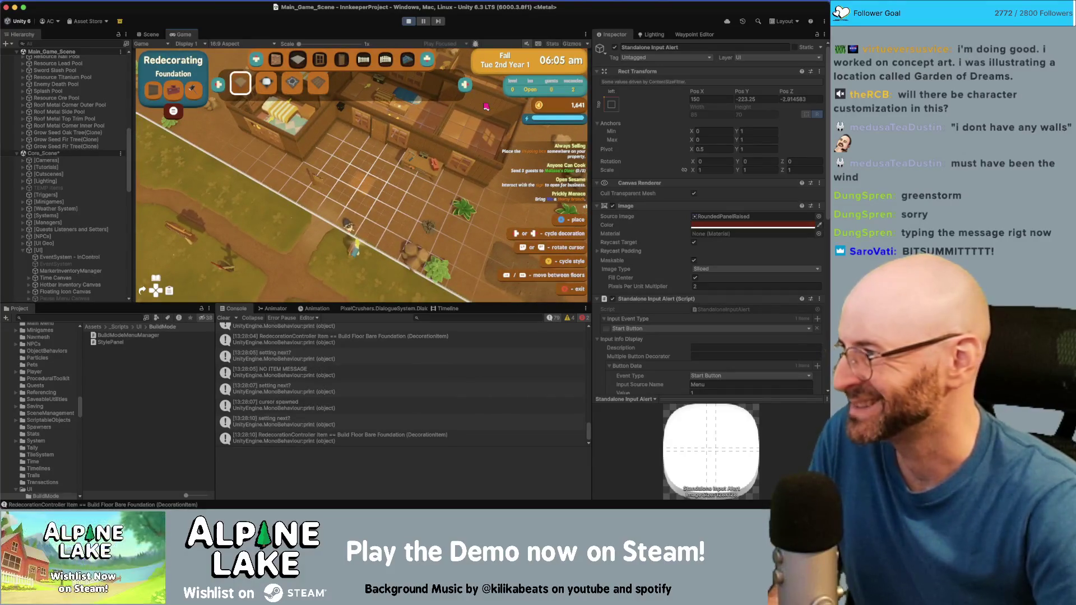
pyautogui.press('Tab')
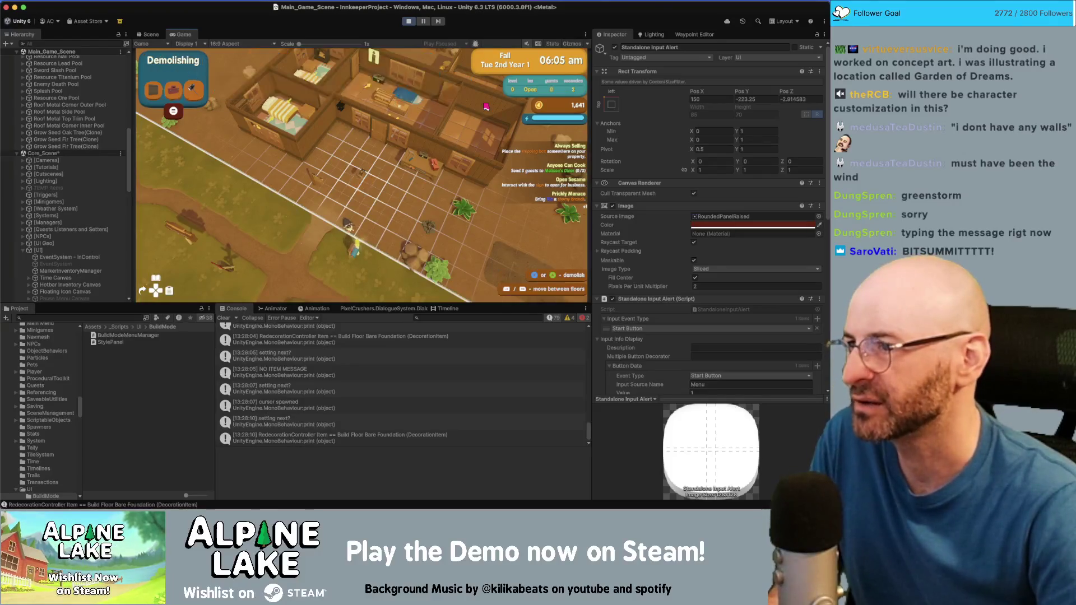
pyautogui.press('Tab')
pyautogui.press('Tab')
pyautogui.press('Tab')
pyautogui.press('Tab')
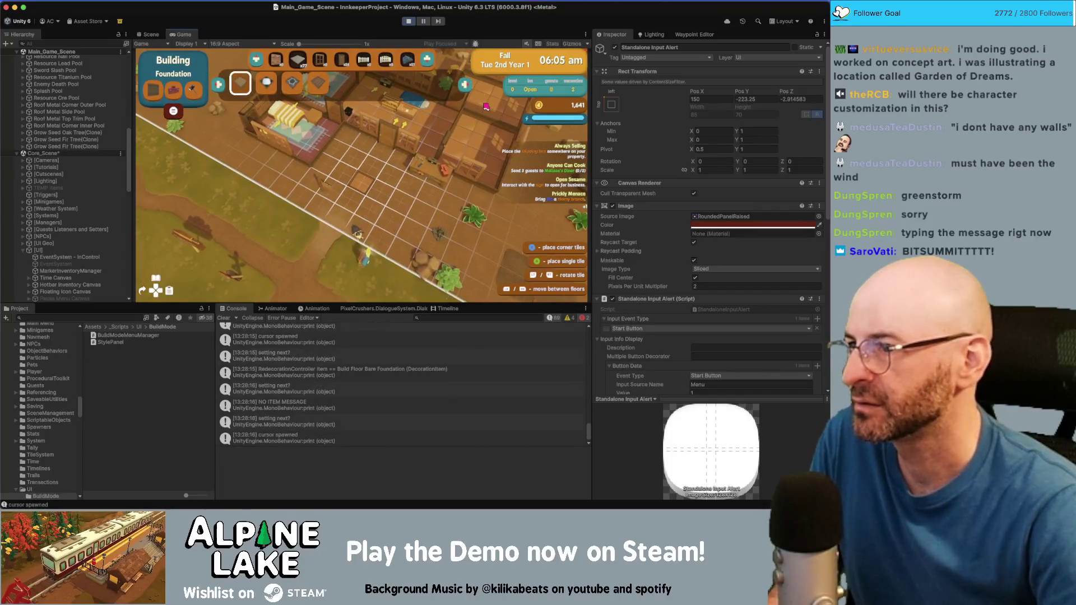
pyautogui.press('Tab')
pyautogui.press('Tab')
pyautogui.press('Tab')
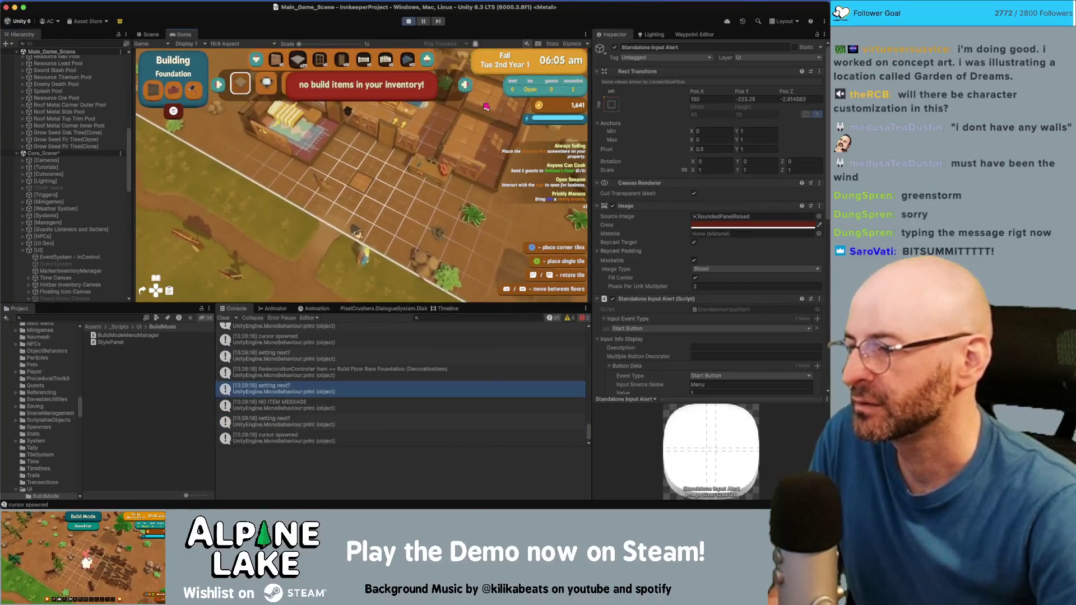
pyautogui.press('Tab')
pyautogui.press('Tab')
pyautogui.press('Tab')
pyautogui.press('Tab')
pyautogui.press('Tab')
pyautogui.press('Tab')
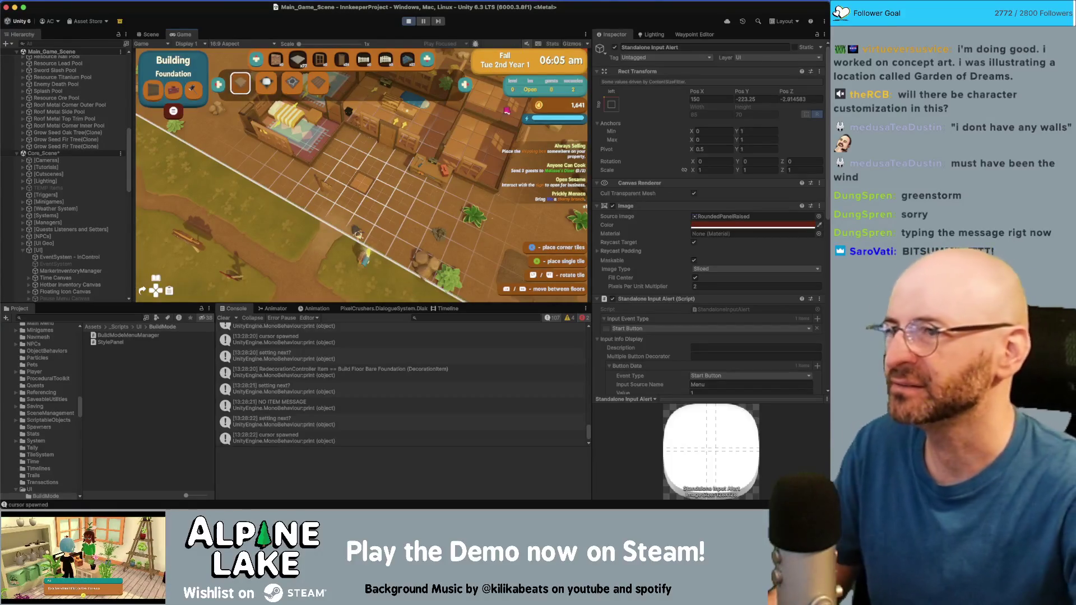
# Bring Rider forward with the build menu code while the game keeps running
pyautogui.press('super+Tab')
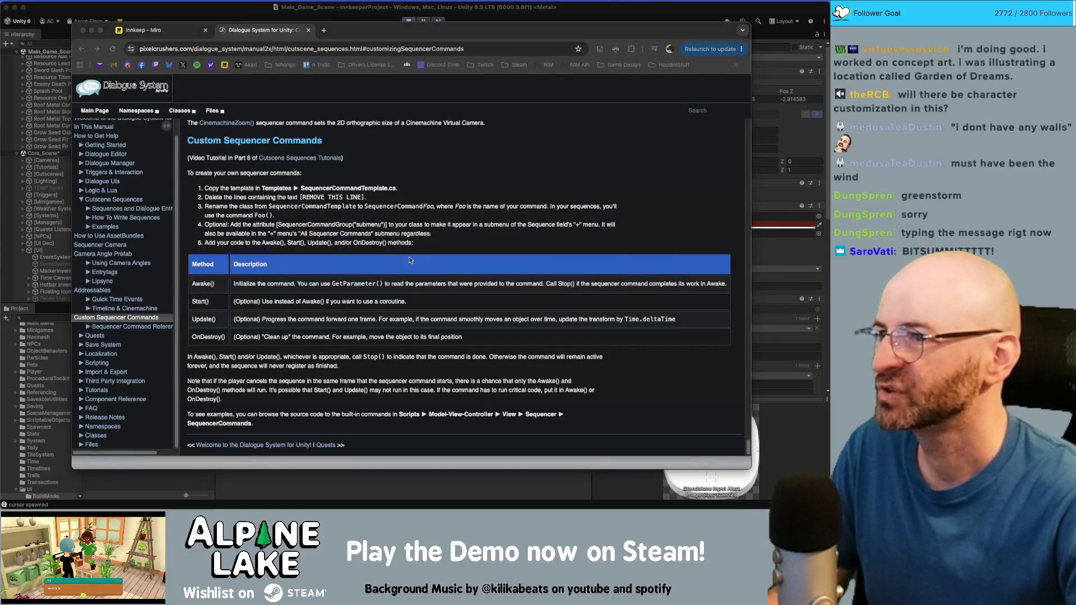
pyautogui.press('super+Tab')
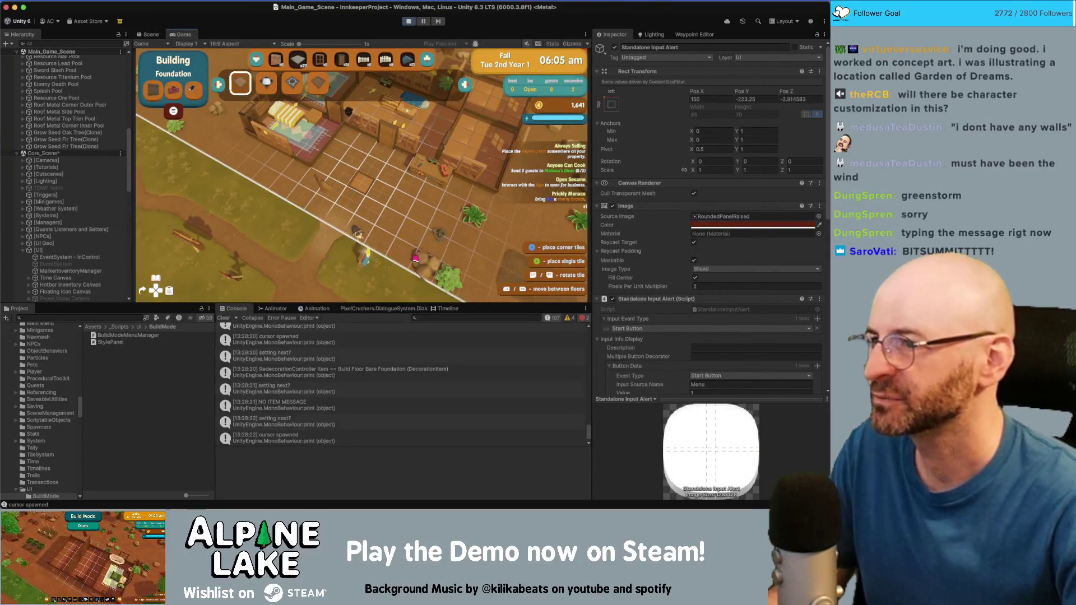
pyautogui.press('super+Tab')
pyautogui.click(308, 247)
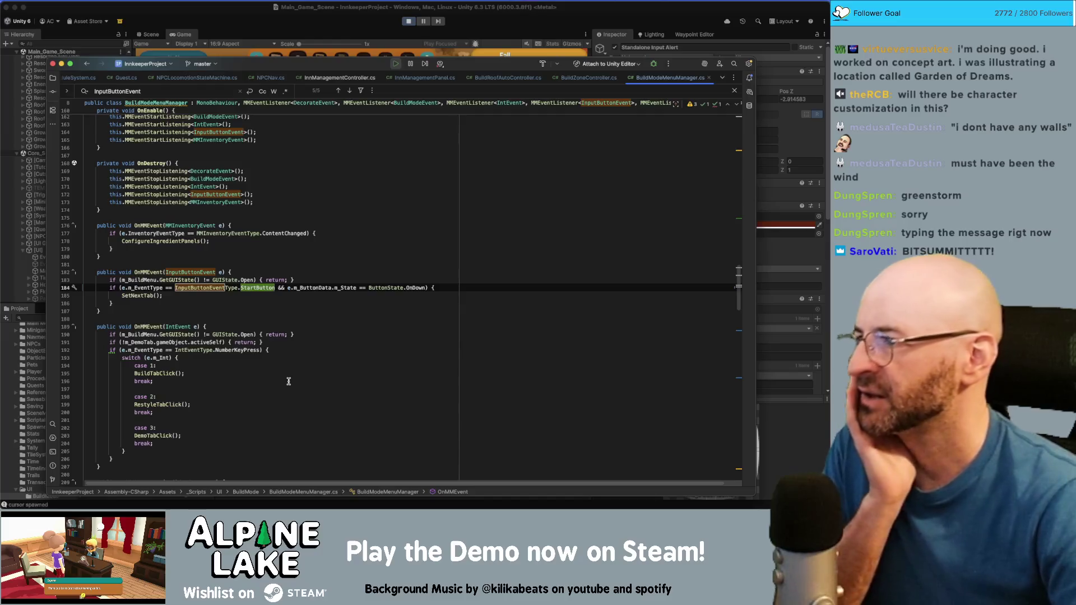
# Jump from the SetNextTab call to its definition and on to RestyleTabClick
pyautogui.scroll(-10, 288, 383)
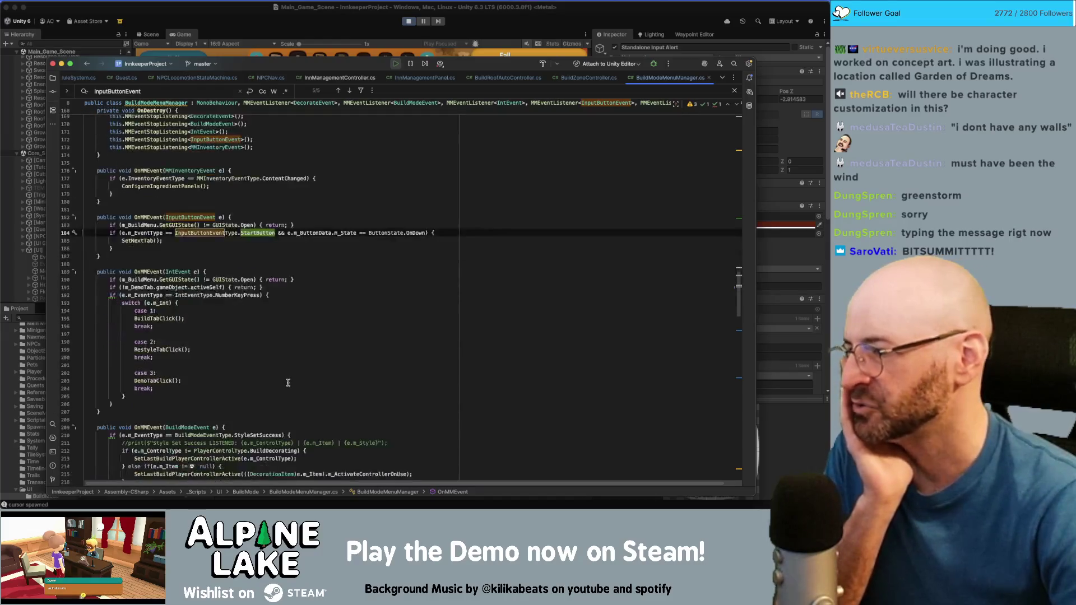
pyautogui.scroll(-8, 288, 382)
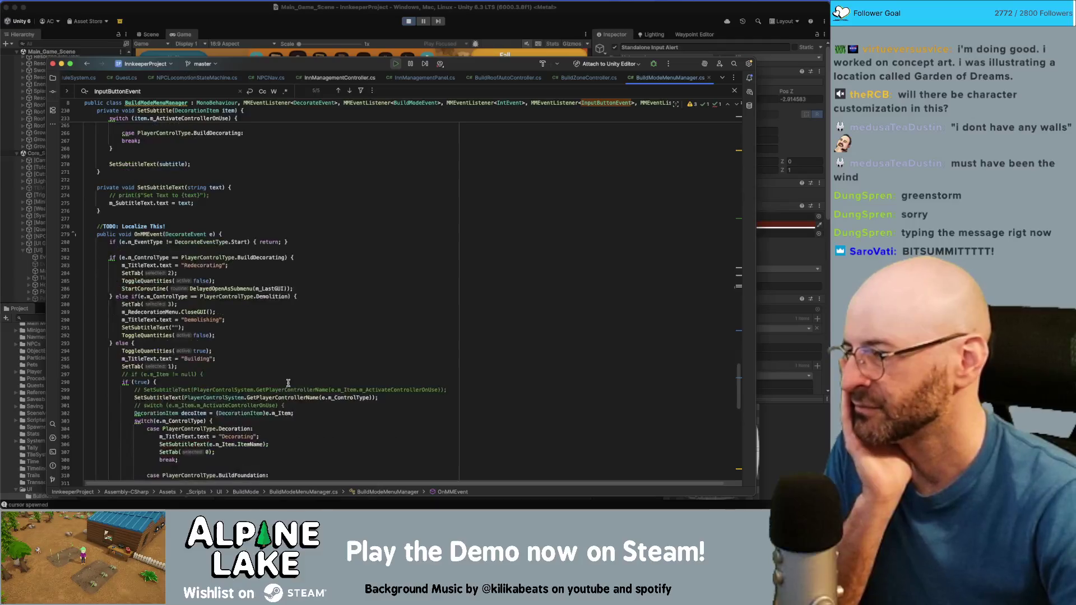
pyautogui.scroll(15, 288, 379)
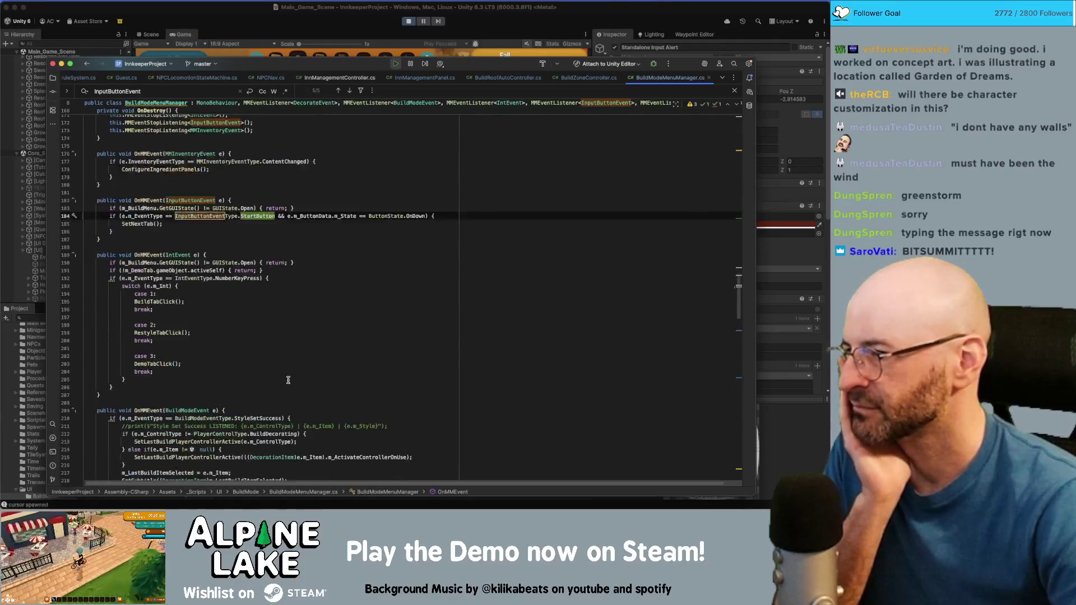
pyautogui.click(142, 223)
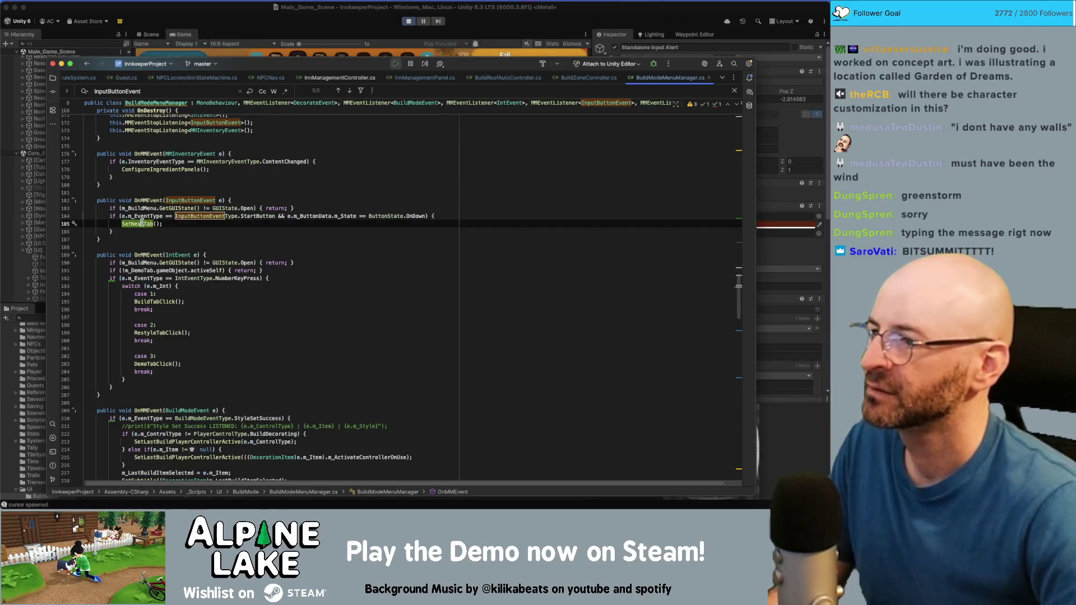
pyautogui.keyDown('super'); pyautogui.click(141, 224); pyautogui.keyUp('super')
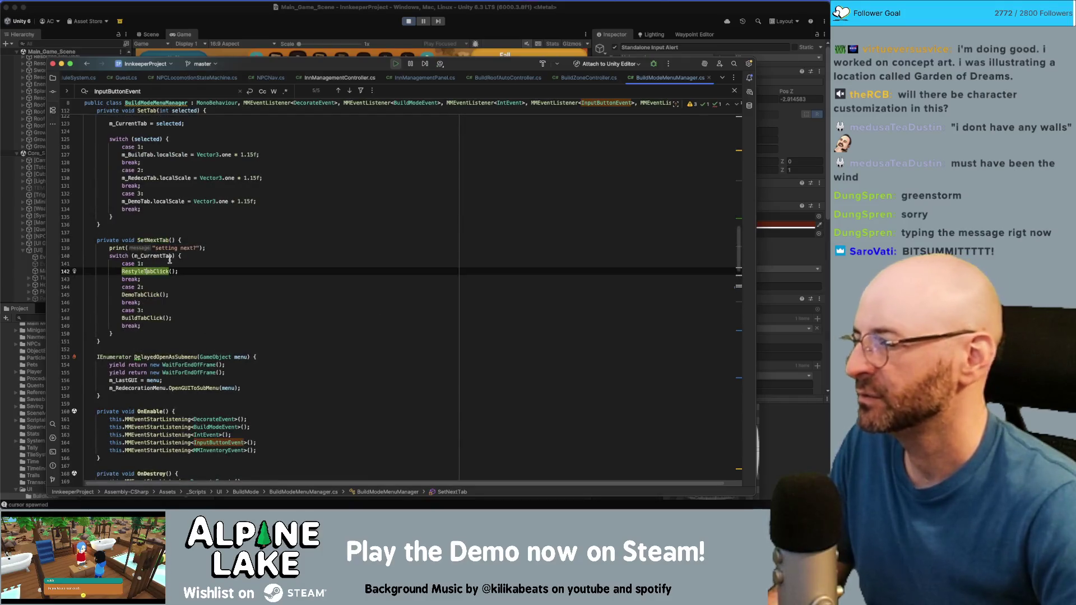
pyautogui.keyDown('super'); pyautogui.click(145, 270); pyautogui.keyUp('super')
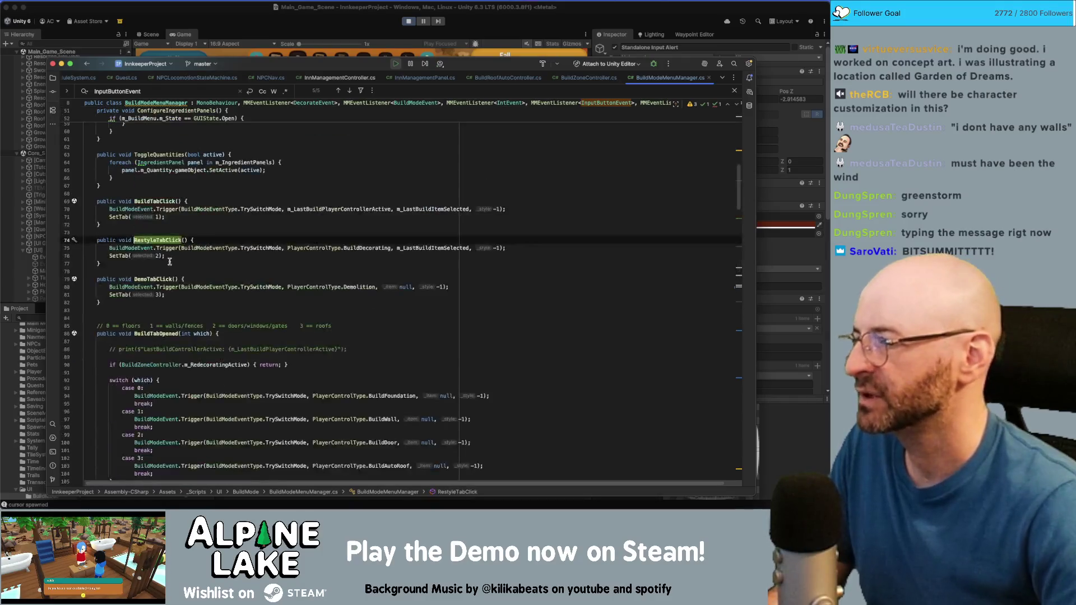
# Highlight TrySwitchMode uses, inspect the SetTab method, and return to SetNextTab in OnMMEvent
pyautogui.doubleClick(250, 248)
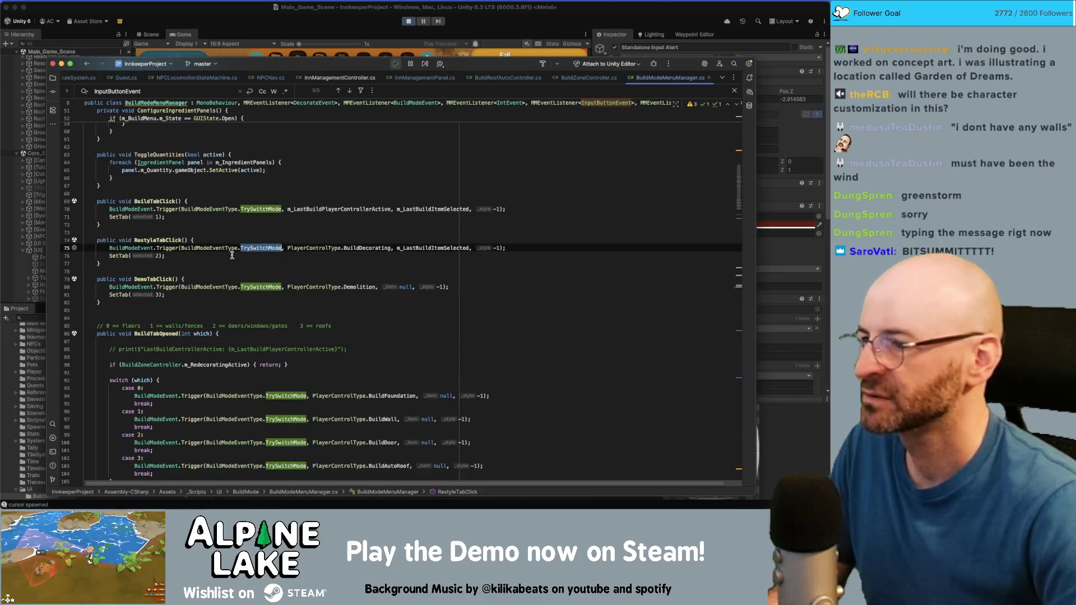
pyautogui.click(118, 255)
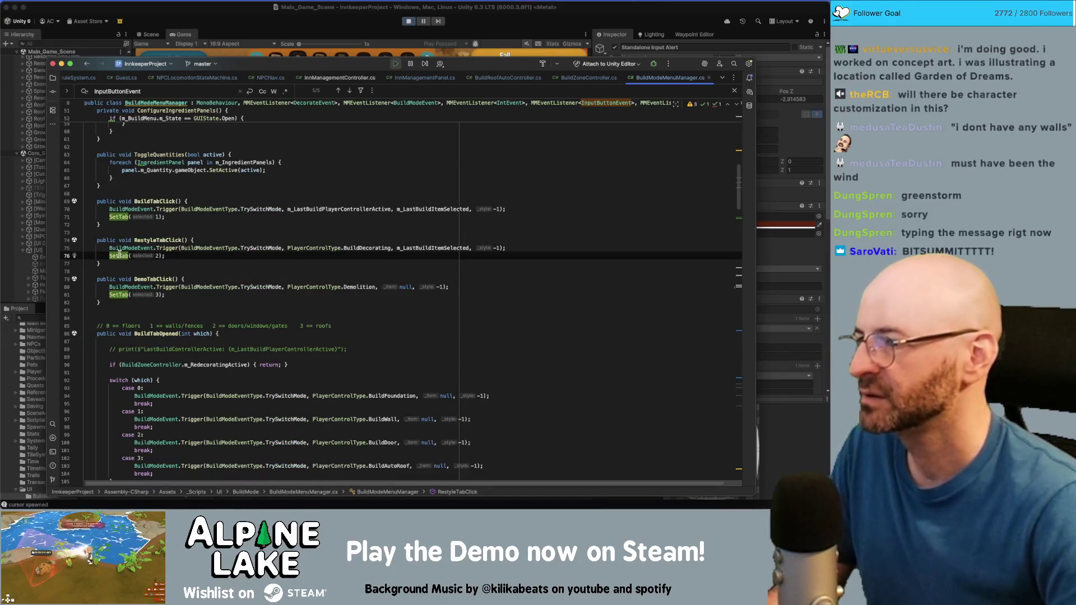
pyautogui.keyDown('super'); pyautogui.click(119, 255); pyautogui.keyUp('super')
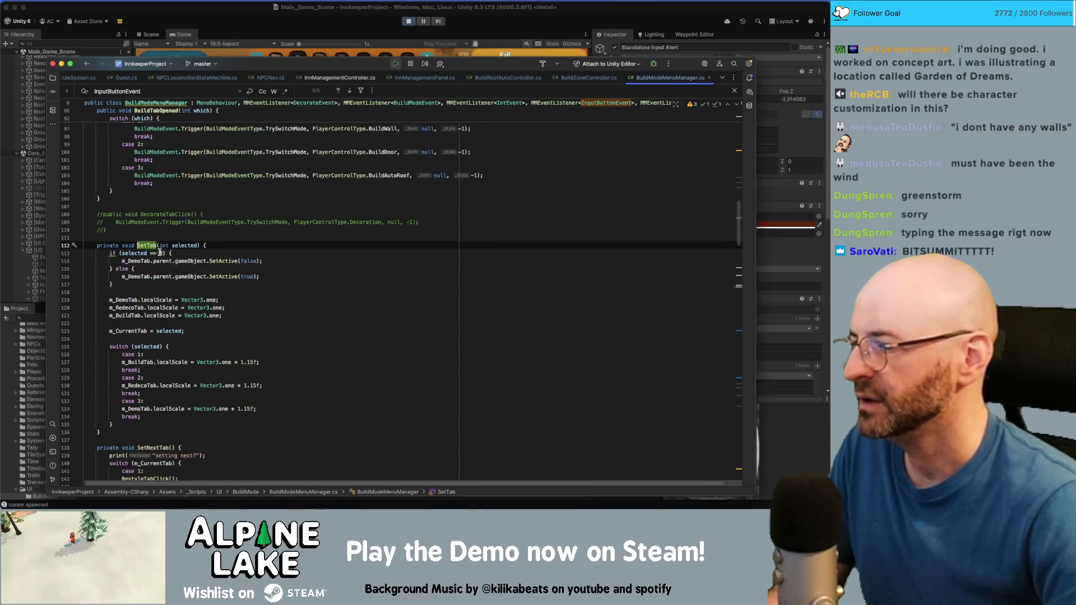
pyautogui.scroll(-3, 155, 318)
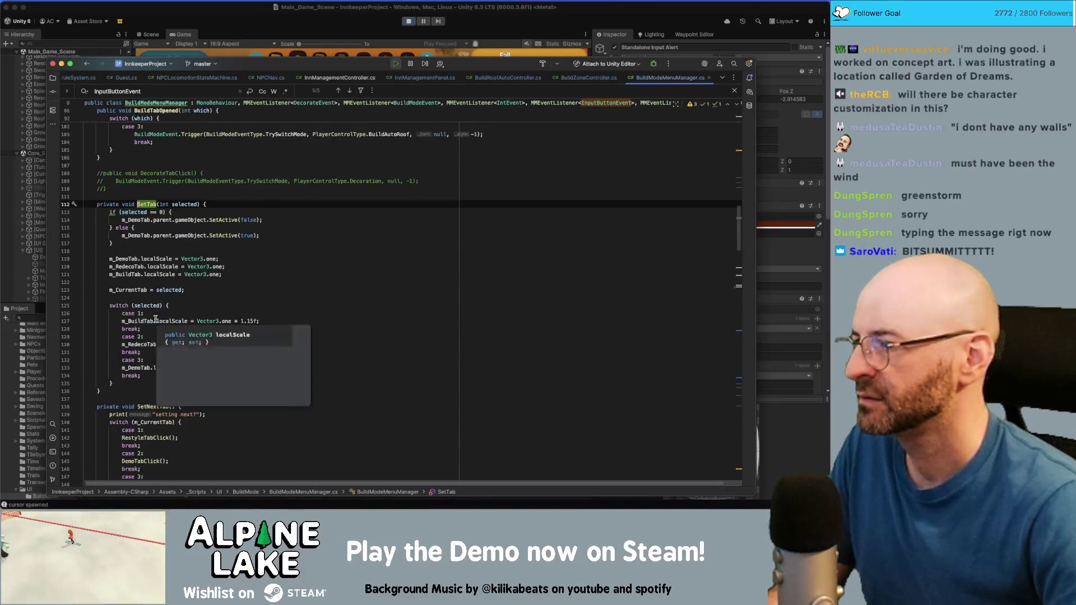
pyautogui.click(228, 206)
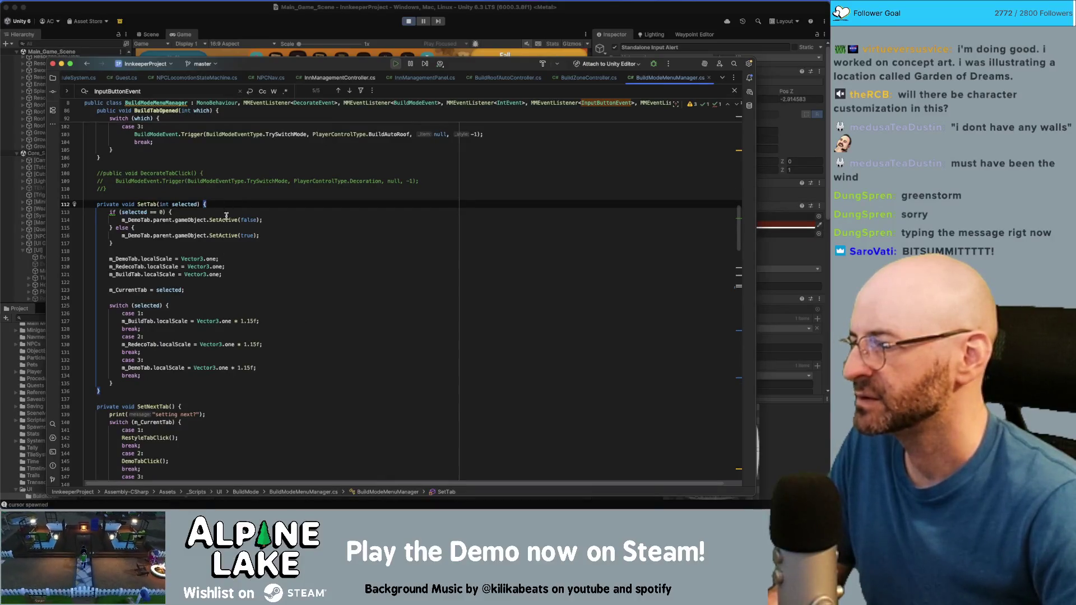
pyautogui.scroll(-10, 203, 336)
pyautogui.scroll(-3, 198, 356)
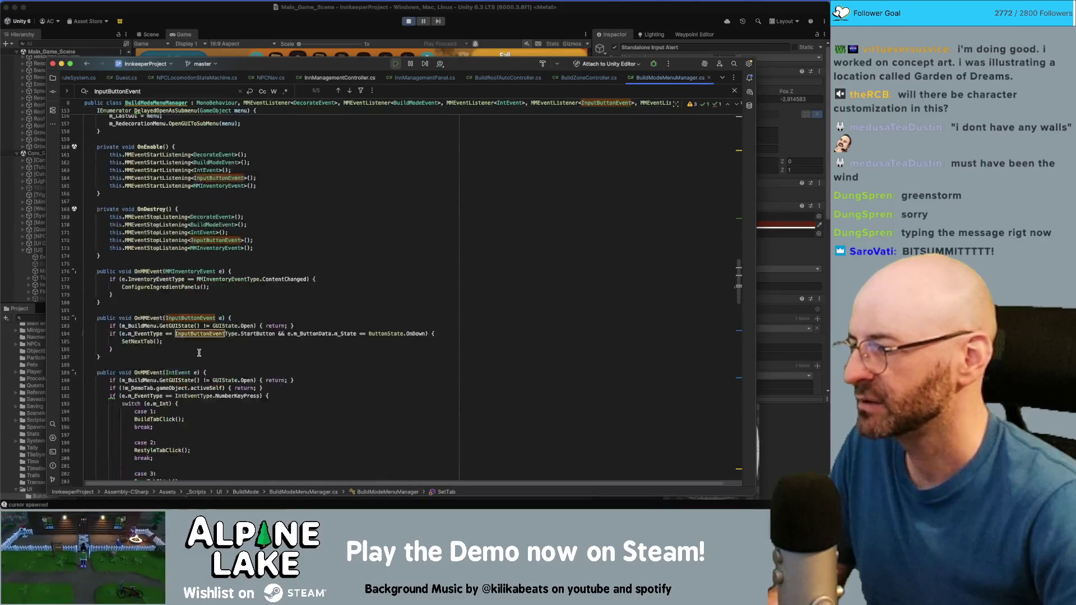
pyautogui.click(138, 341)
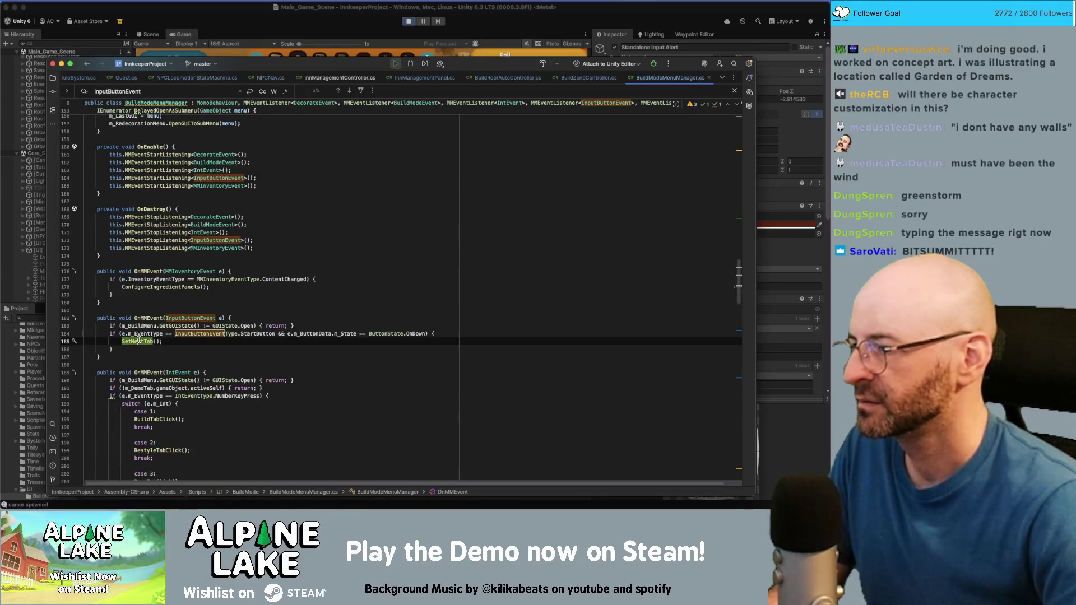
# Add a print("Start Button Pressed!") line above the SetNextTab call
pyautogui.press('Return')
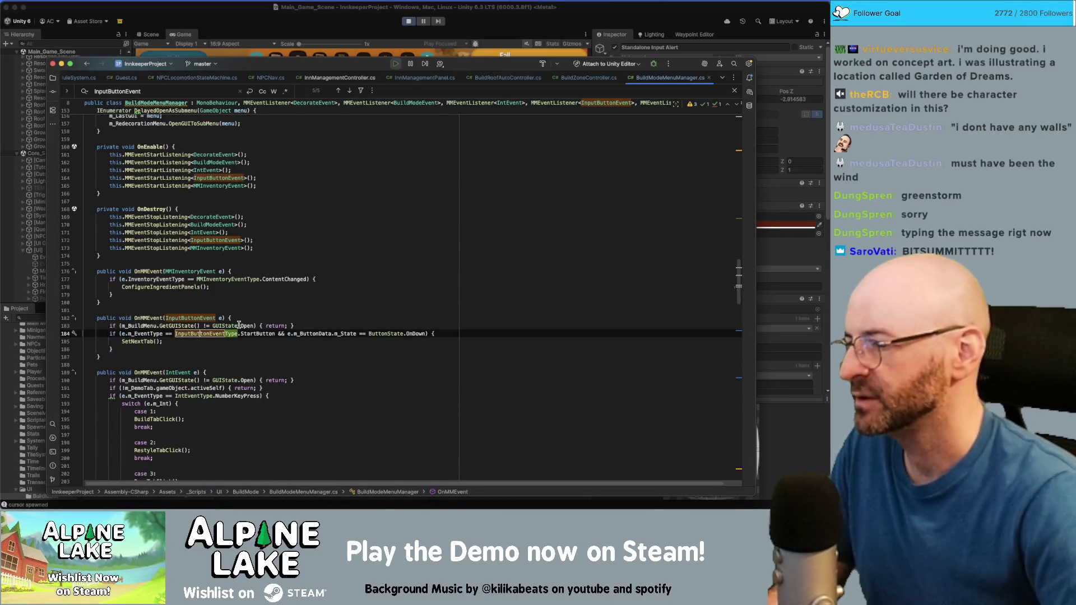
pyautogui.press('Up')
pyautogui.write('print')
pyautogui.write('("Start Button Pr')
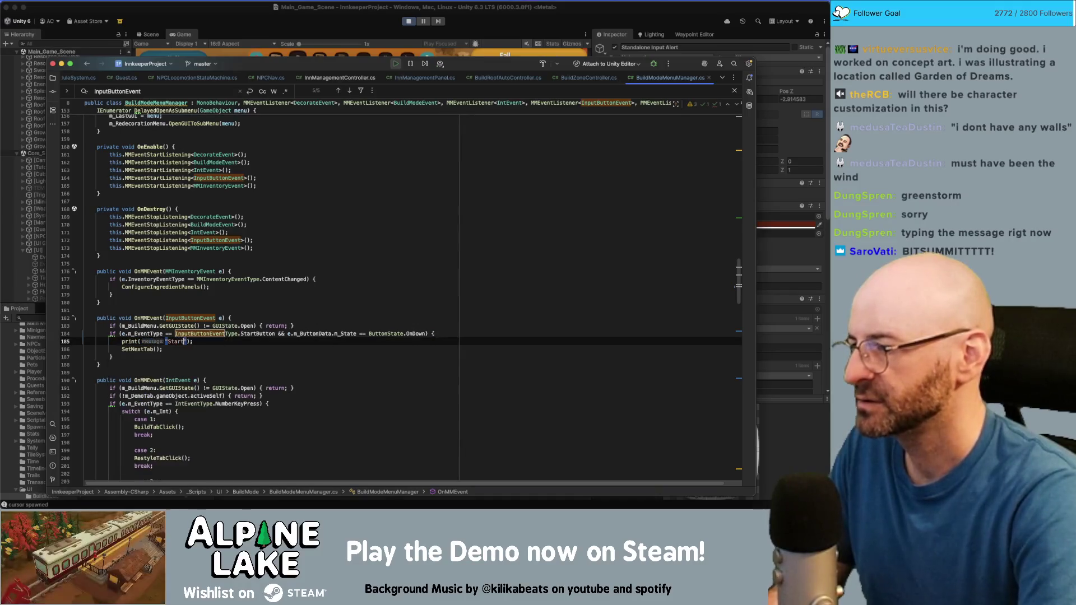
pyautogui.write('essed!')
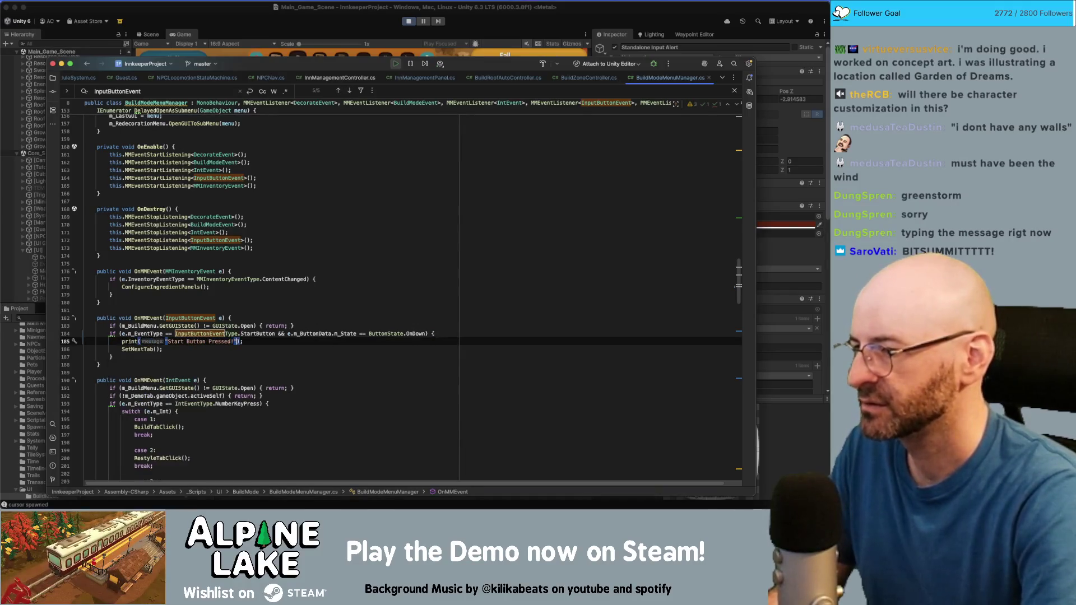
# Copy the "setting next?" print statement from inside SetNextTab
pyautogui.click(135, 349)
pyautogui.keyDown('super'); pyautogui.click(135, 349); pyautogui.keyUp('super')
pyautogui.click(220, 248)
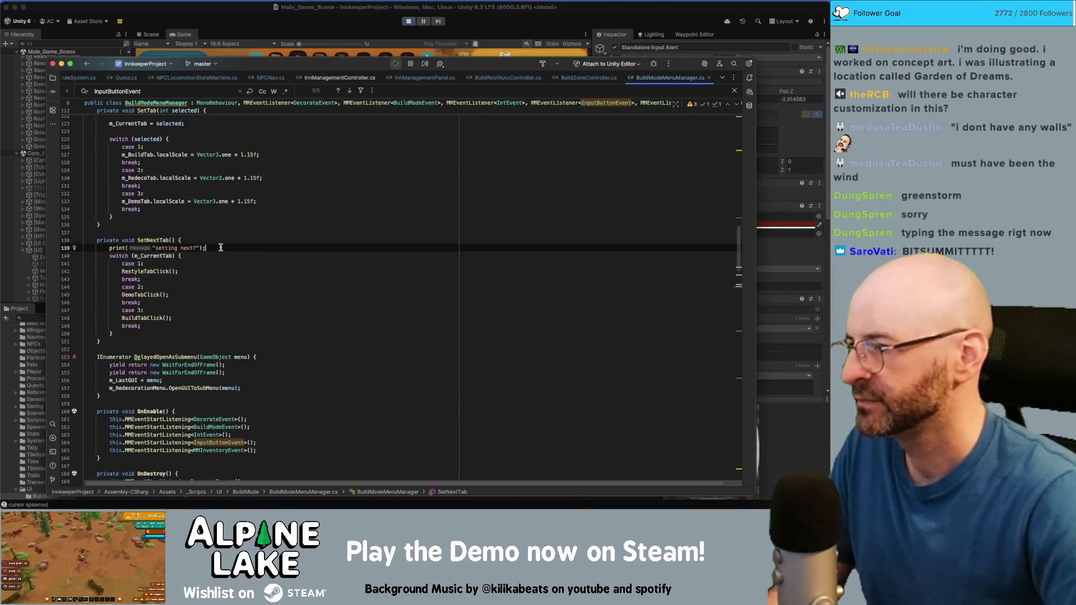
pyautogui.click(156, 271)
pyautogui.click(221, 247)
pyautogui.hotkey('shift', 'Home')
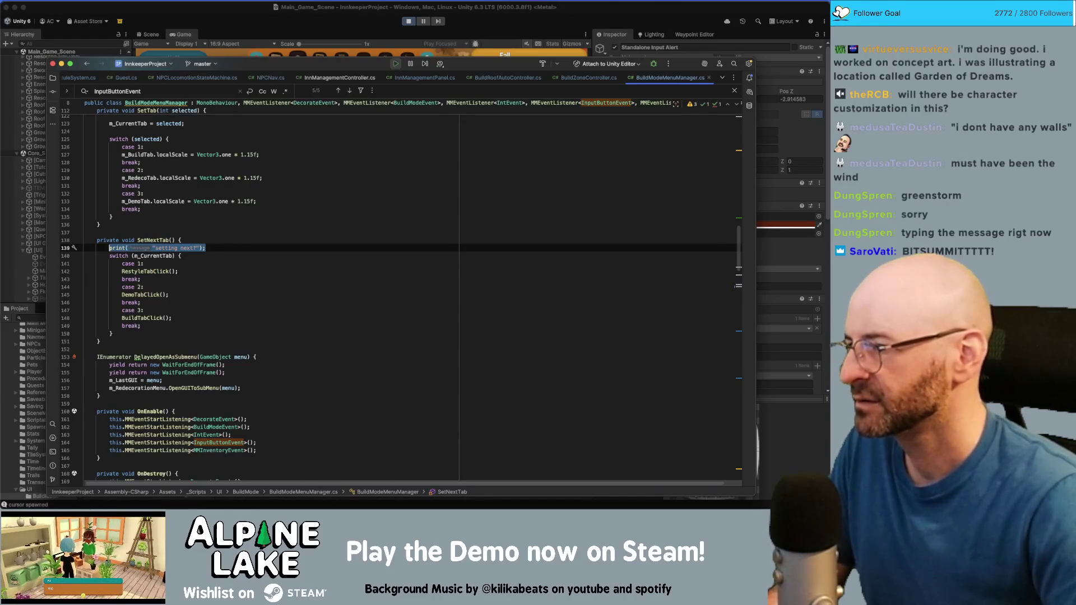
# Add a "Buid Tab Open!" debug print at the top of BuildTabClick
pyautogui.doubleClick(167, 272)
pyautogui.keyDown('super'); pyautogui.click(164, 271); pyautogui.keyUp('super')
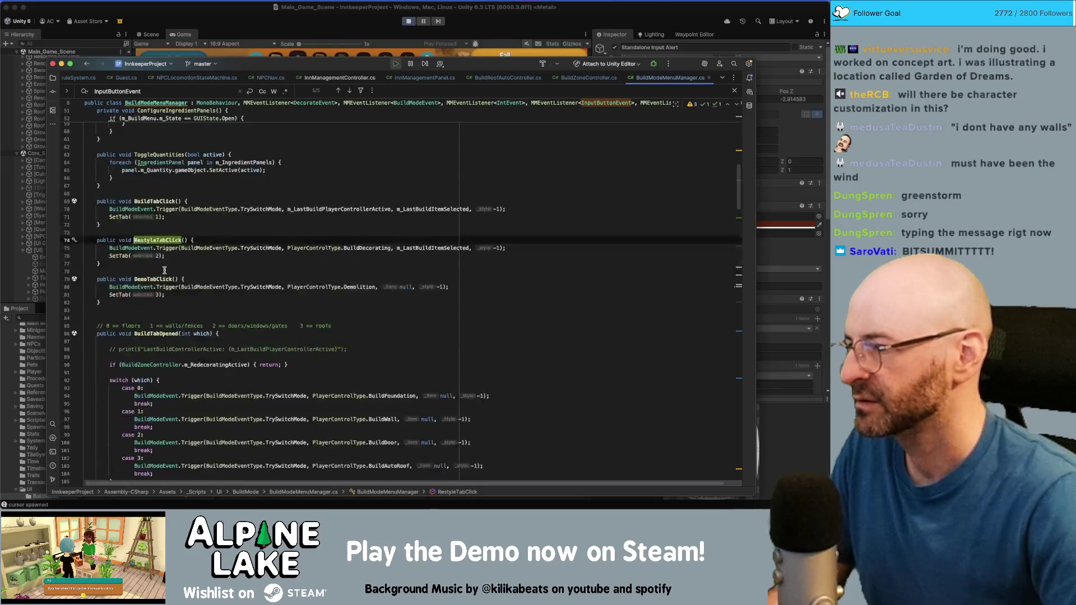
pyautogui.click(201, 208)
pyautogui.press('super+alt+Return')
pyautogui.write('print("setting next?");')
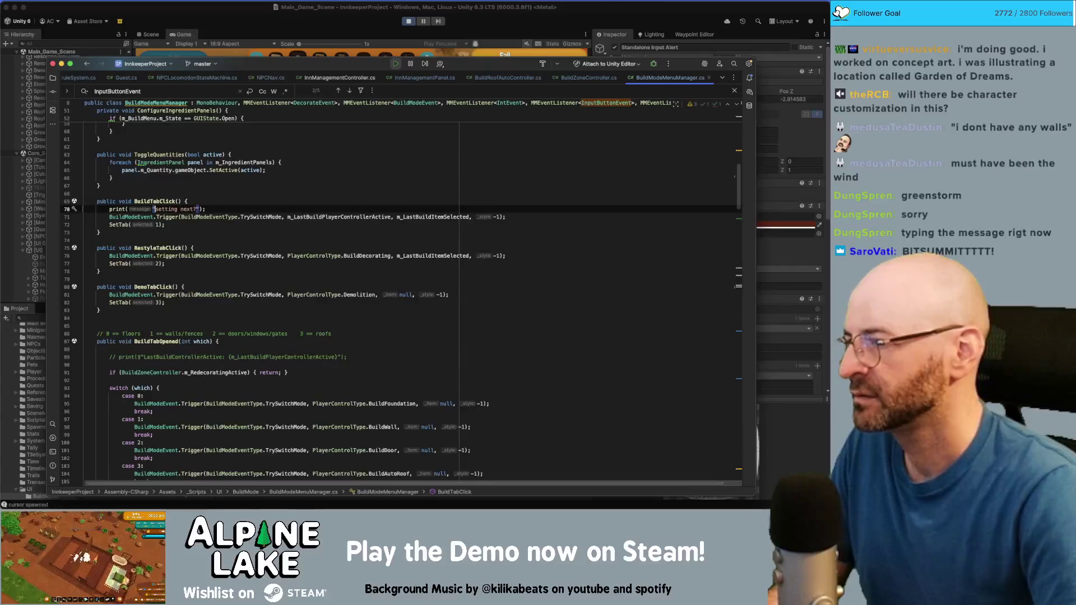
pyautogui.hotkey('alt', 'shift', 'Right')
pyautogui.write('Buid Tab Open!')
pyautogui.hotkey('alt', 'shift', 'Right')
pyautogui.hotkey('shift', 'Right')
pyautogui.press('BackSpace')
pyautogui.press('BackSpace')
pyautogui.hotkey('ctrl', 'c')
# Paste the print into RestyleTabClick and change its message to "Restyle Tab Open!"
pyautogui.press('Down')
pyautogui.press('Down')
pyautogui.press('Down')
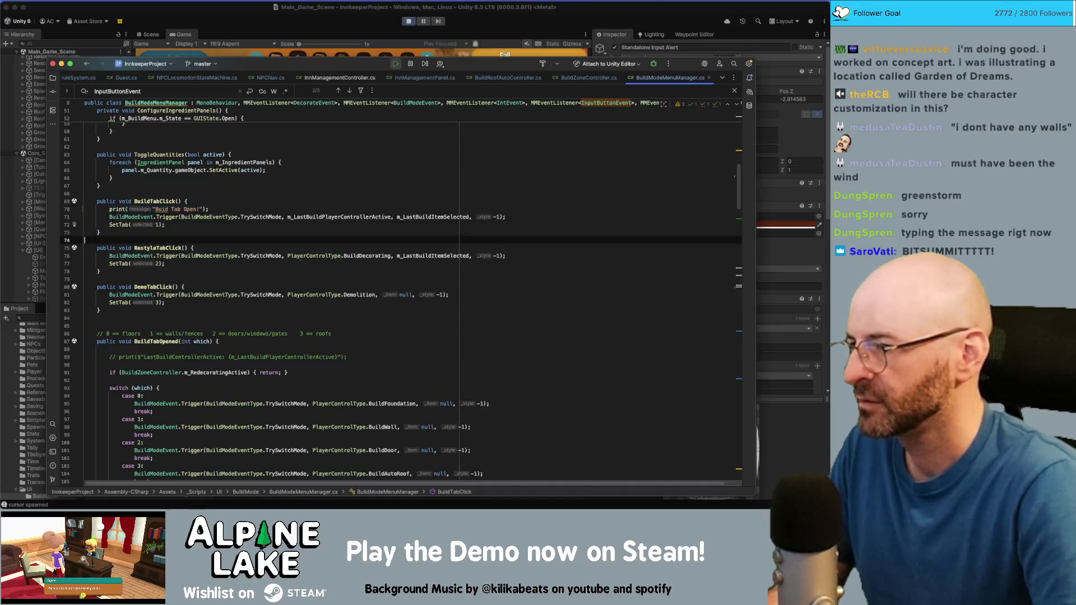
pyautogui.hotkey('ctrl', 'v')
pyautogui.click(198, 256)
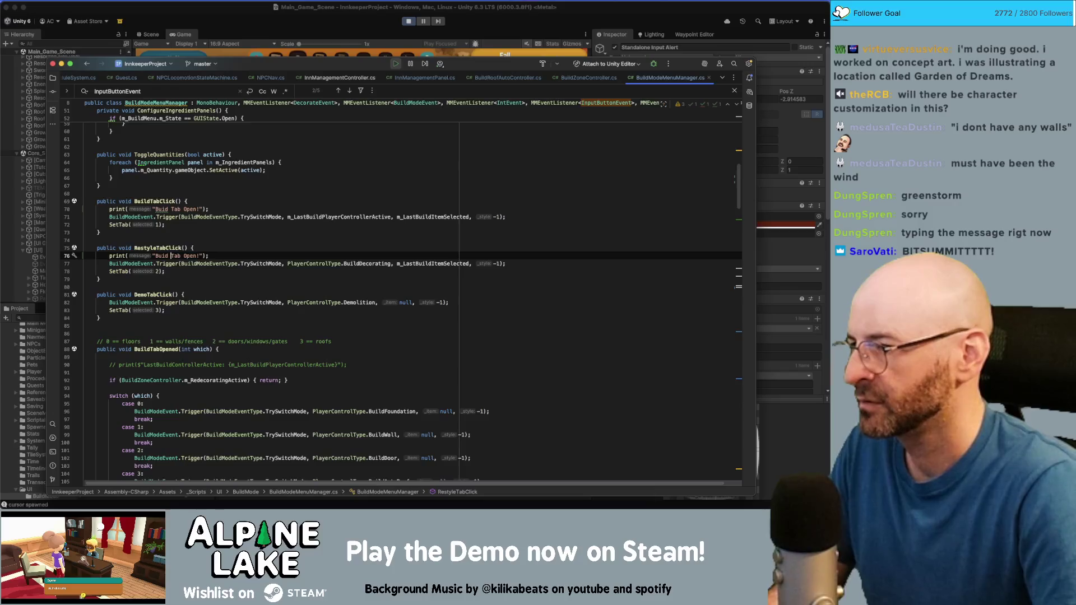
pyautogui.doubleClick(161, 255)
pyautogui.write('Restyle')
pyautogui.hotkey('ctrl', 'c')
# Paste the print into DemoTabClick, change it to "Demo Tab Open!", and select the line
pyautogui.press('Down')
pyautogui.press('Down')
pyautogui.press('Down')
pyautogui.hotkey('ctrl', 'v')
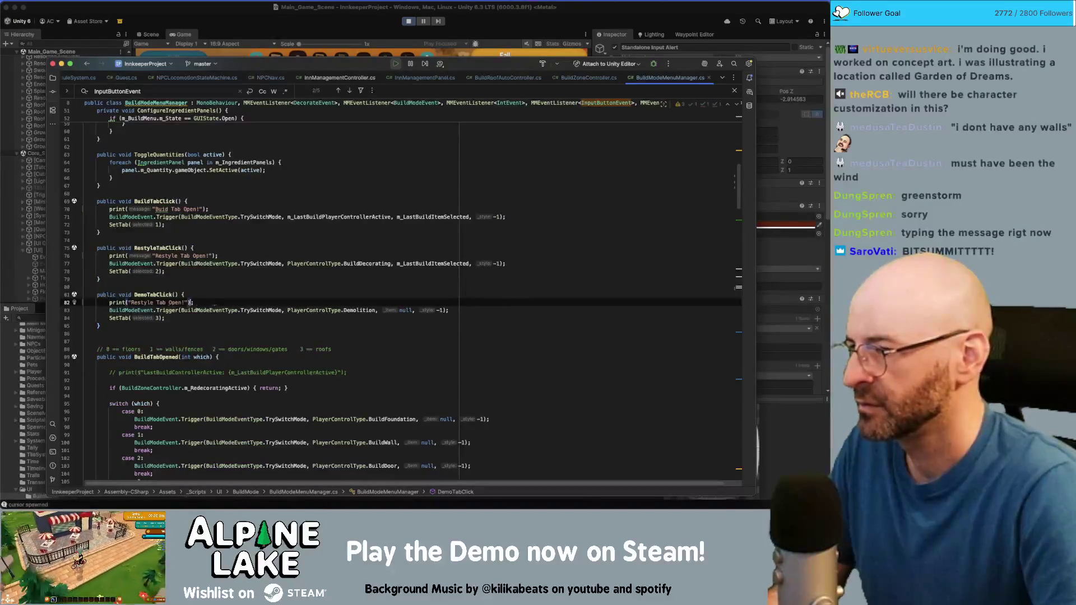
pyautogui.doubleClick(141, 302)
pyautogui.write('Dem')
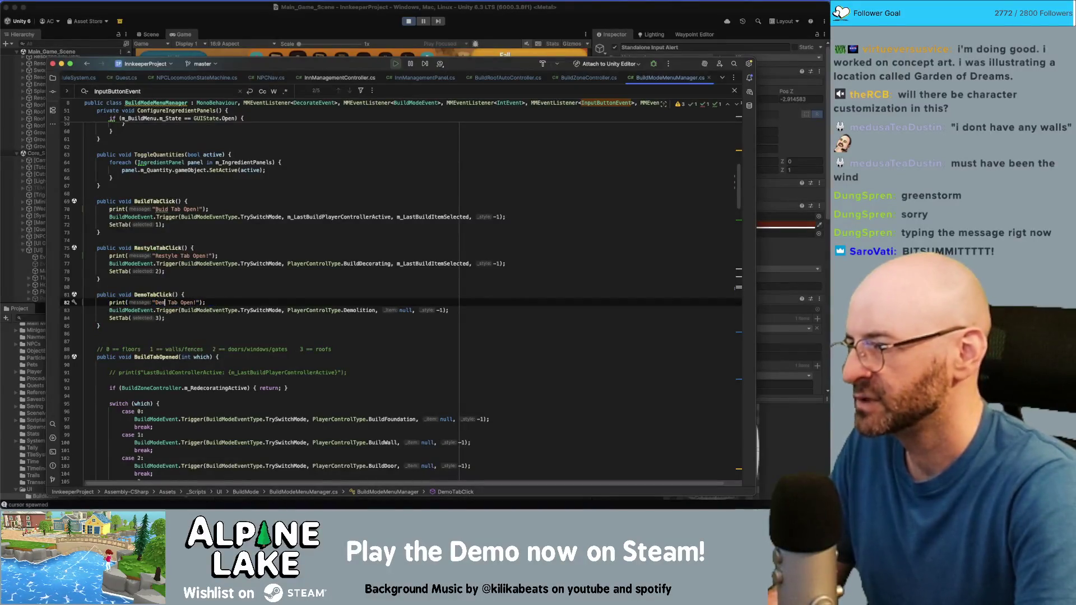
pyautogui.write('o')
pyautogui.press('Home')
pyautogui.hotkey('shift', 'End')
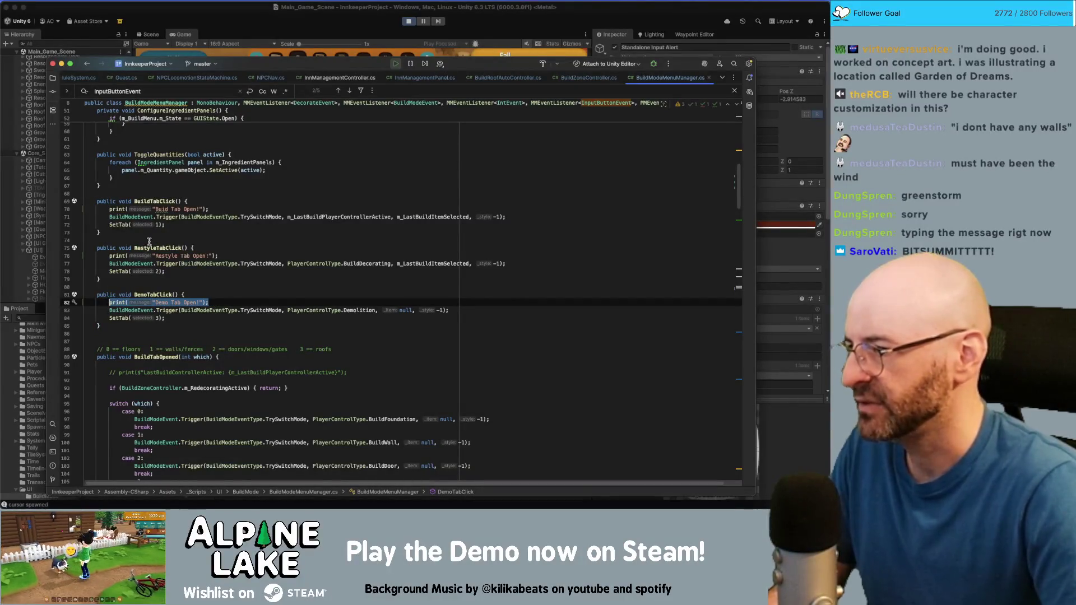
# Add a print($"Opening {selected}!") line inside the SetTab method
pyautogui.keyDown('super'); pyautogui.click(118, 272); pyautogui.keyUp('super')
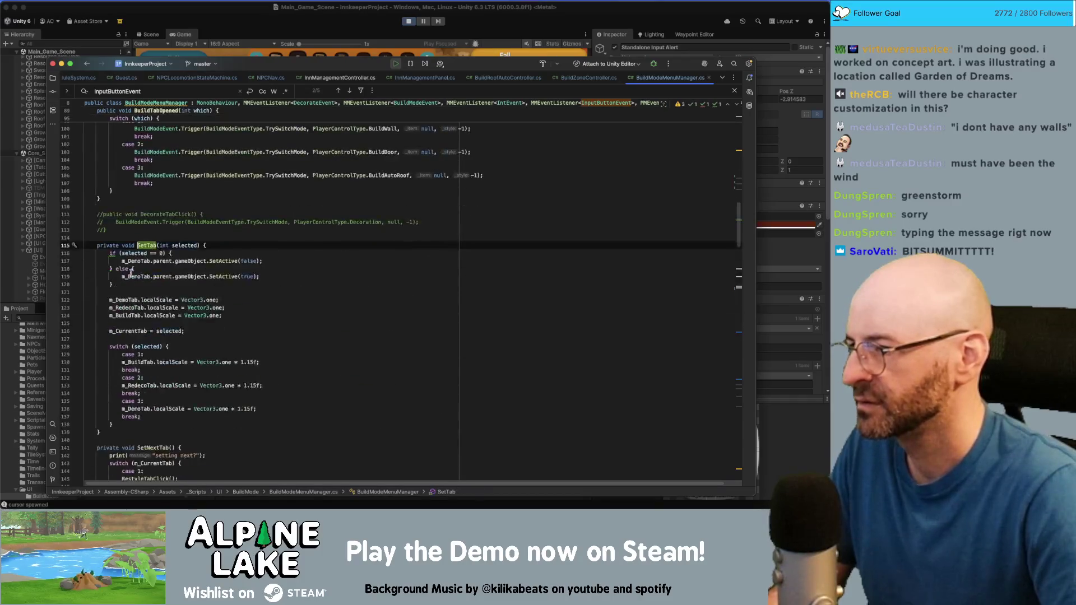
pyautogui.click(222, 244)
pyautogui.press('Return')
pyautogui.press('super+v')
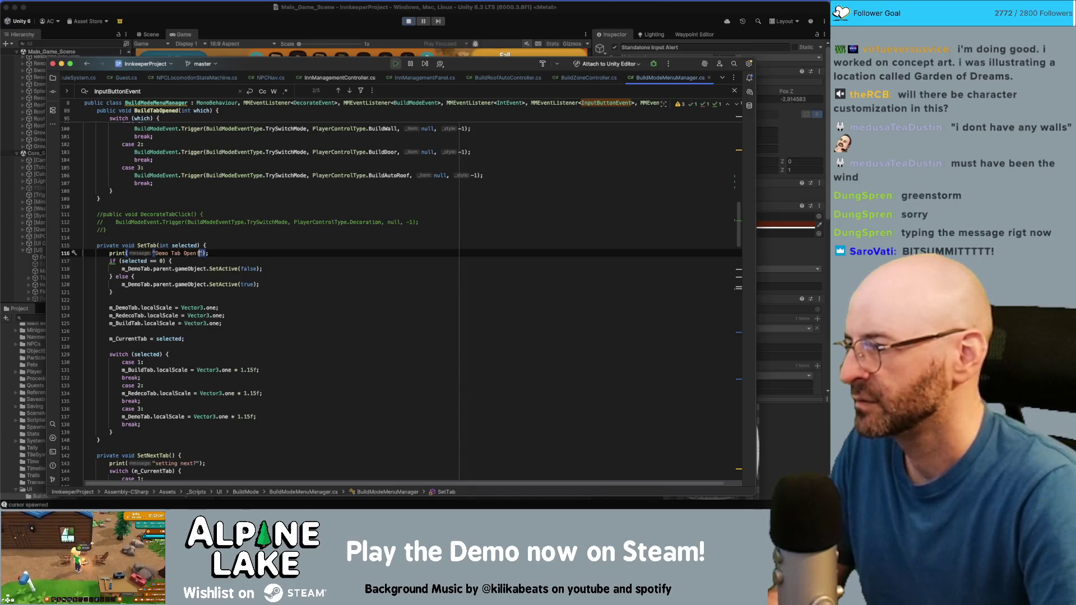
pyautogui.hotkey('shift', 'End')
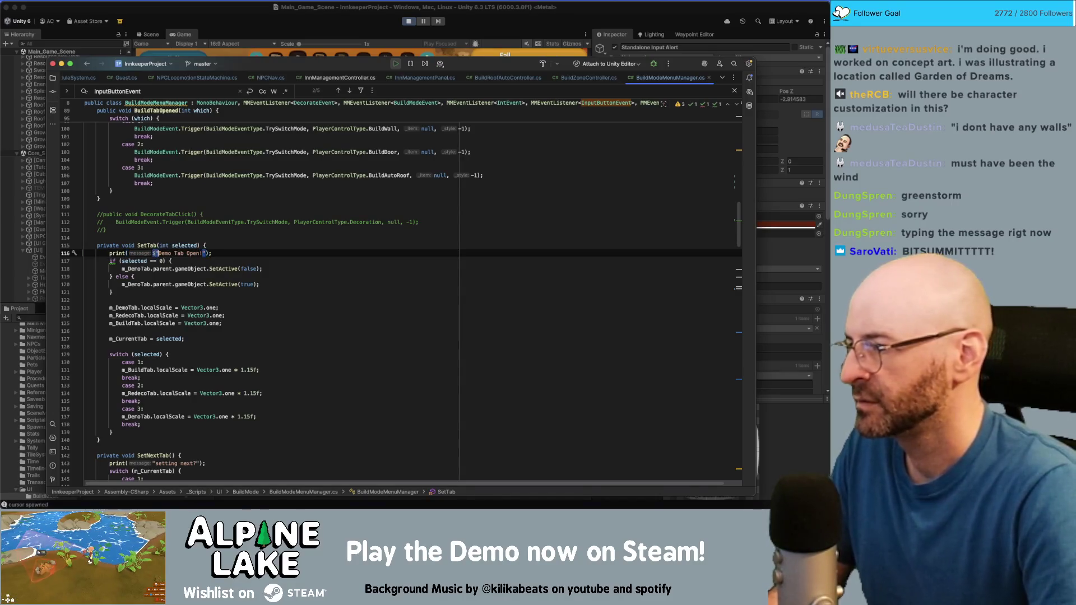
pyautogui.write('$"Opening {')
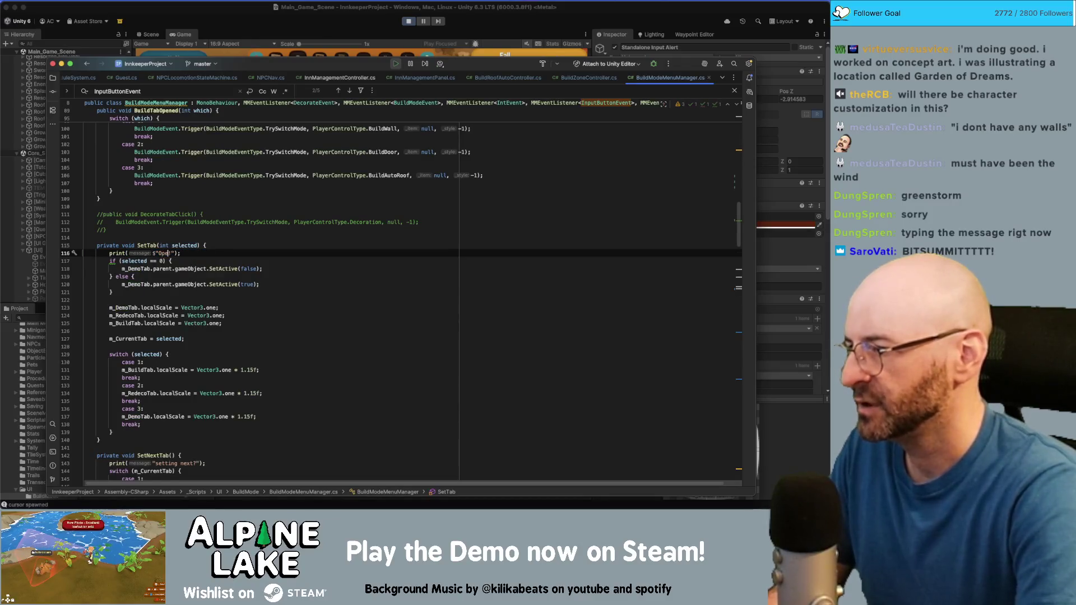
pyautogui.write('selected')
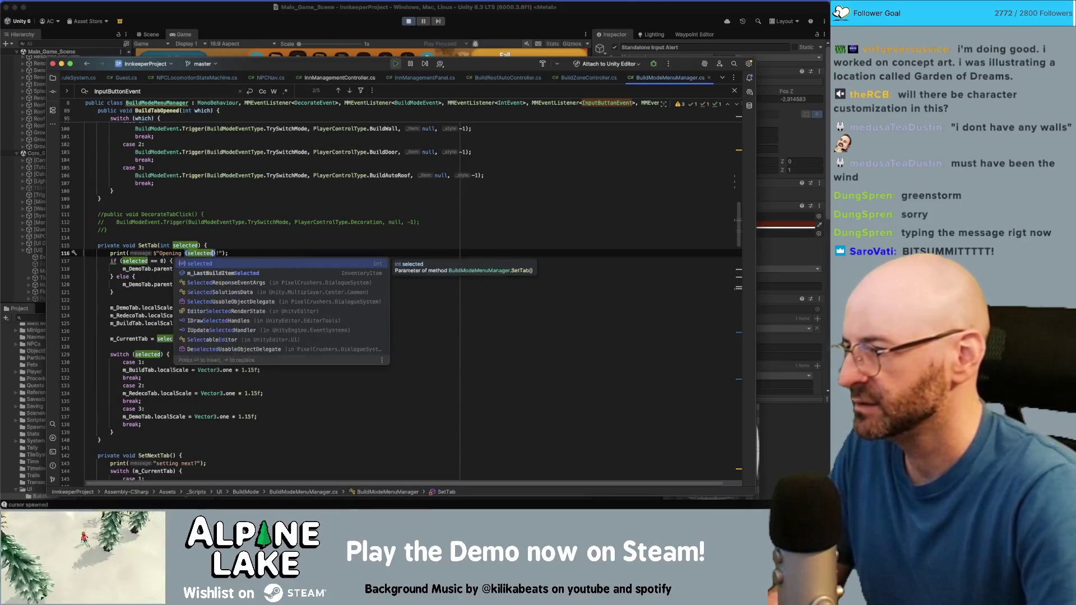
pyautogui.press('Return')
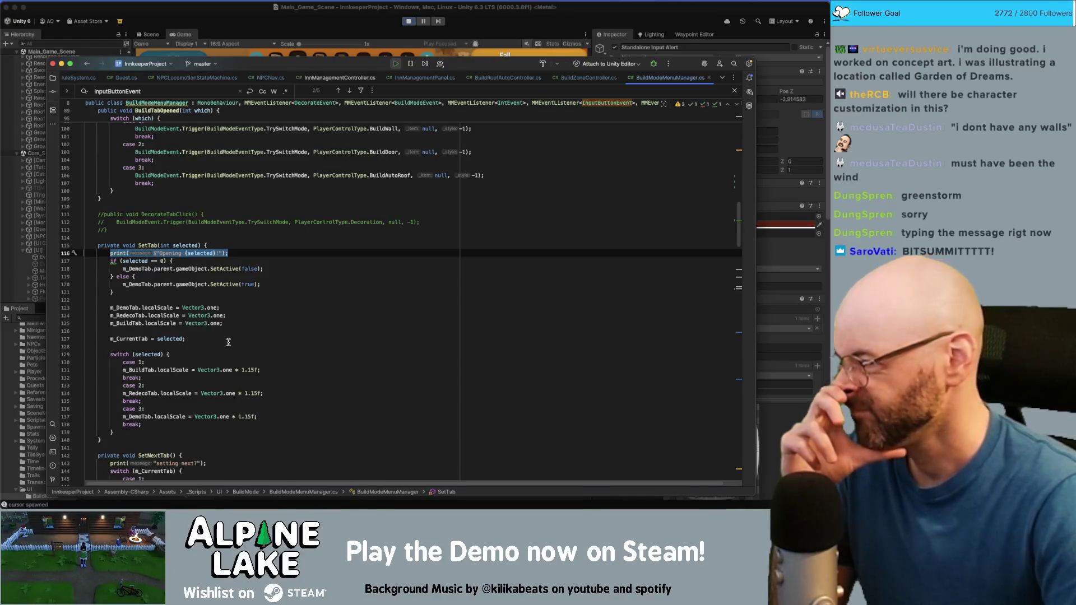
# Switch to Unity, briefly start play mode, then come back to Rider
pyautogui.click(424, 28)
pyautogui.click(407, 22)
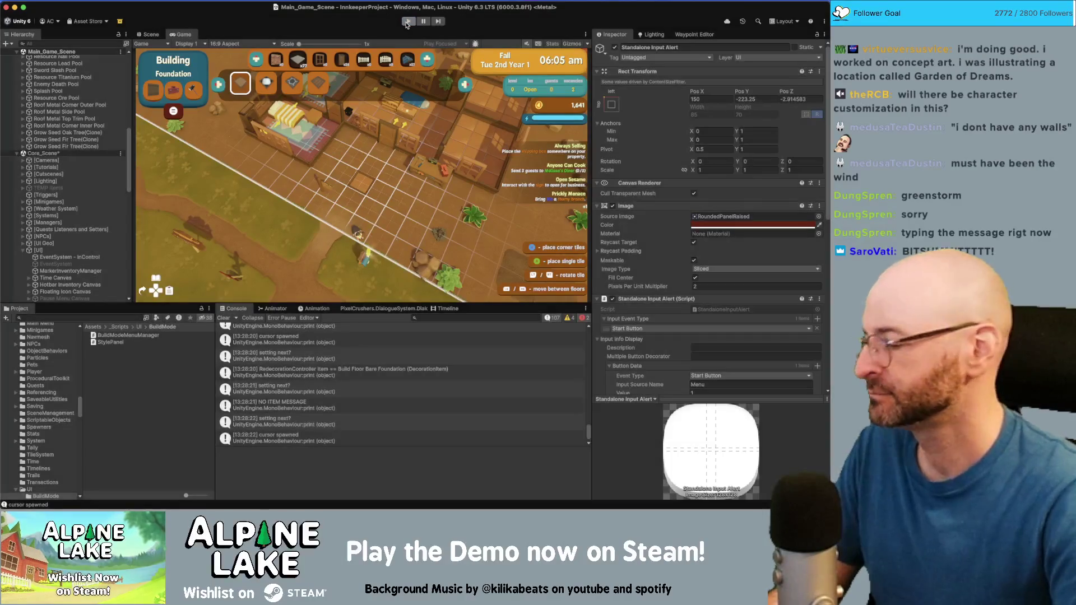
pyautogui.press('super+Tab')
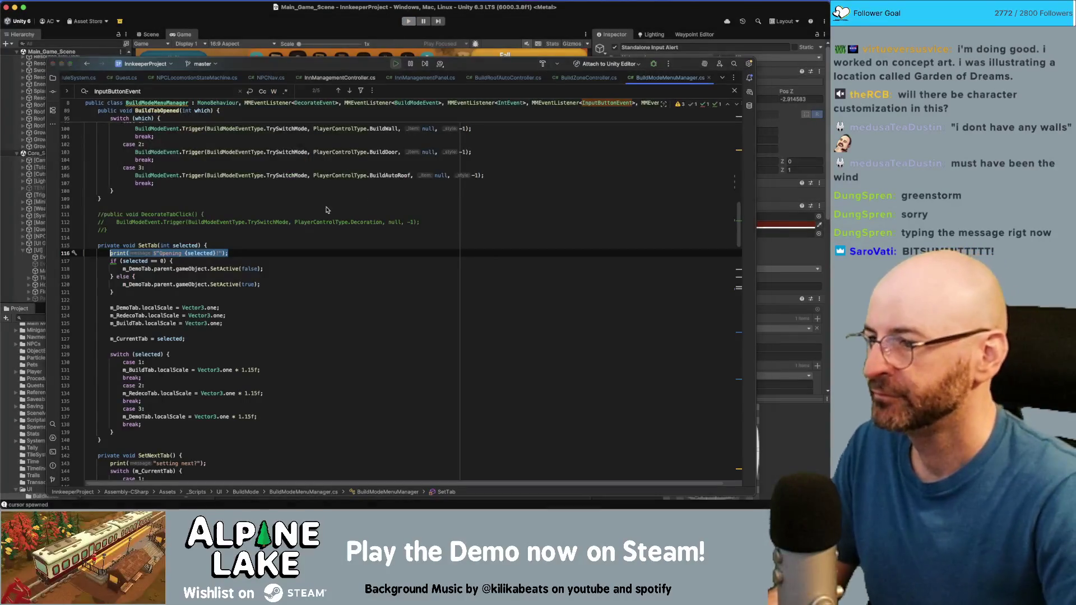
pyautogui.press('super+Tab')
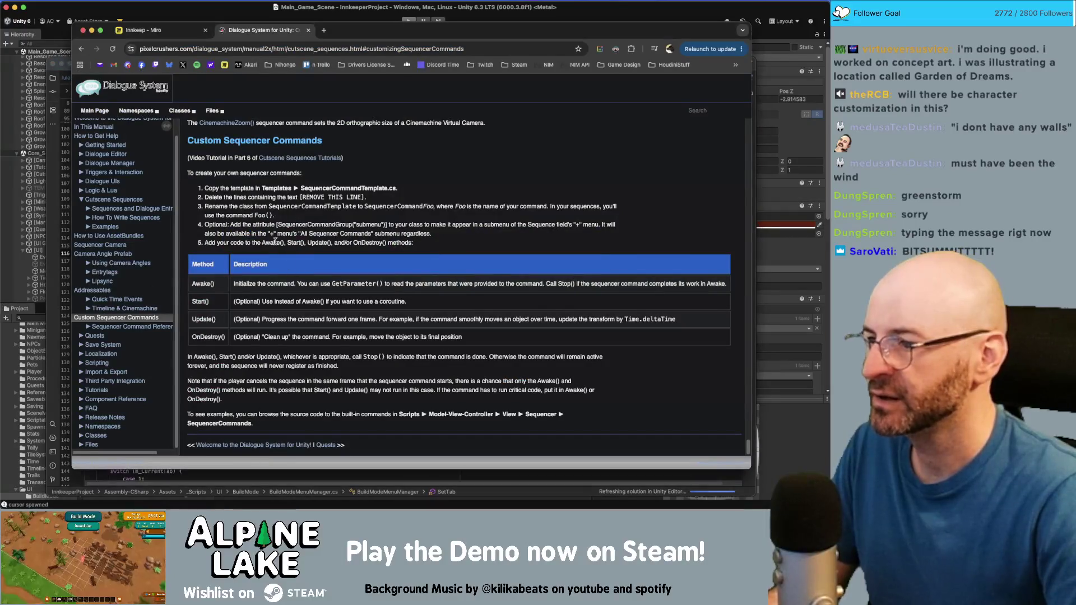
pyautogui.press('super+Tab')
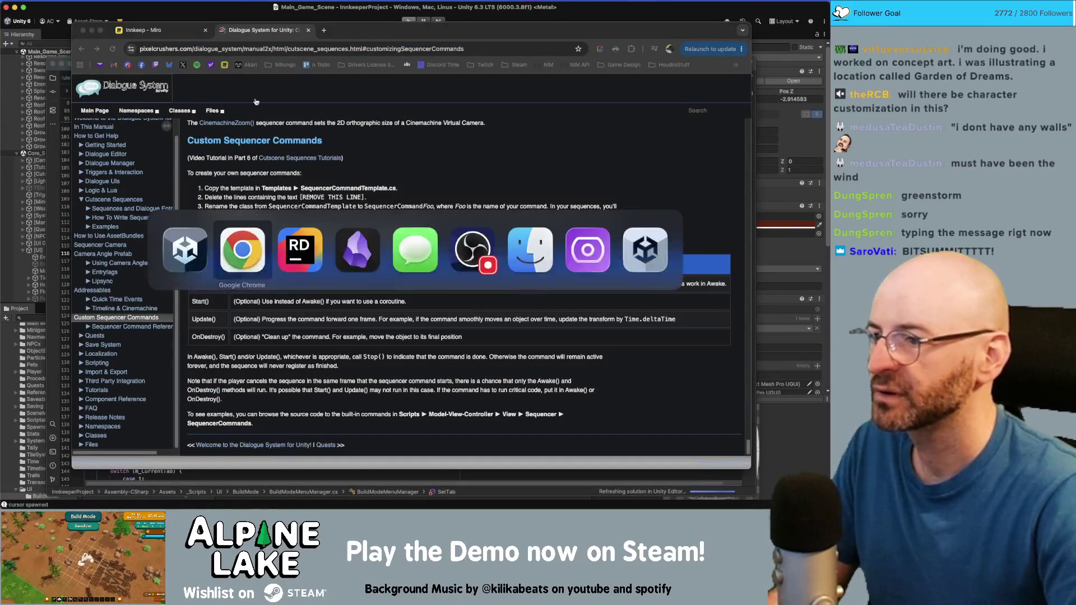
# Inspect the OnDown and Open checks in the Start handler, then start Unity's play test
pyautogui.scroll(-10, 244, 256)
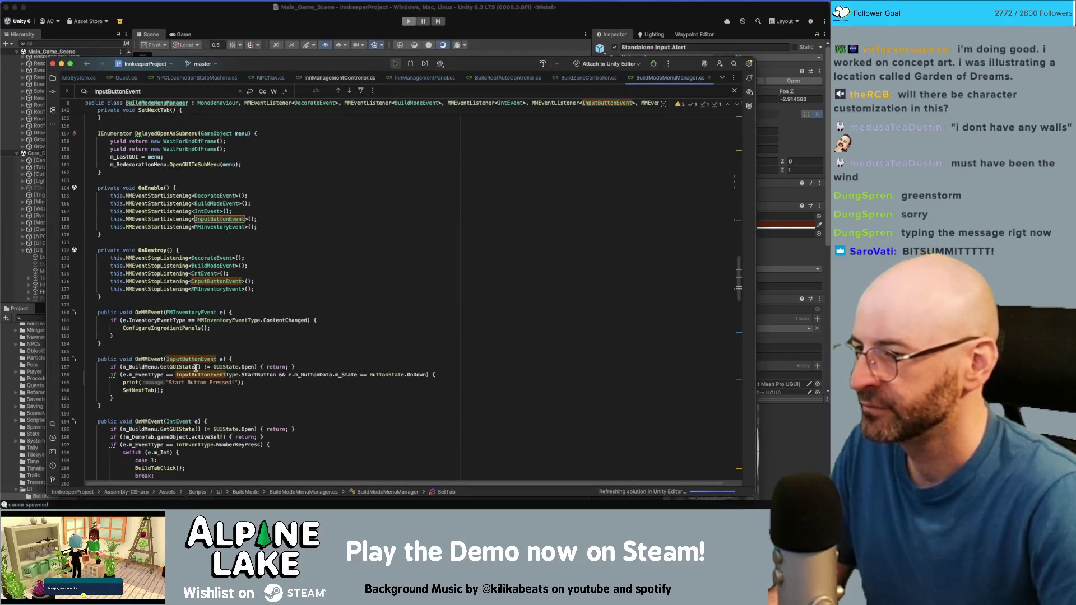
pyautogui.doubleClick(412, 375)
pyautogui.doubleClick(250, 367)
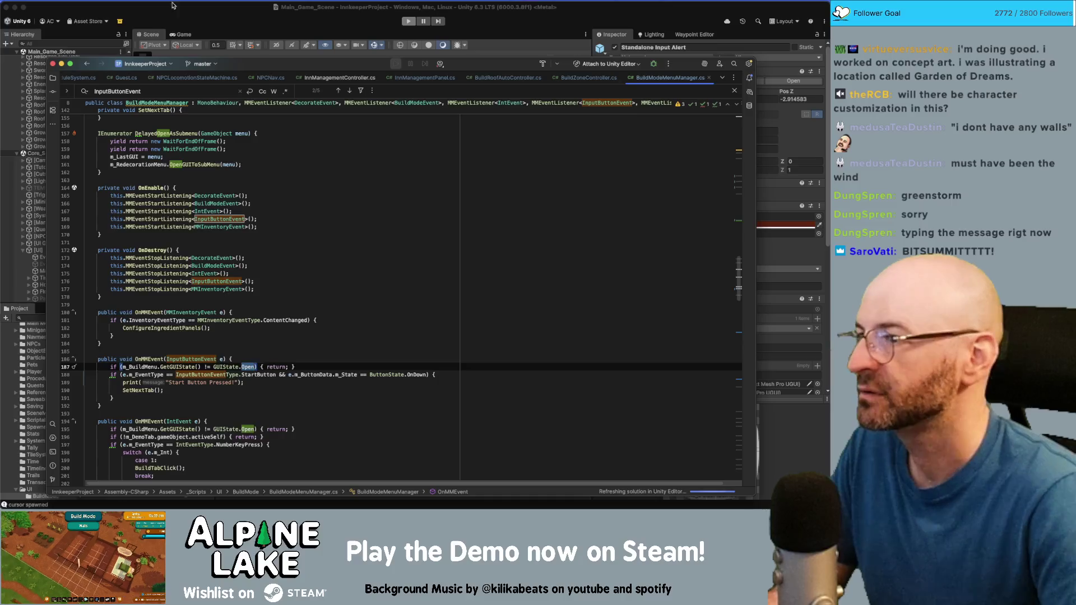
pyautogui.click(338, 30)
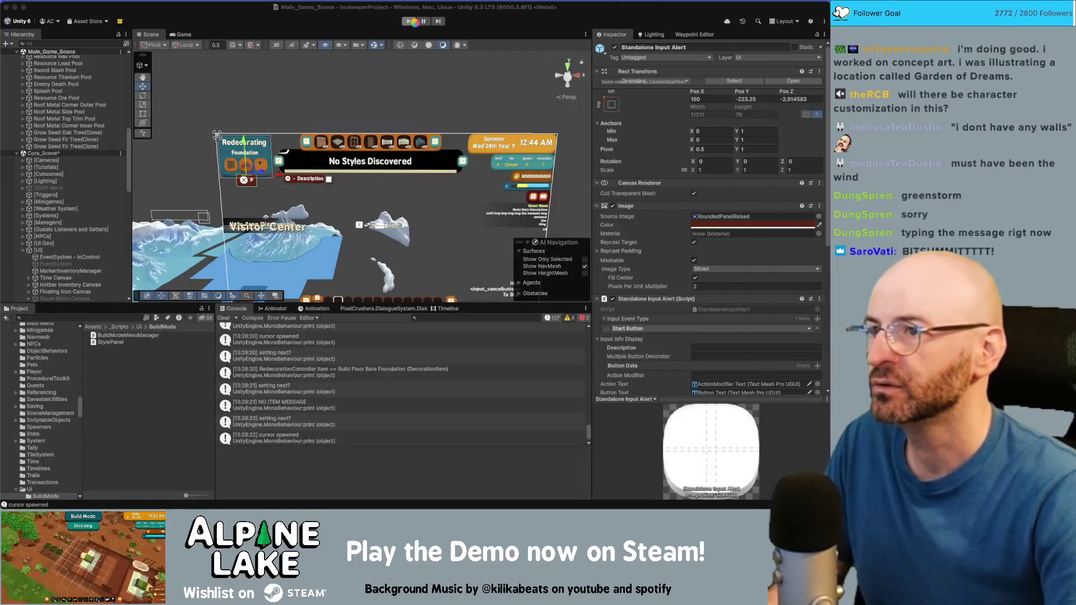
pyautogui.click(408, 21)
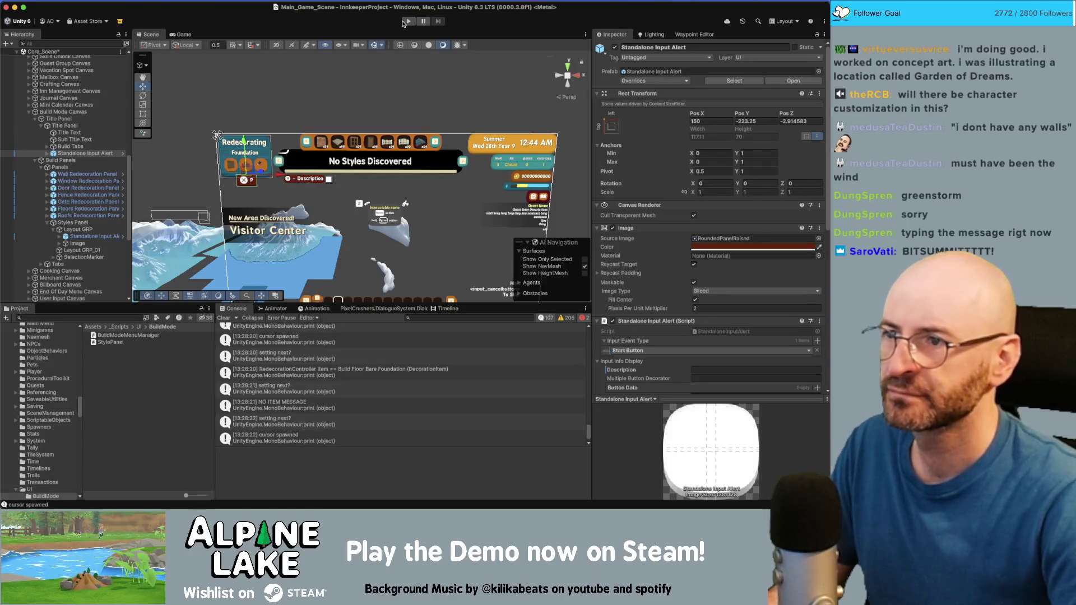
# Play-test Build Mode, pressing Start to switch Building to Redecorating, then stop and return to Rider
pyautogui.click(404, 21)
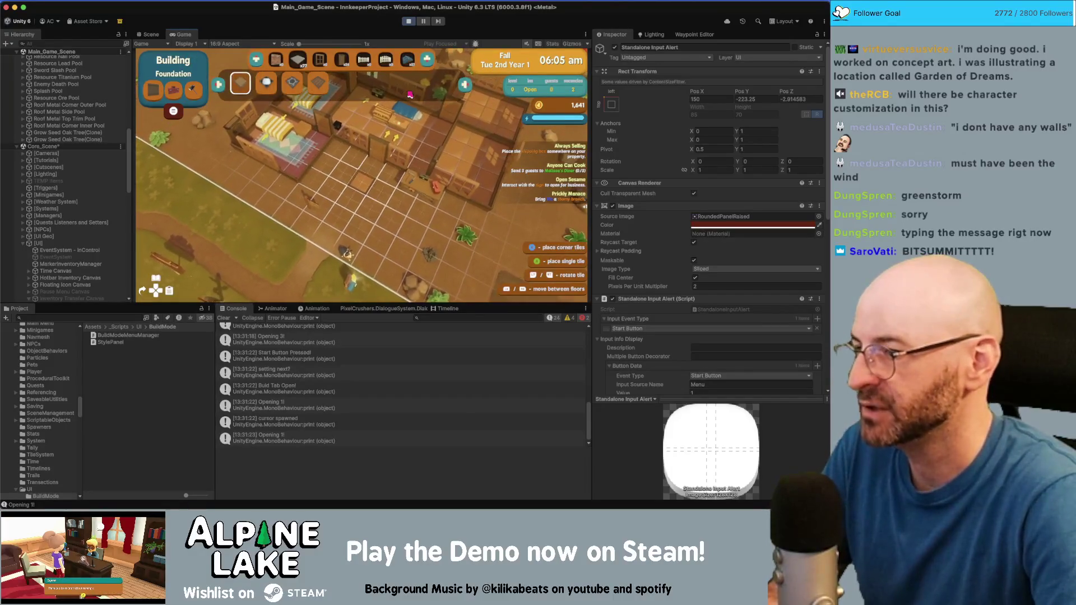
pyautogui.press('Tab')
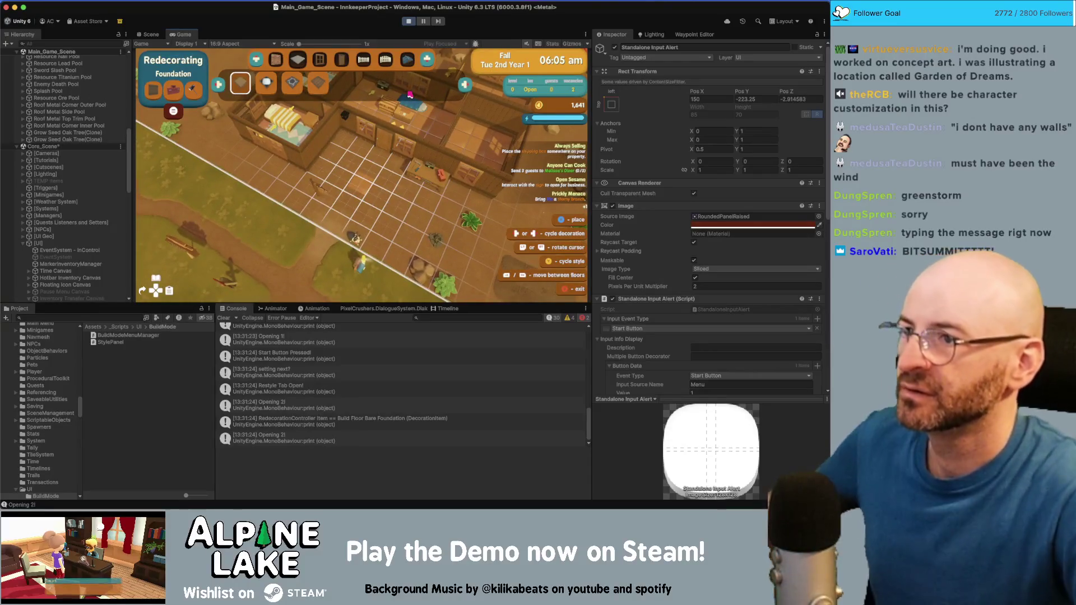
pyautogui.click(408, 21)
pyautogui.press('super+Tab')
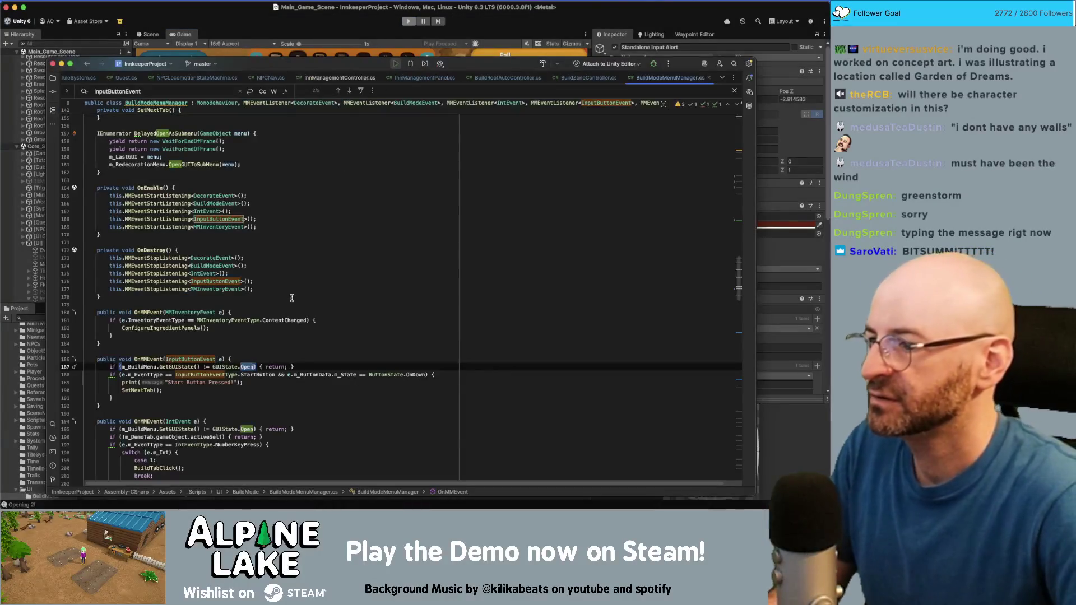
# Below the GUIState check, add an if block testing e.m_EventType == InputButtonEventType.StartButton
pyautogui.click(295, 367)
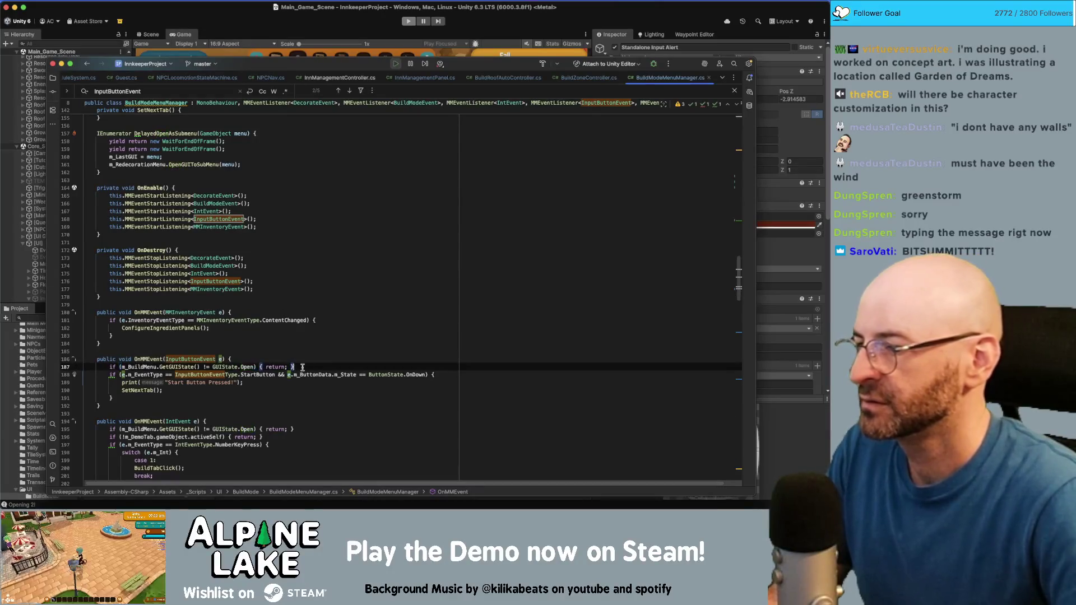
pyautogui.press('Return')
pyautogui.write('if(e.m_EventType == s')
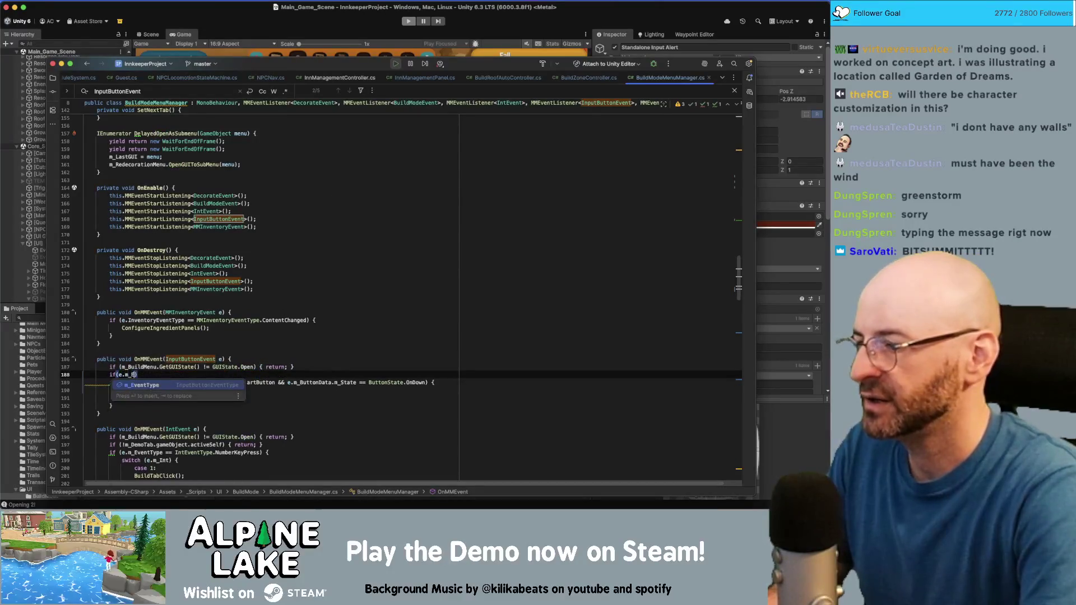
pyautogui.press('Return')
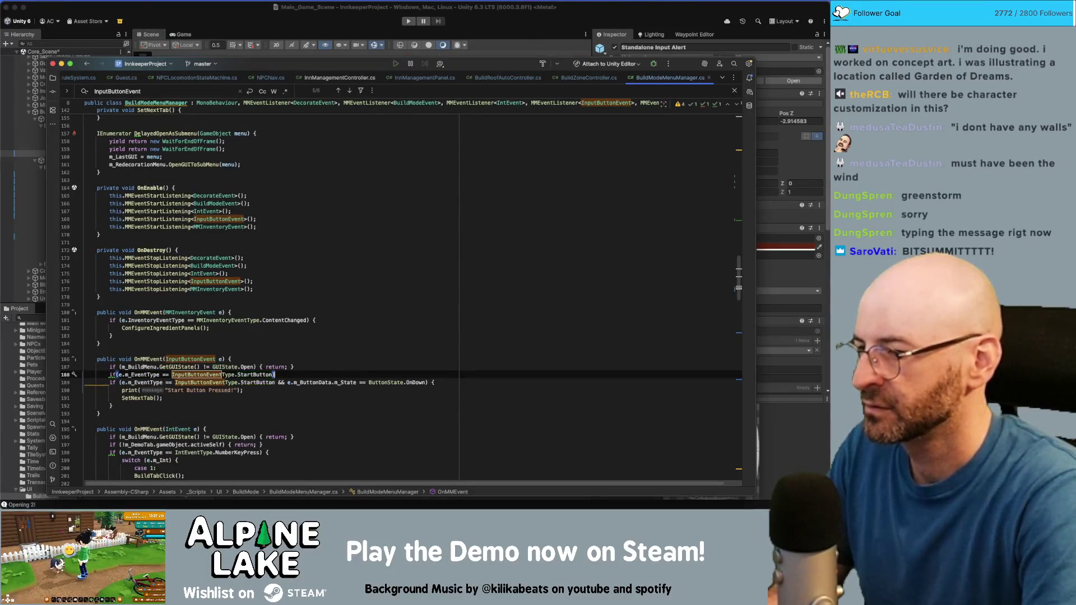
pyautogui.press('End')
pyautogui.write('{')
pyautogui.press('Return')
# Inside that block add print(e.m_ButtonData.m_State), then return to Unity
pyautogui.write('r')
pyautogui.press('BackSpace')
pyautogui.write('print(e.m_B')
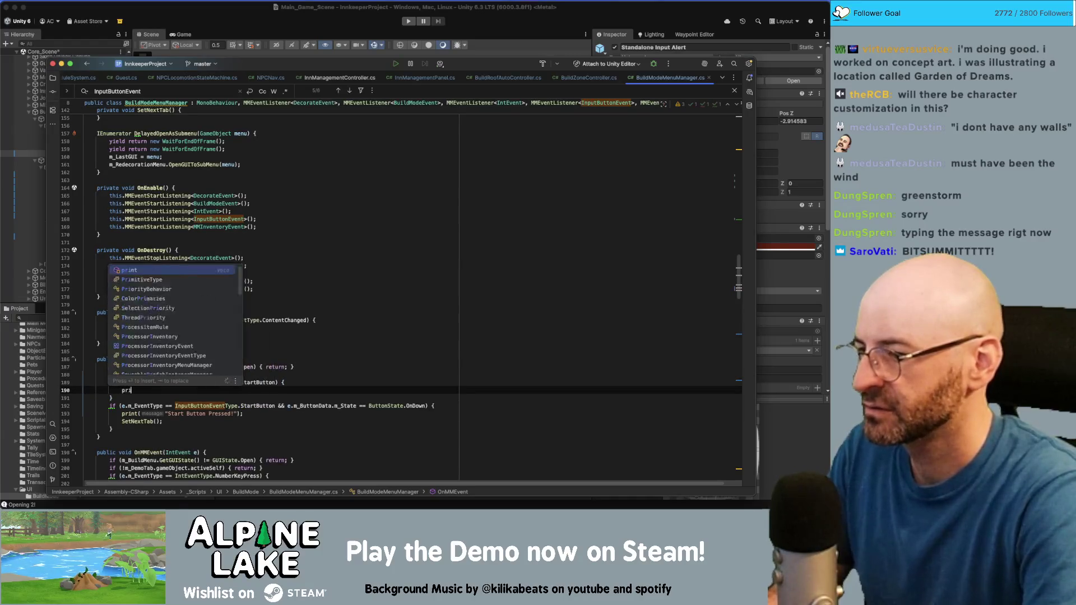
pyautogui.press('BackSpace')
pyautogui.press('BackSpace')
pyautogui.press('BackSpace')
pyautogui.write('e.m_B')
pyautogui.press('Return')
pyautogui.write('.m_S')
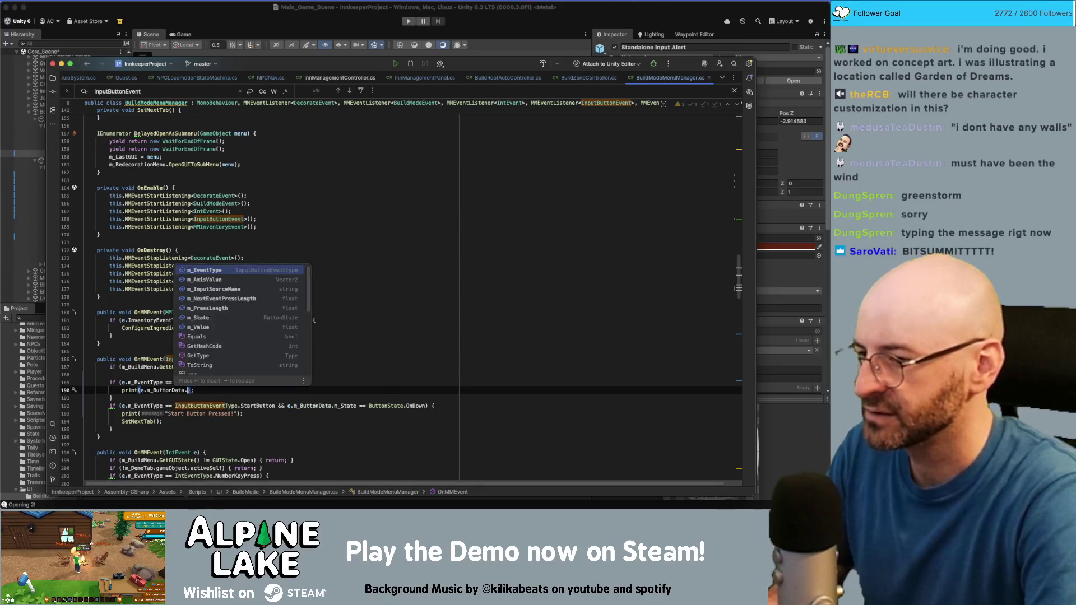
pyautogui.press('Return')
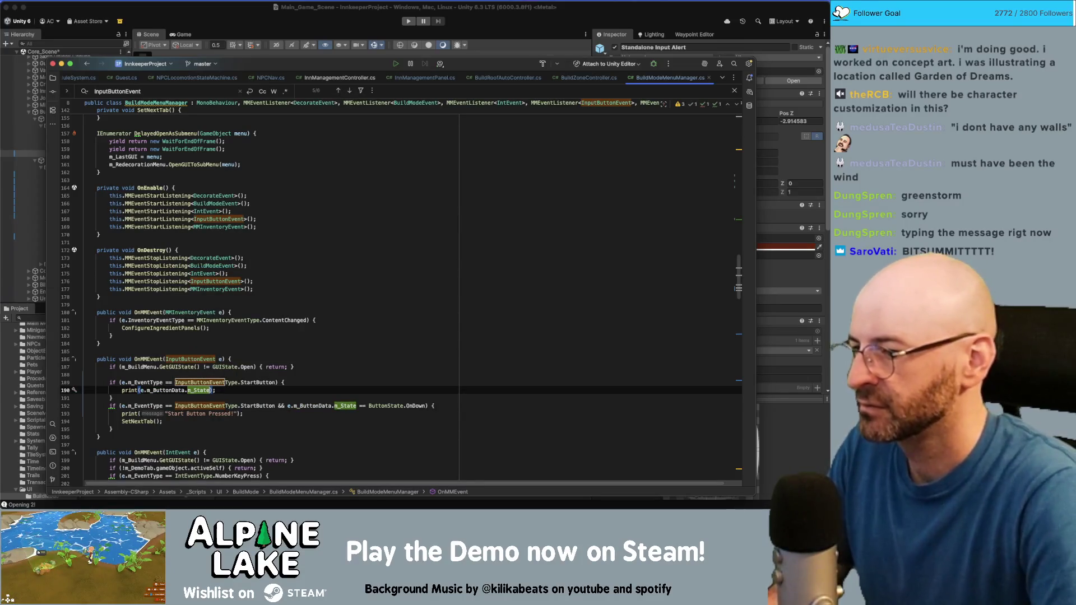
pyautogui.press('End')
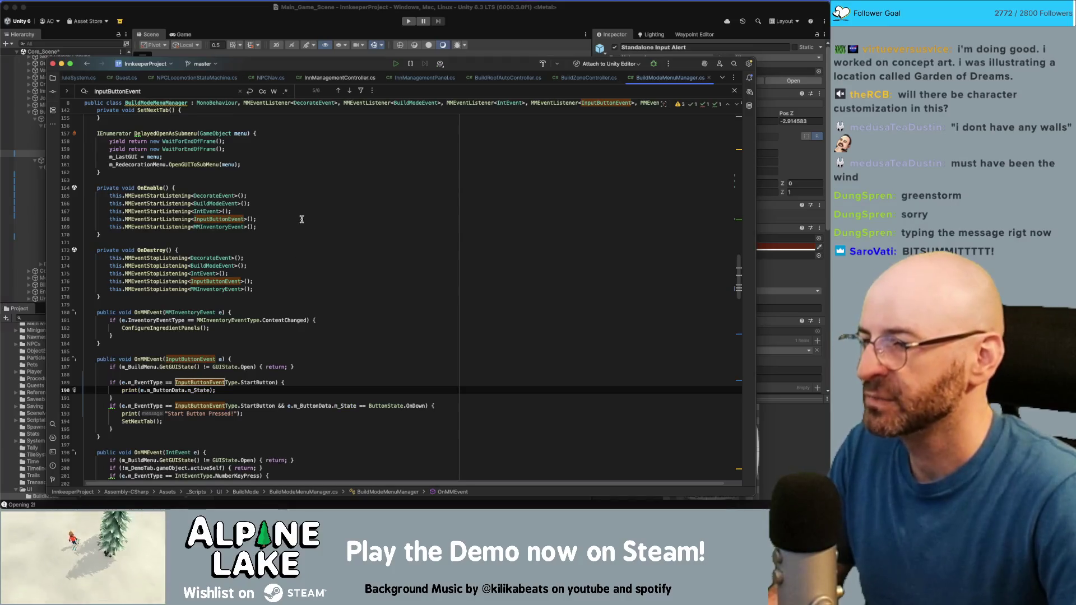
pyautogui.click(297, 22)
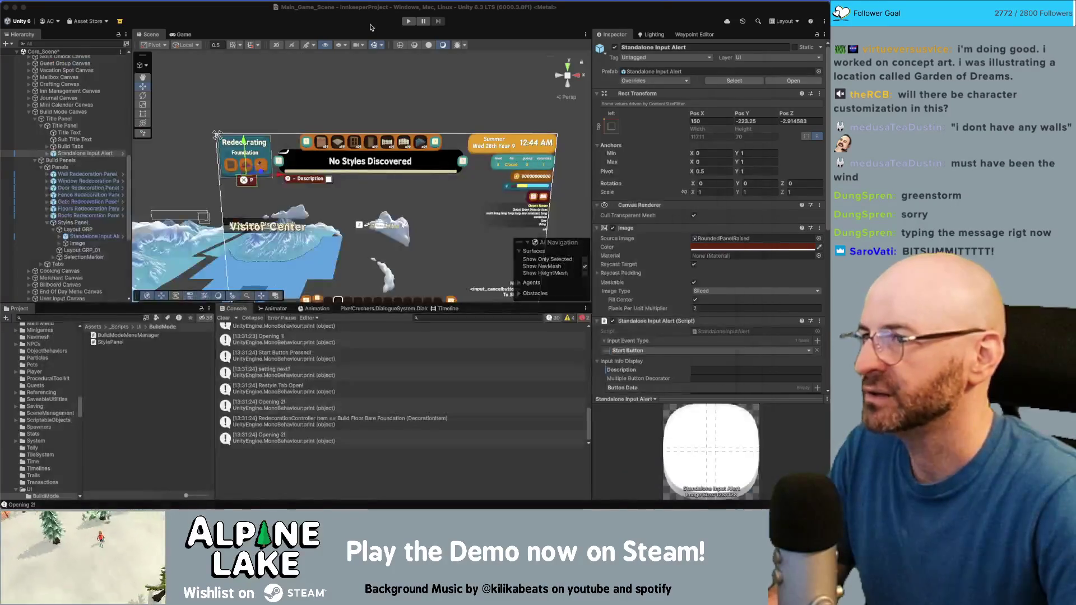
# Enter Play mode to compile, view the 'setting next?' log's stack trace, then press Play again
pyautogui.click(407, 21)
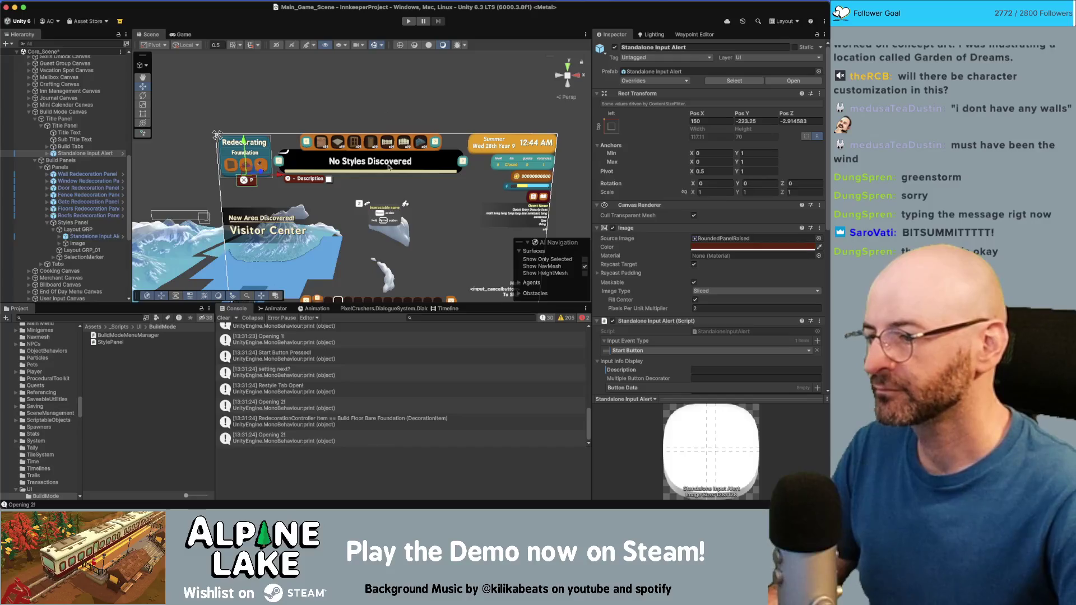
pyautogui.click(298, 372)
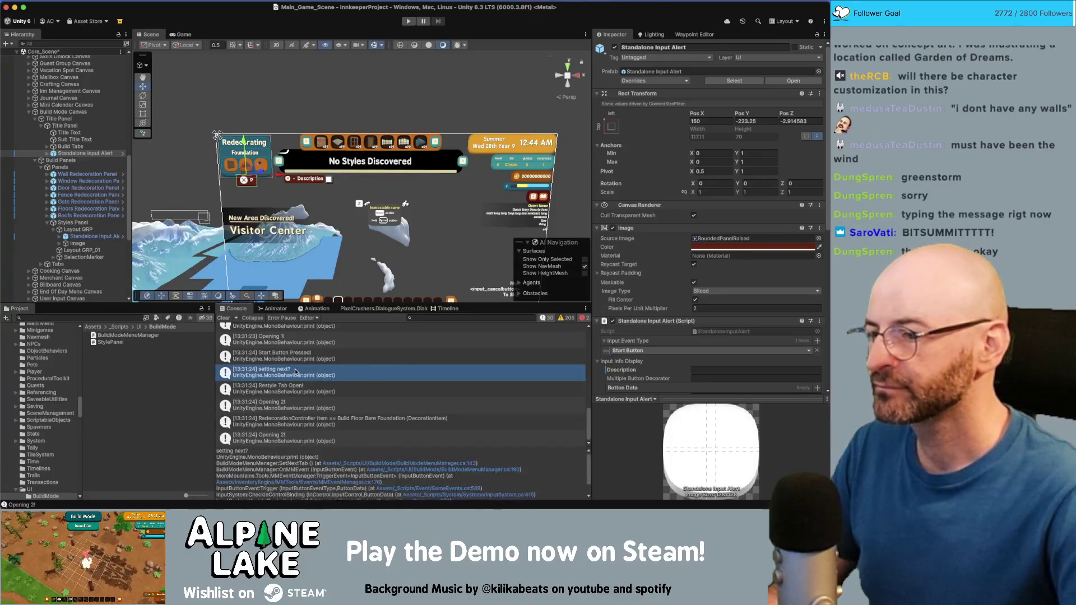
pyautogui.click(411, 22)
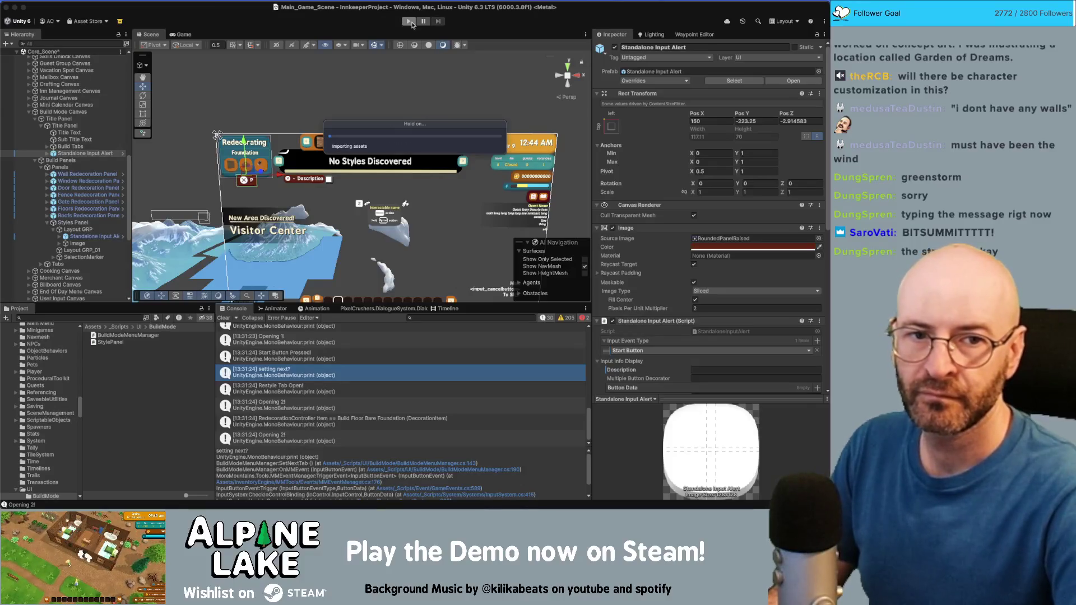
# Start the play test and clear the Console before pressing Start on the gamepad
pyautogui.click(409, 21)
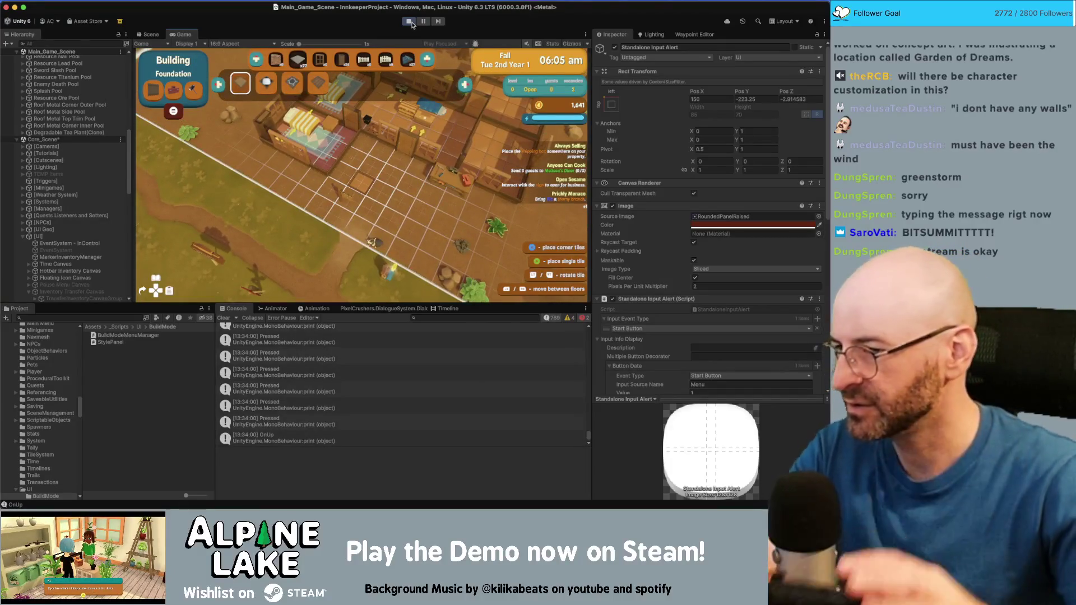
pyautogui.click(222, 319)
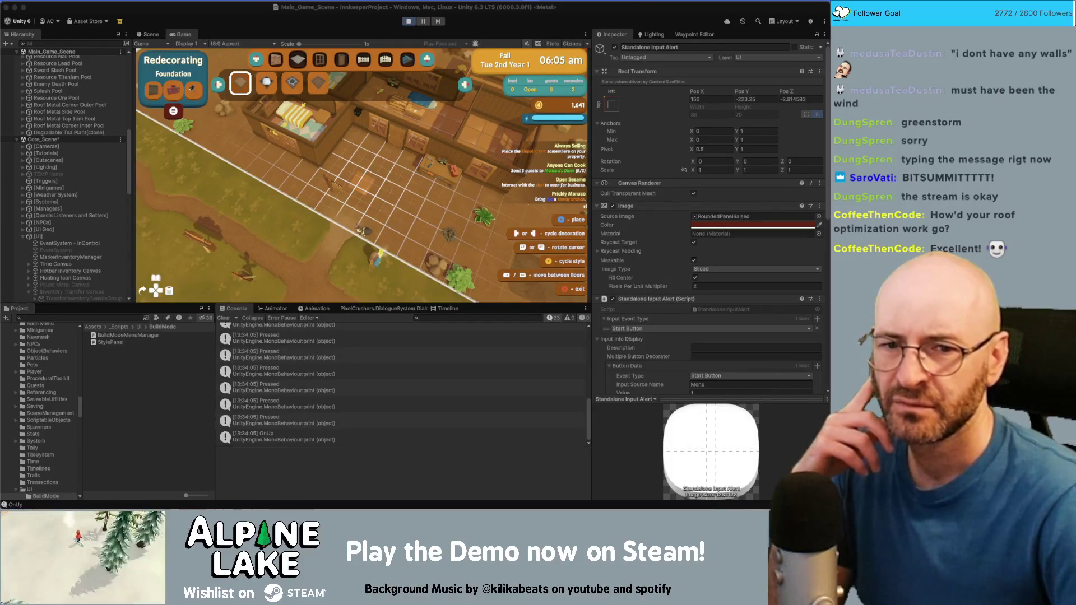
# Open the Project Settings window from the Edit menu
pyautogui.click(111, 2)
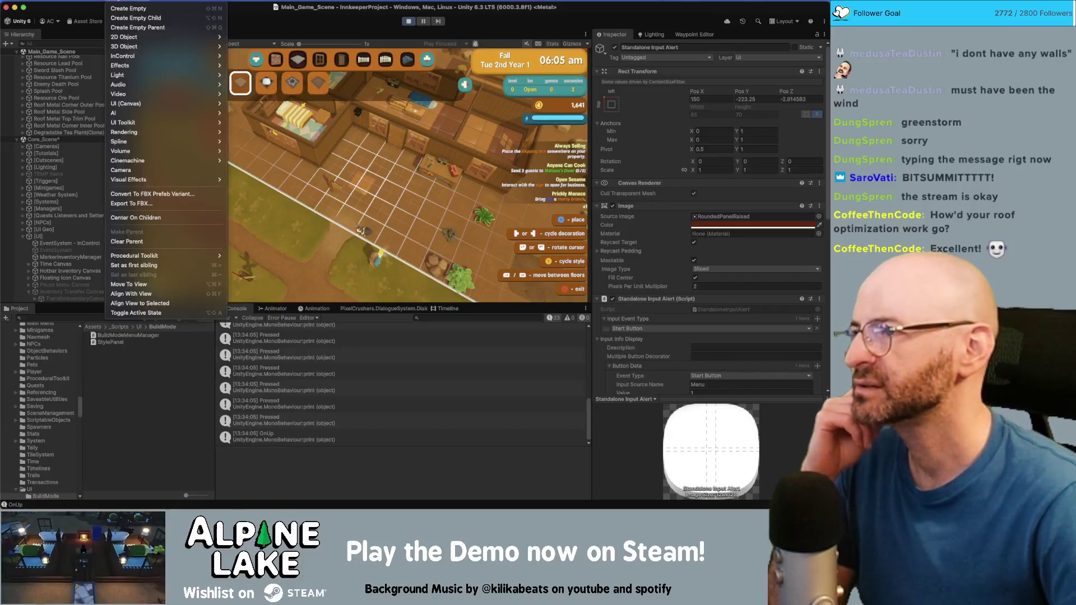
pyautogui.moveTo(87, 2)
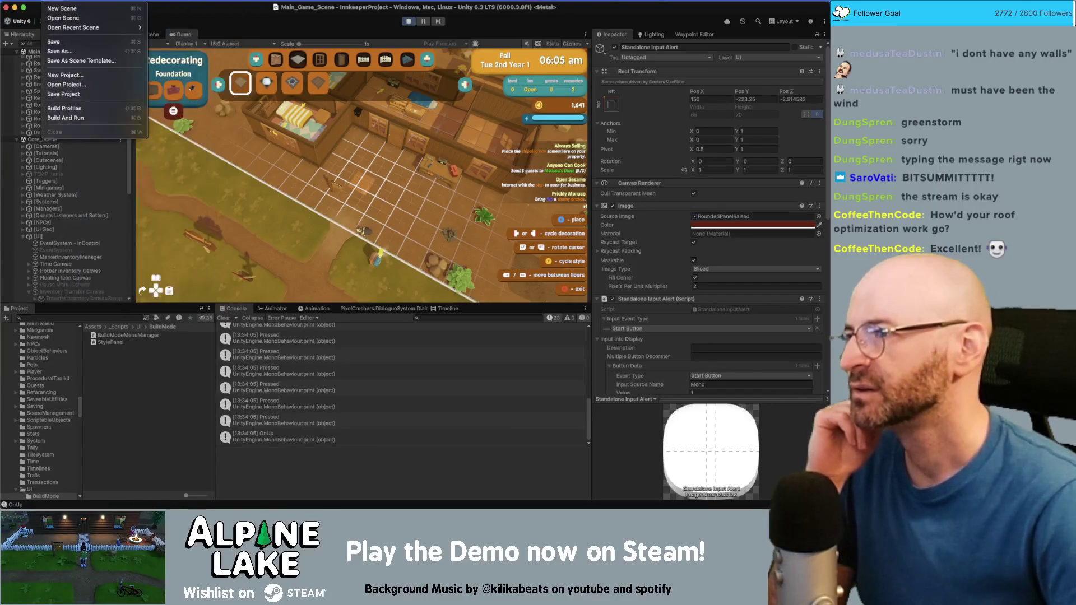
pyautogui.moveTo(105, 241)
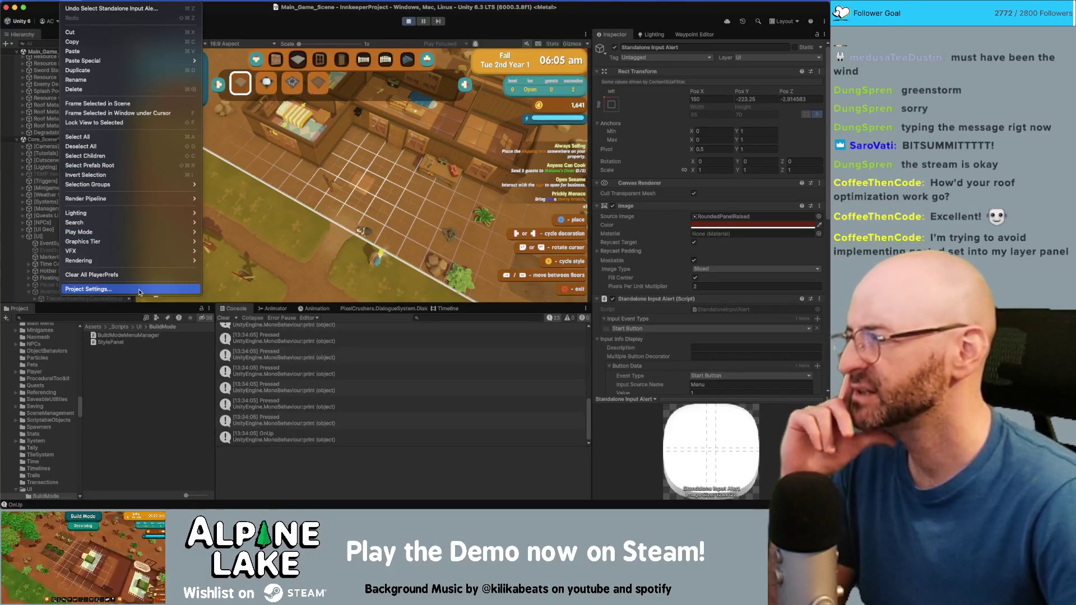
pyautogui.moveTo(147, 255)
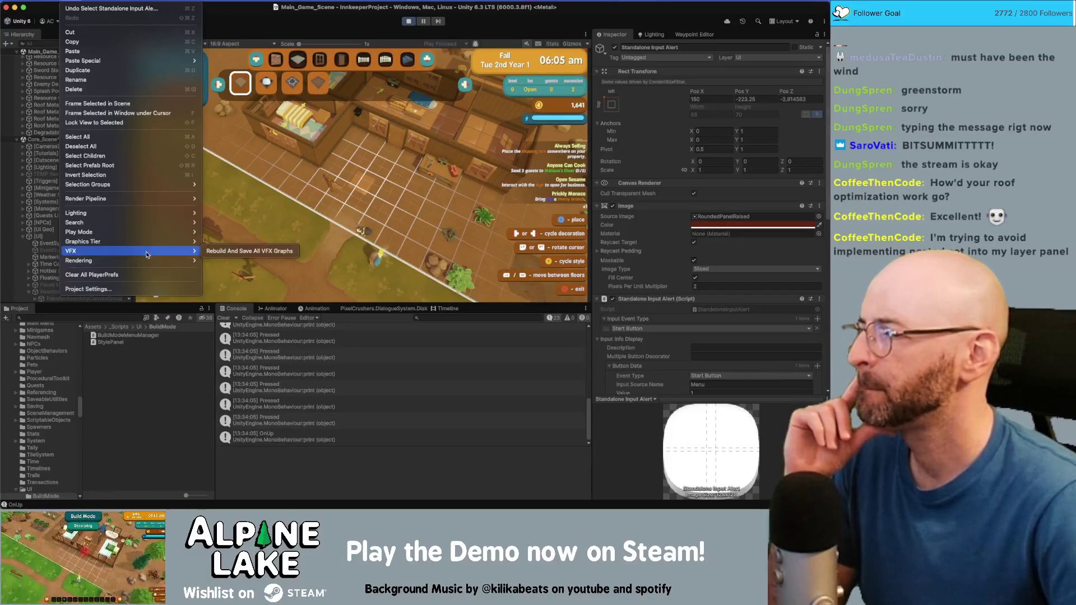
pyautogui.click(137, 288)
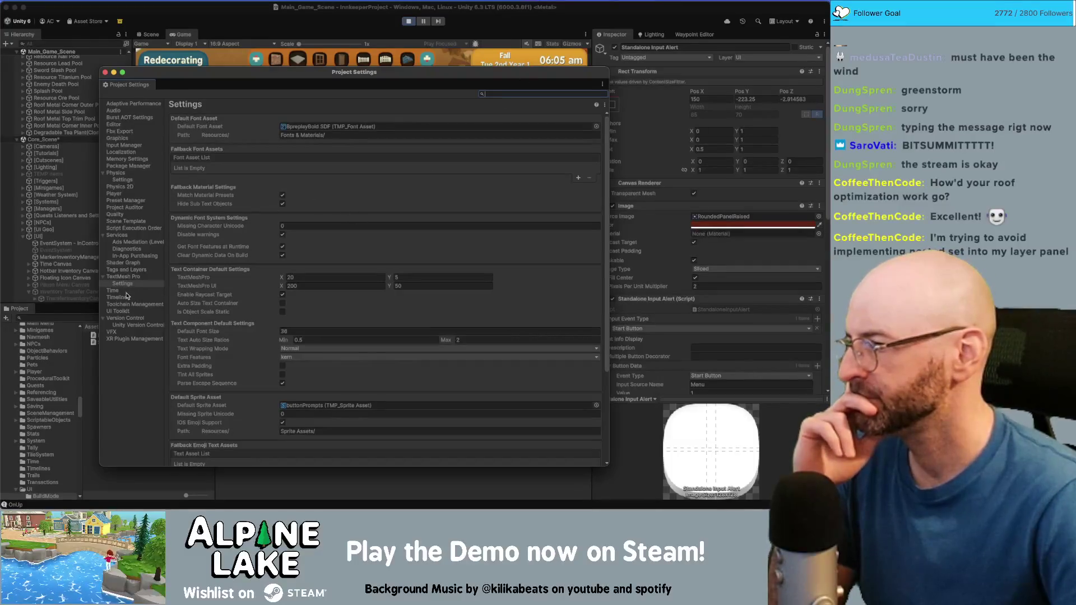
# Show the Input Manager's Axes list and inspect joystick 10 analog 19 and joystick 1 analog 0
pyautogui.click(130, 146)
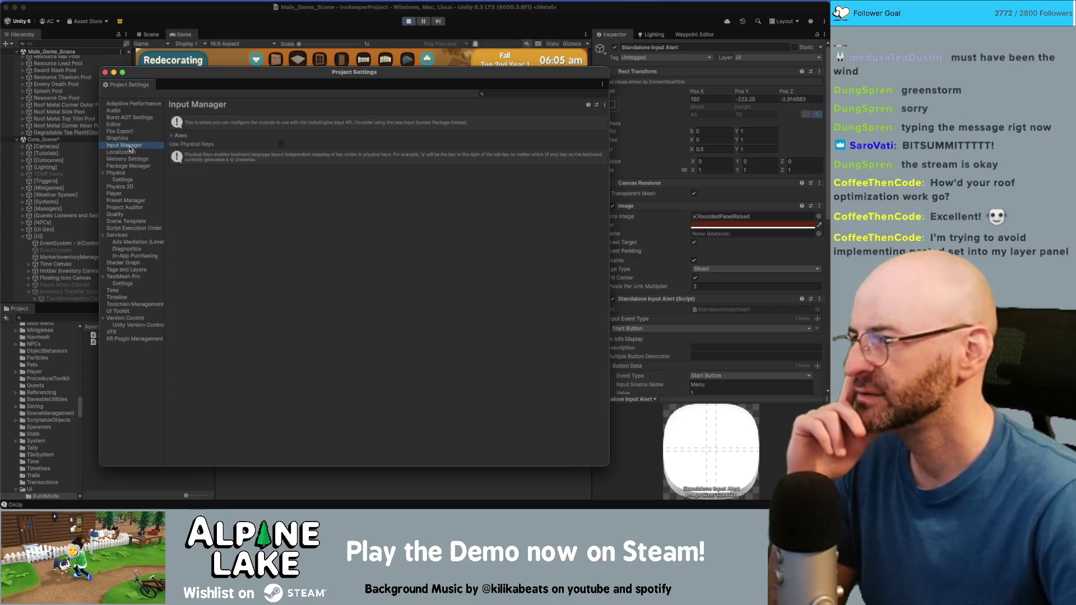
pyautogui.click(179, 135)
pyautogui.scroll(-20, 192, 205)
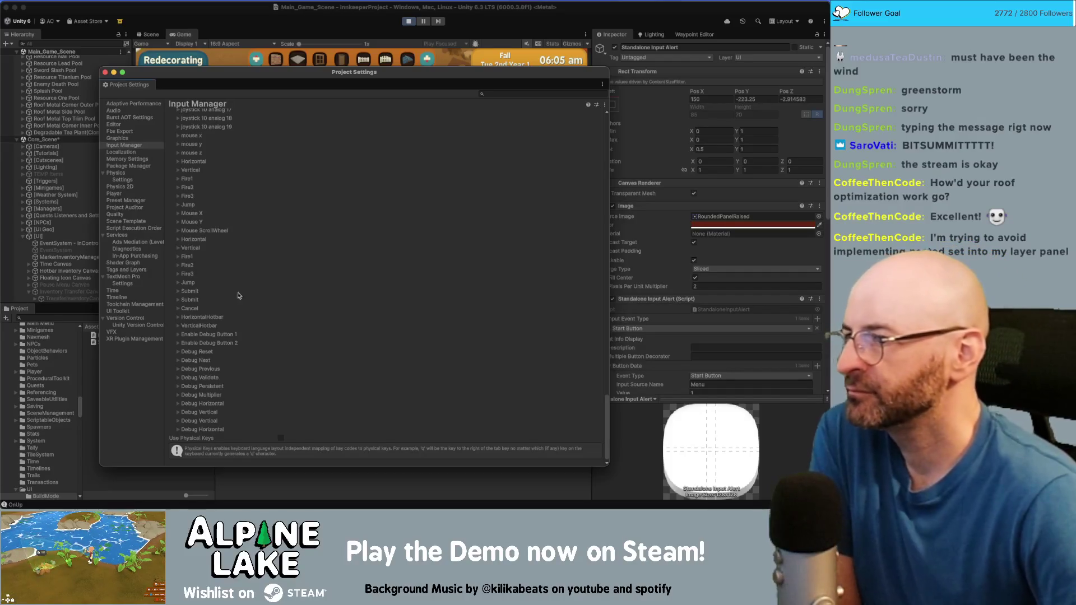
pyautogui.scroll(3, 238, 297)
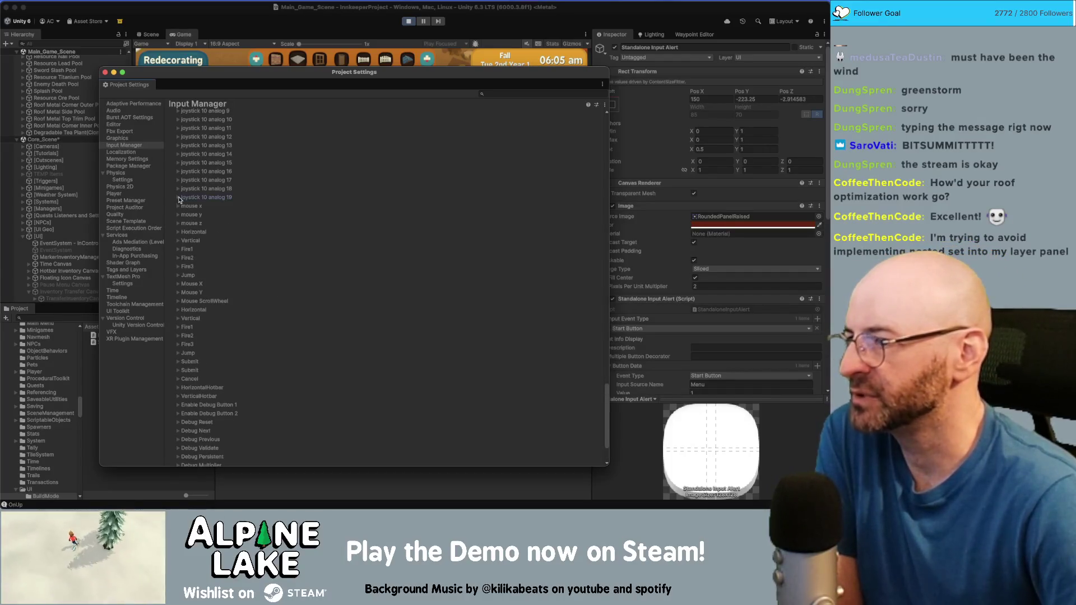
pyautogui.click(178, 198)
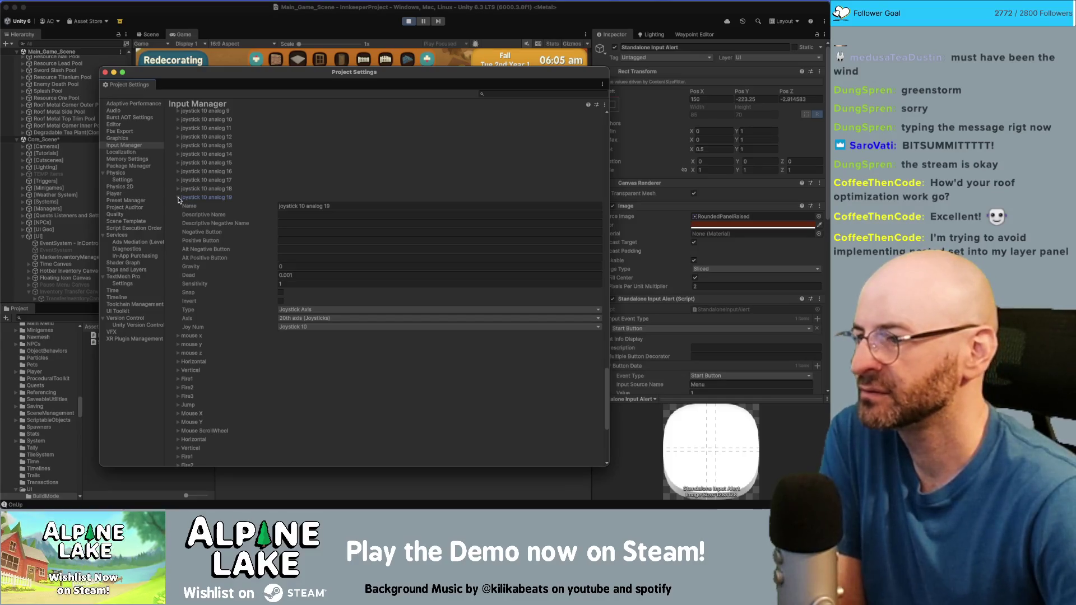
pyautogui.click(179, 198)
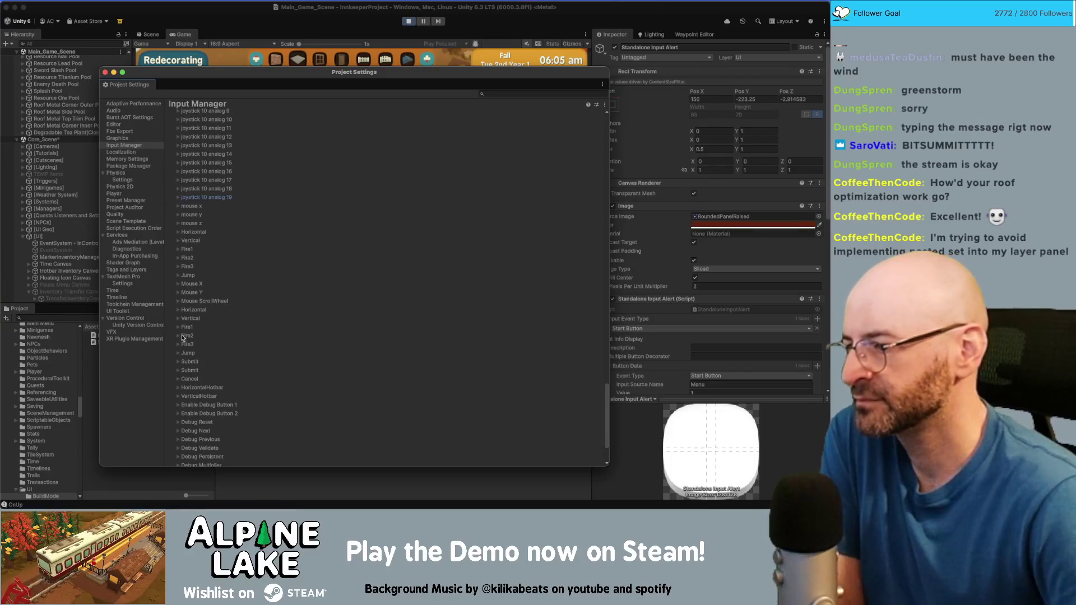
pyautogui.scroll(15, 245, 275)
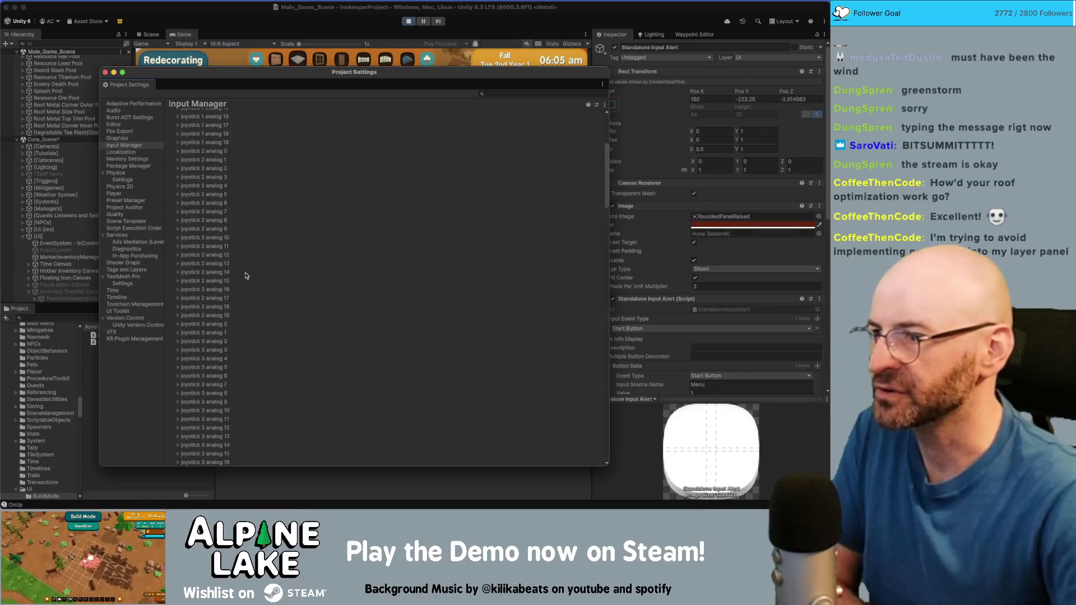
pyautogui.scroll(5, 245, 276)
pyautogui.click(178, 151)
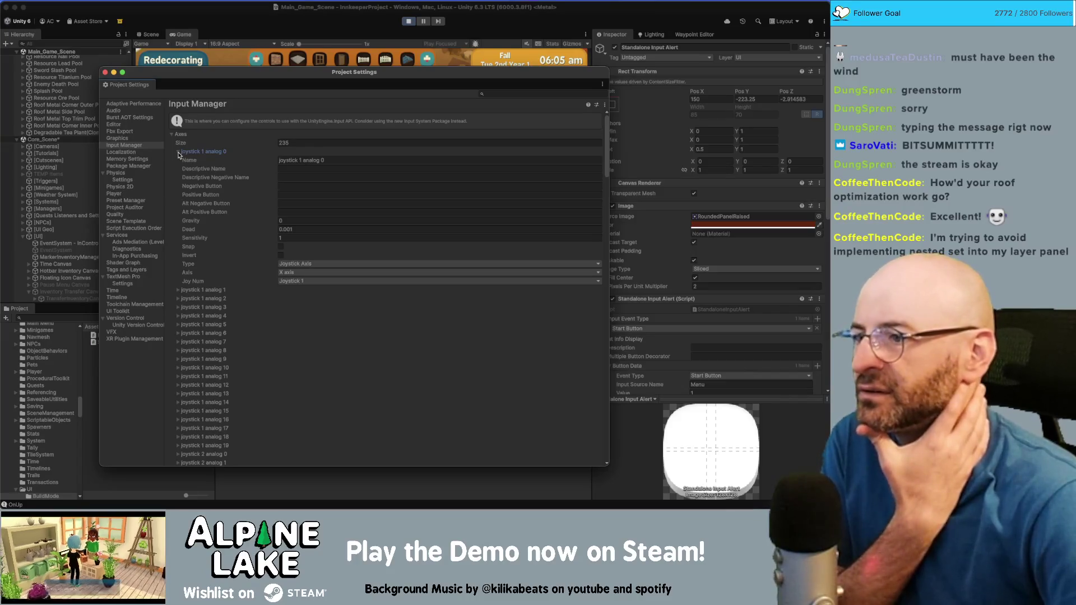
# Check joystick 1 analog 0, 11, 10, 6, joystick 2 analog 14 and joystick 3 analog 6 axes
pyautogui.click(178, 153)
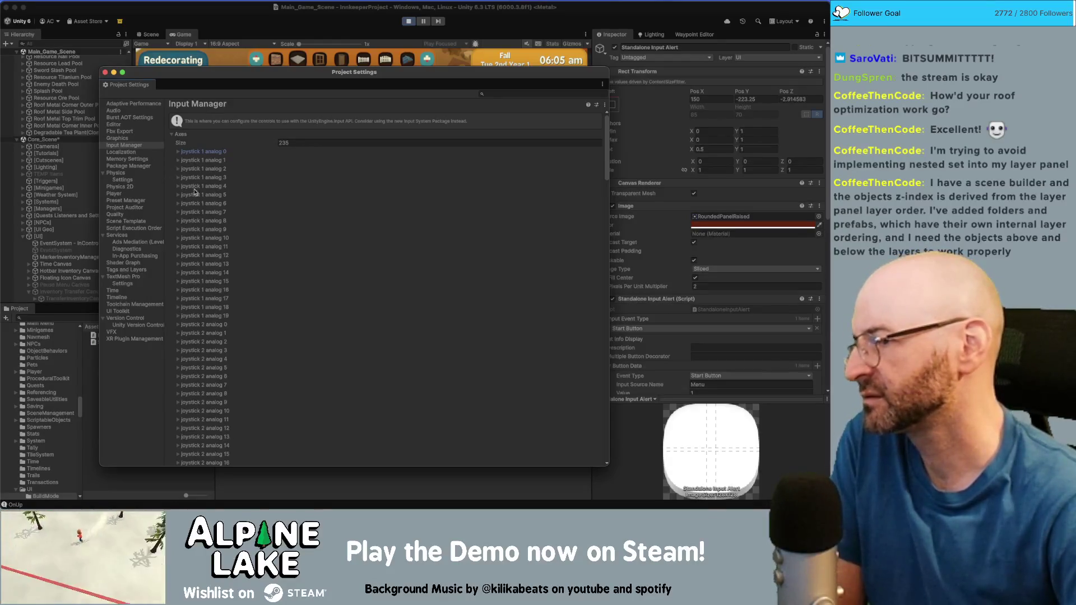
pyautogui.click(179, 247)
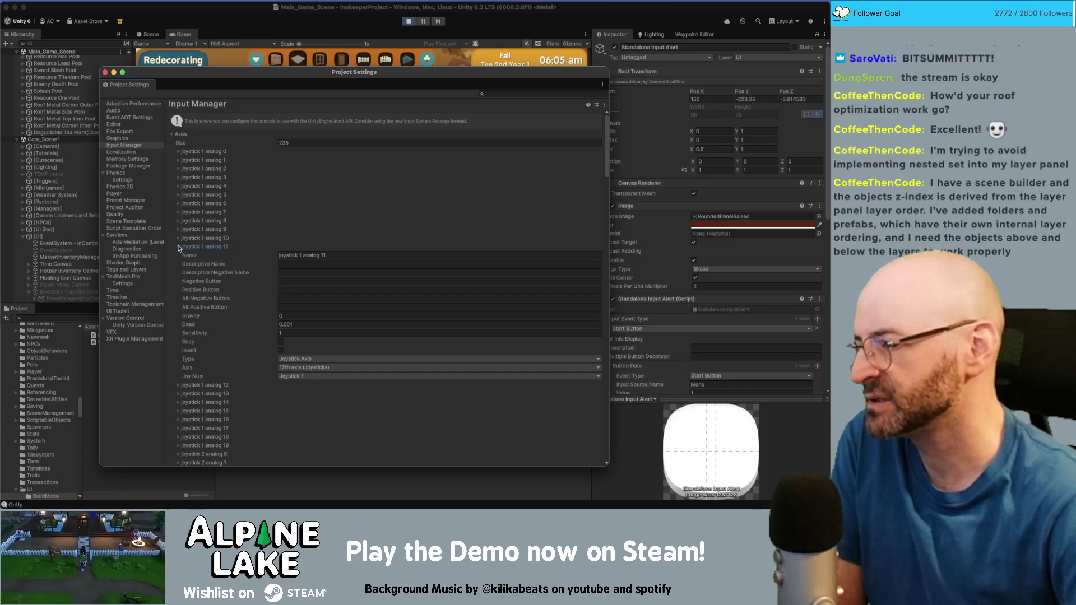
pyautogui.click(178, 247)
pyautogui.click(178, 239)
pyautogui.click(178, 238)
pyautogui.click(178, 204)
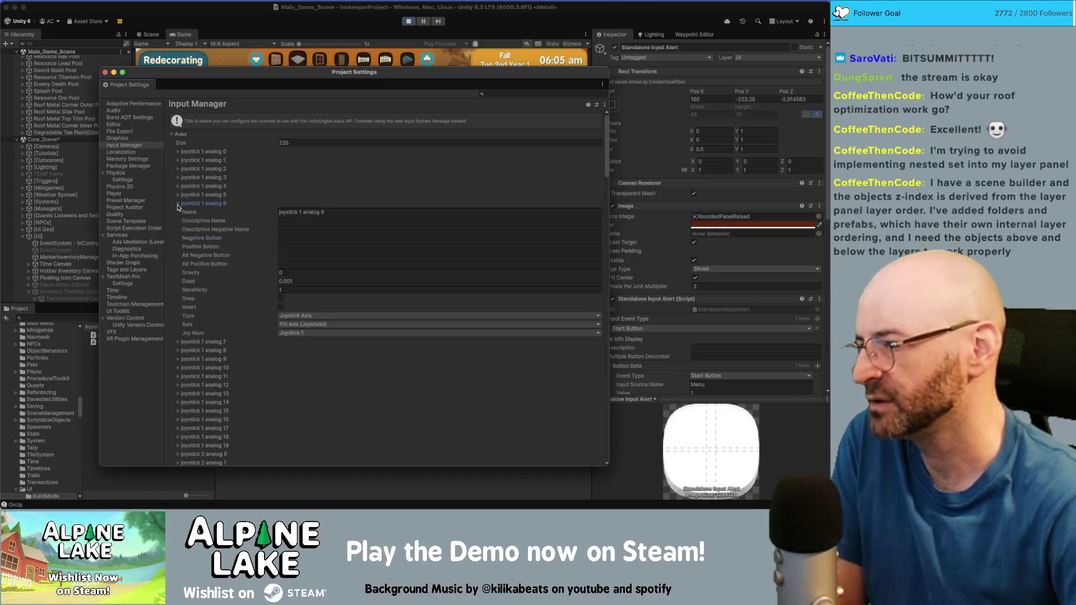
pyautogui.click(178, 204)
pyautogui.scroll(-5, 177, 213)
pyautogui.click(178, 265)
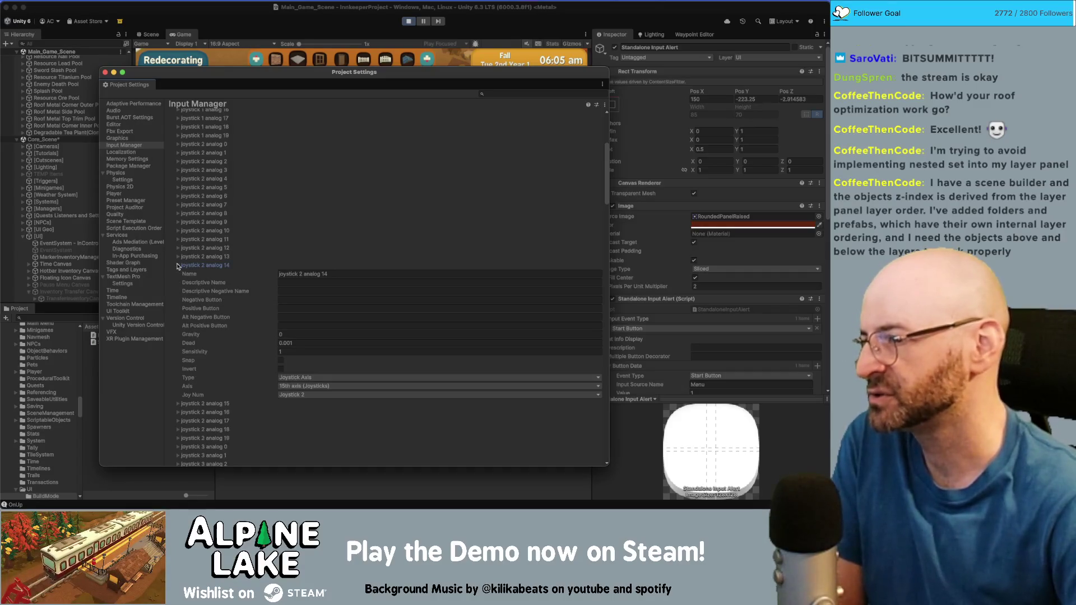
pyautogui.click(179, 265)
pyautogui.scroll(-3, 177, 266)
pyautogui.click(178, 266)
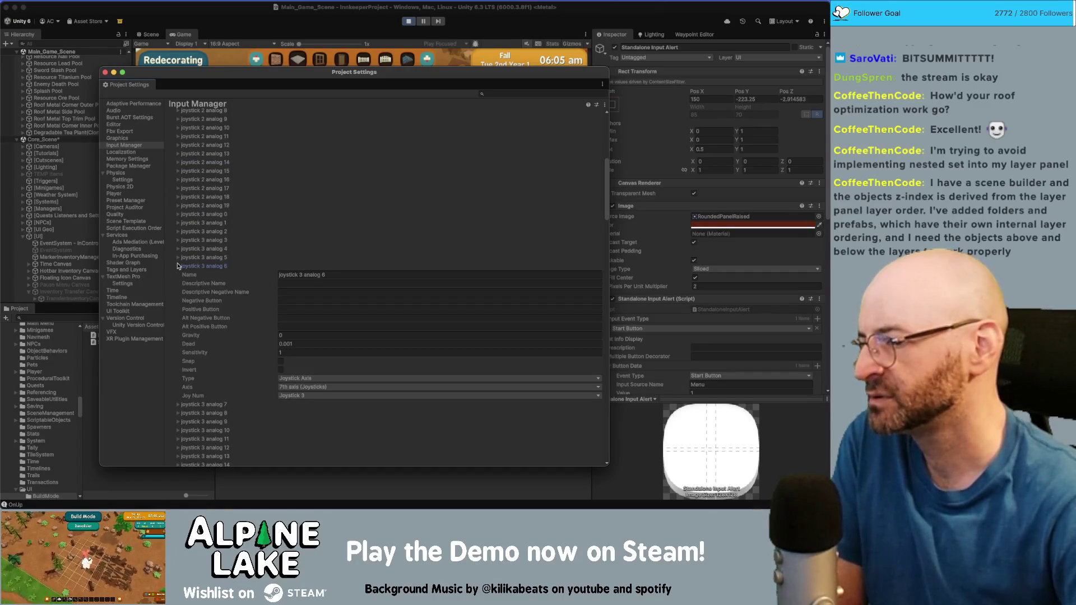
pyautogui.click(179, 265)
# Review joystick 1 analog 4, 3, 2, 1, 0 and 13 axes, then close Project Settings
pyautogui.scroll(8, 178, 266)
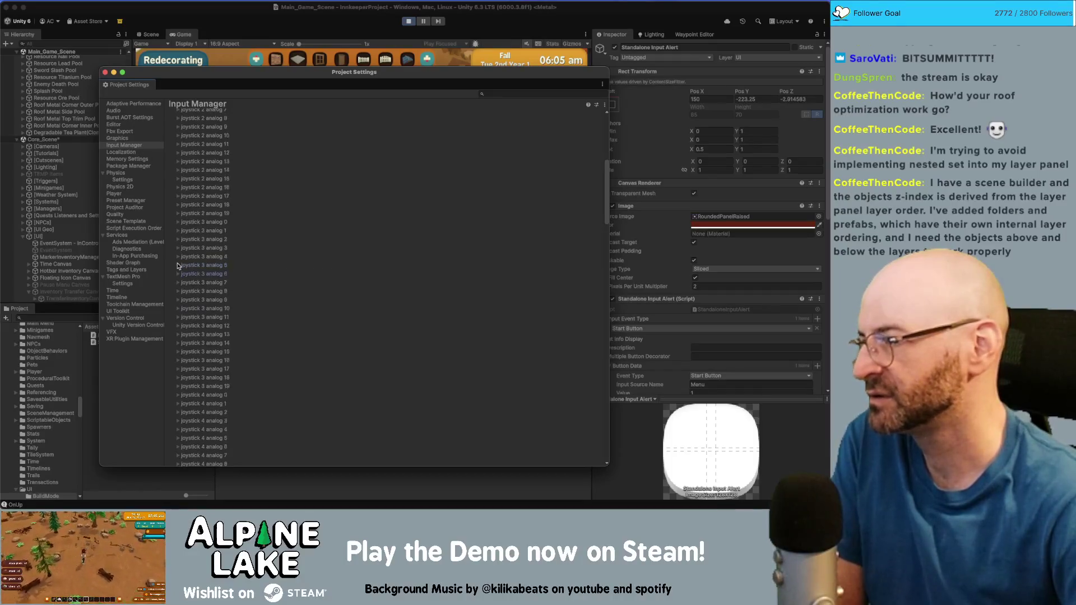
pyautogui.click(177, 173)
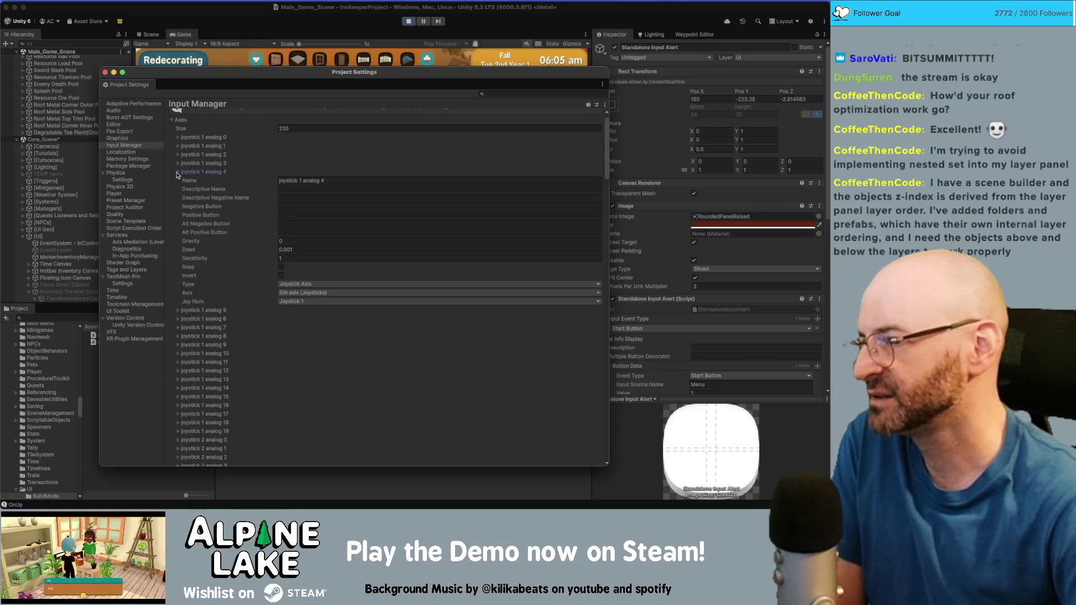
pyautogui.click(177, 172)
pyautogui.click(177, 164)
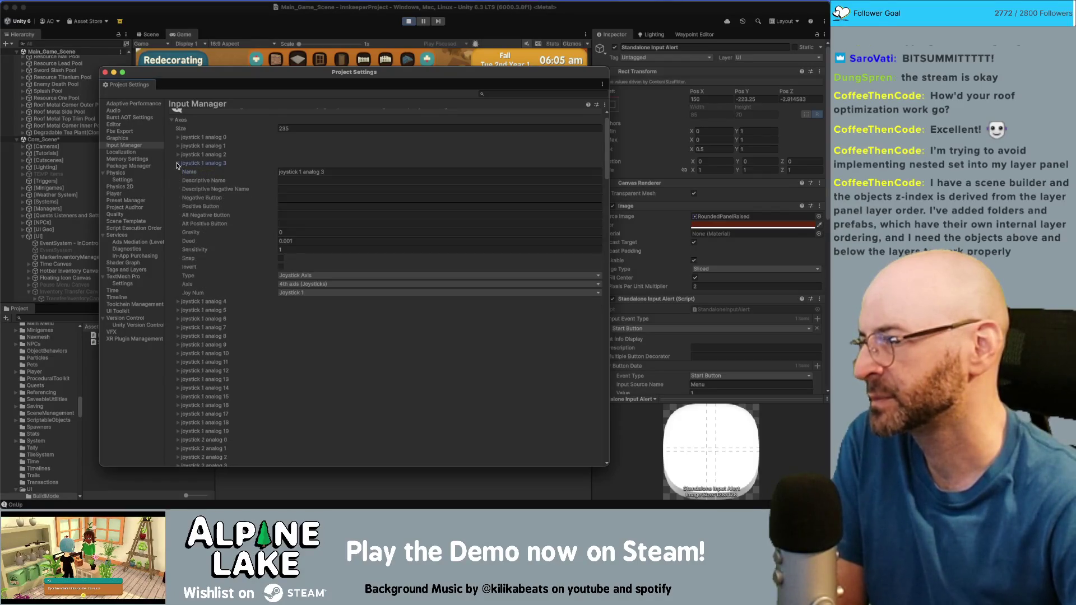
pyautogui.click(177, 164)
pyautogui.click(178, 155)
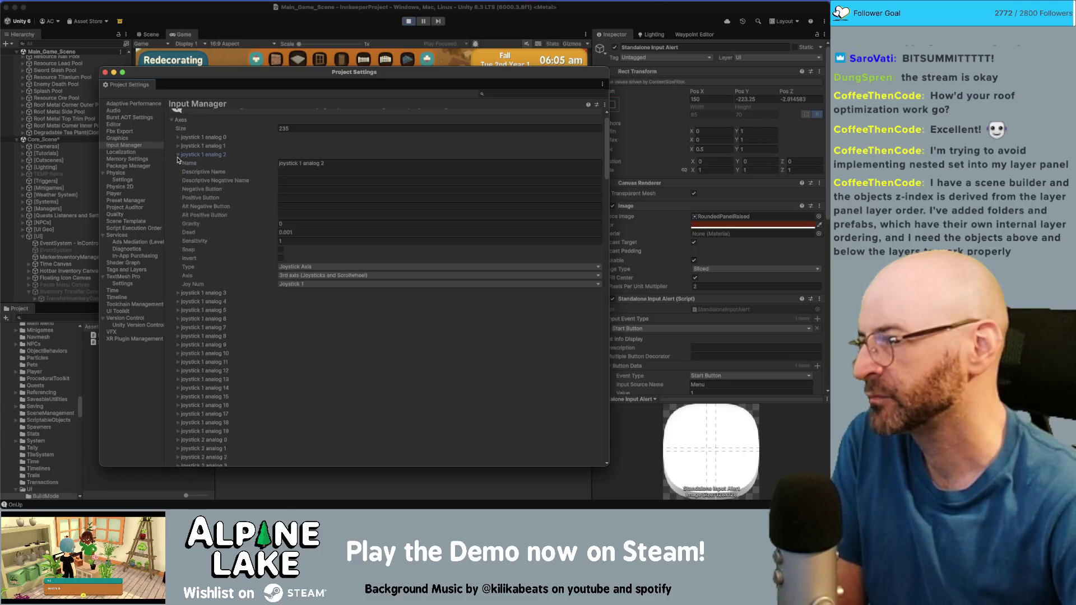
pyautogui.click(178, 155)
pyautogui.click(178, 146)
pyautogui.click(178, 146)
pyautogui.click(178, 138)
pyautogui.click(178, 138)
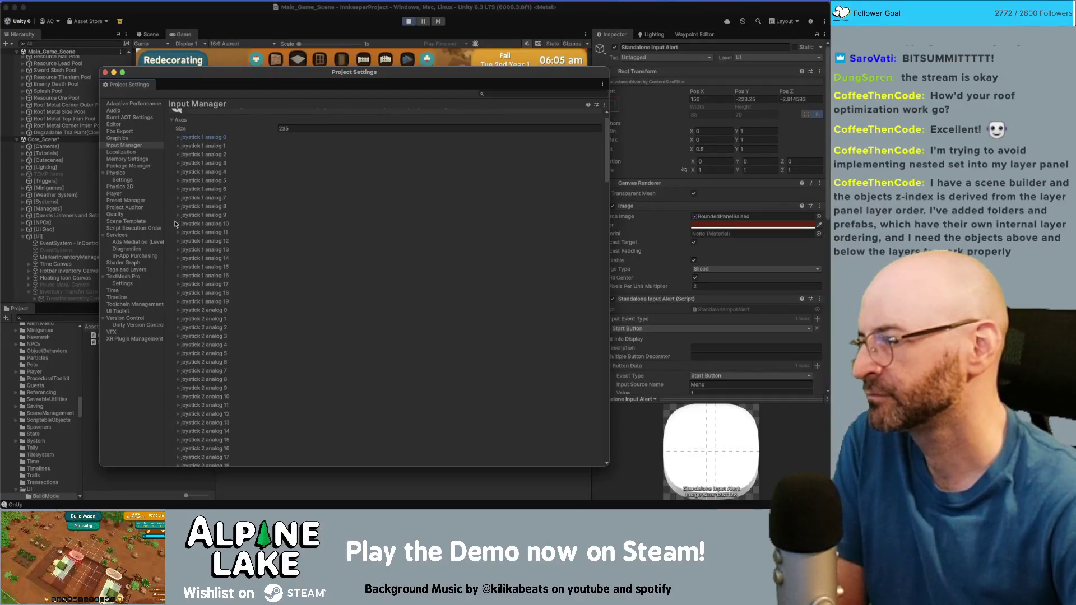
pyautogui.click(177, 249)
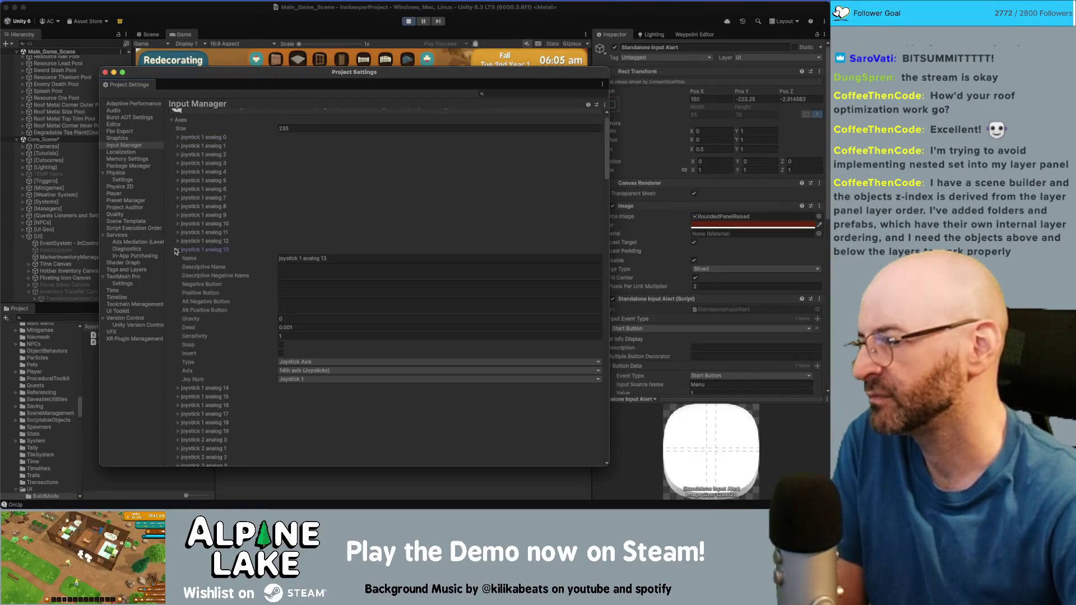
pyautogui.click(405, 30)
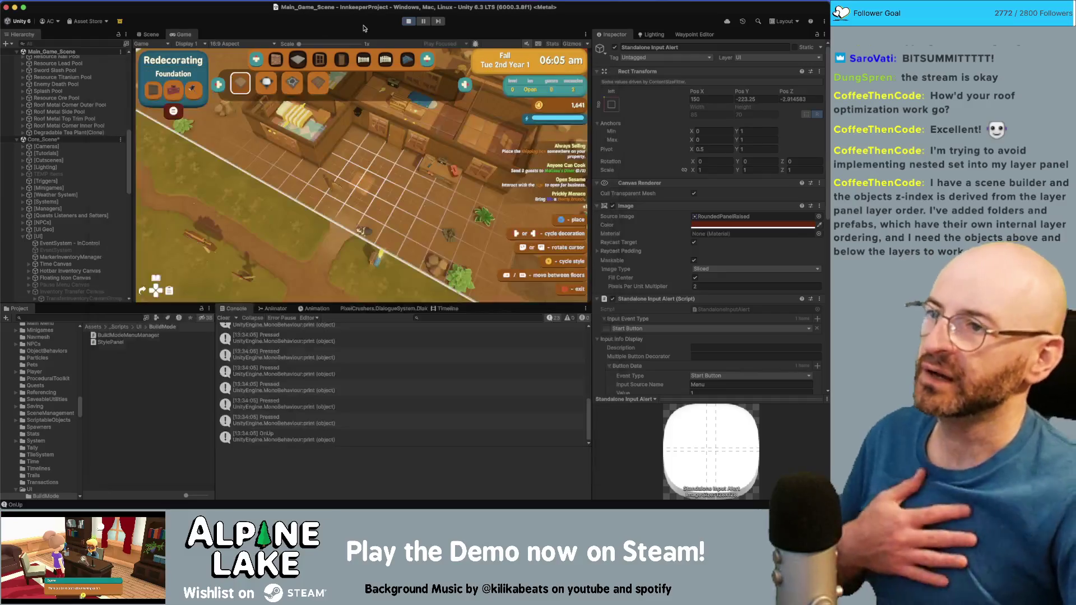
# Stop the running play test and start the game again in Play mode
pyautogui.click(408, 22)
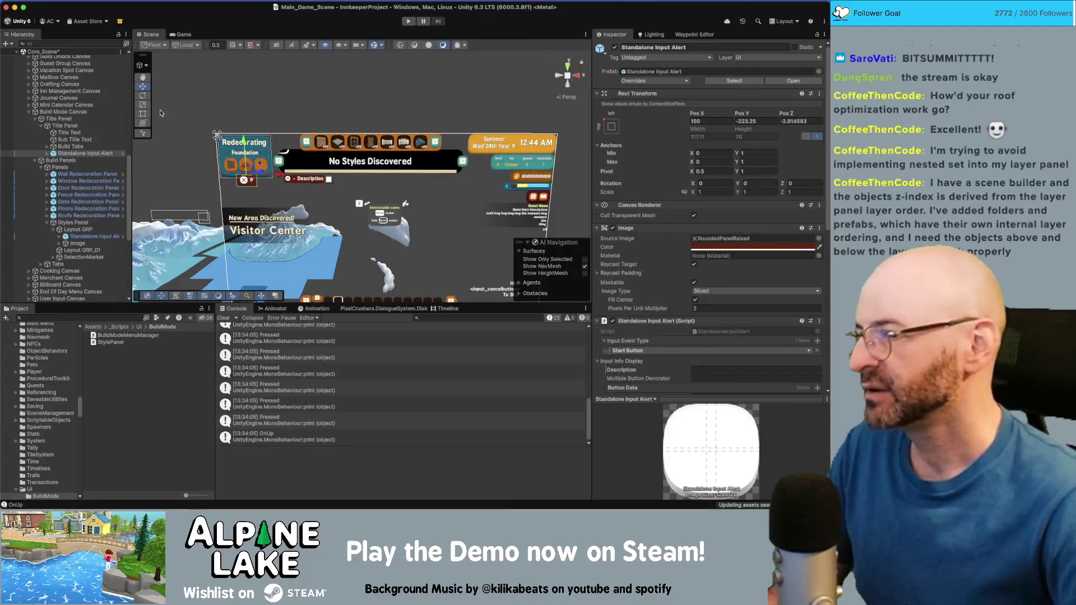
pyautogui.click(407, 23)
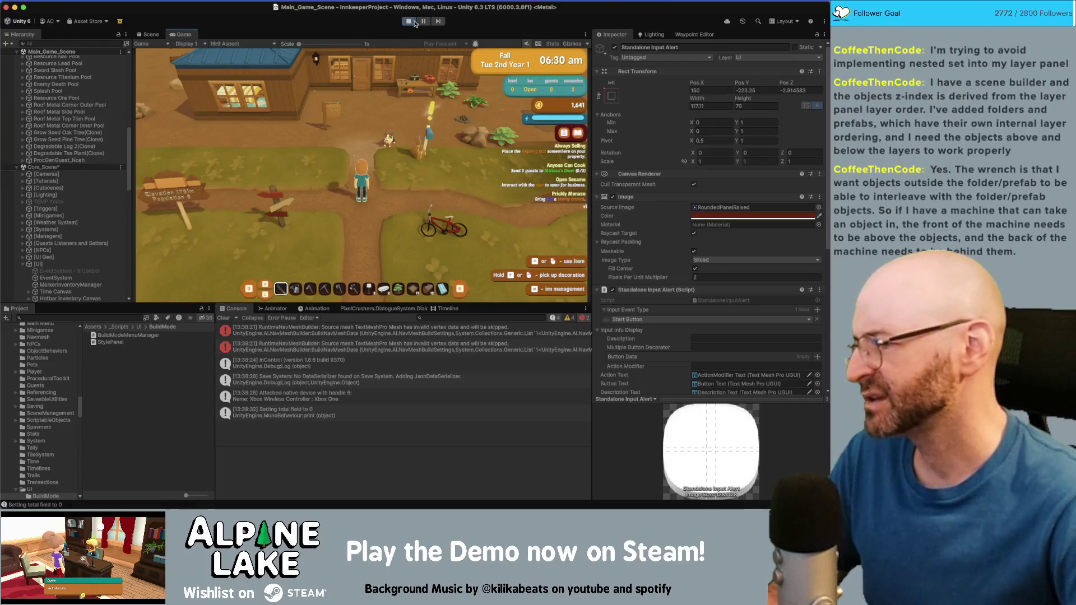
# Walk the character to the campfire, add wood to light it, and head back toward the house door
pyautogui.press('w')
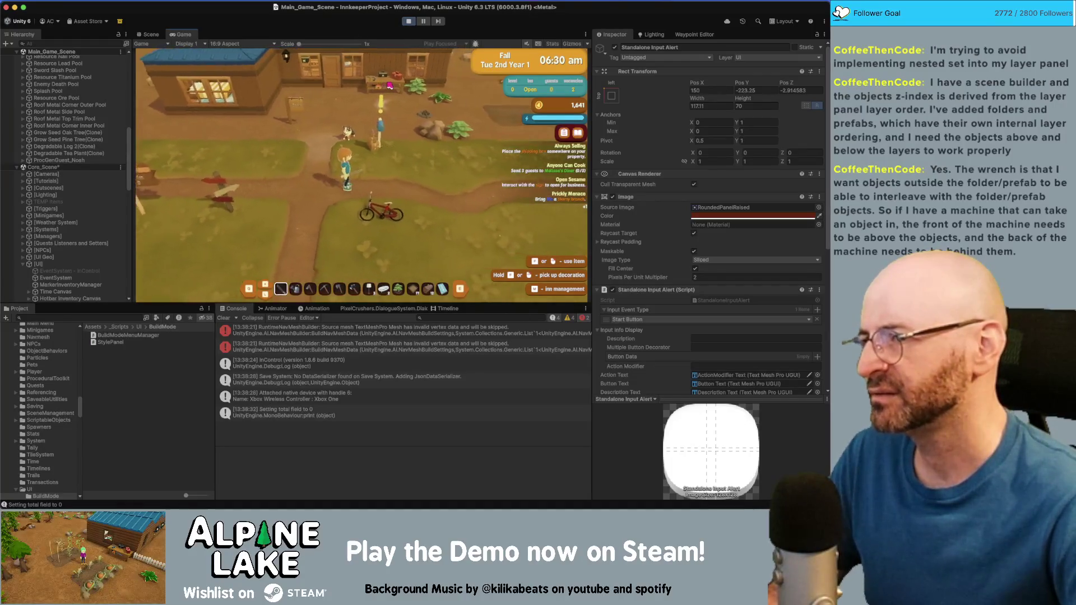
pyautogui.press('d')
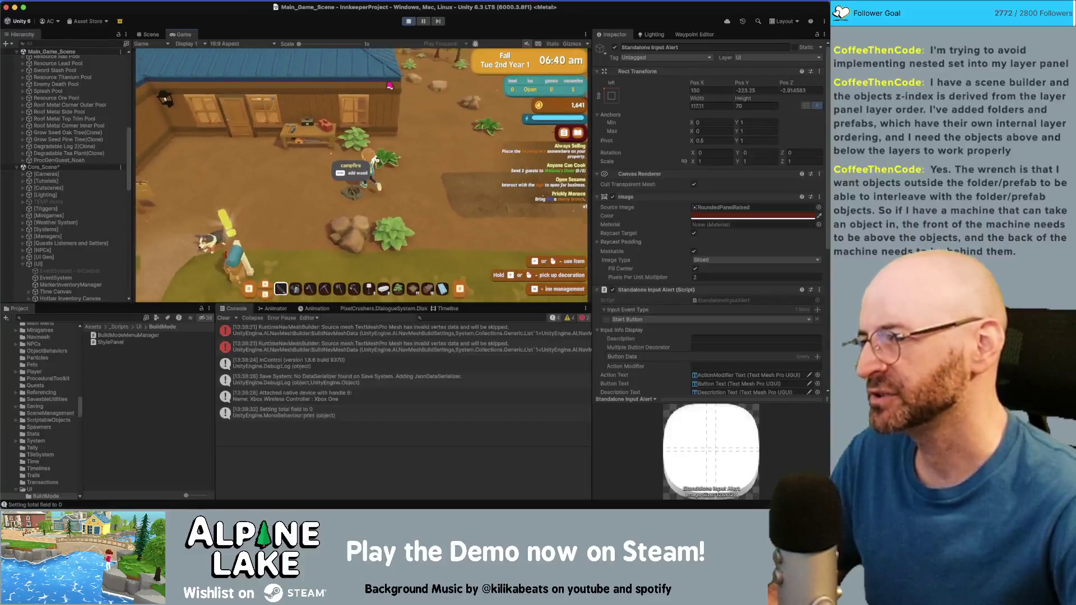
pyautogui.press('e')
pyautogui.press('a')
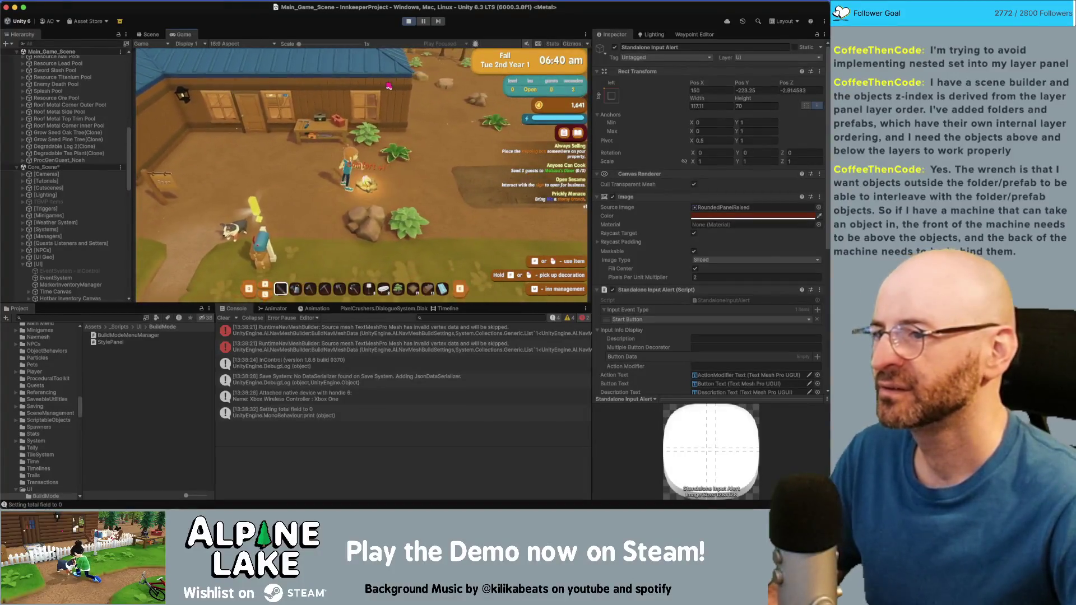
pyautogui.press('a')
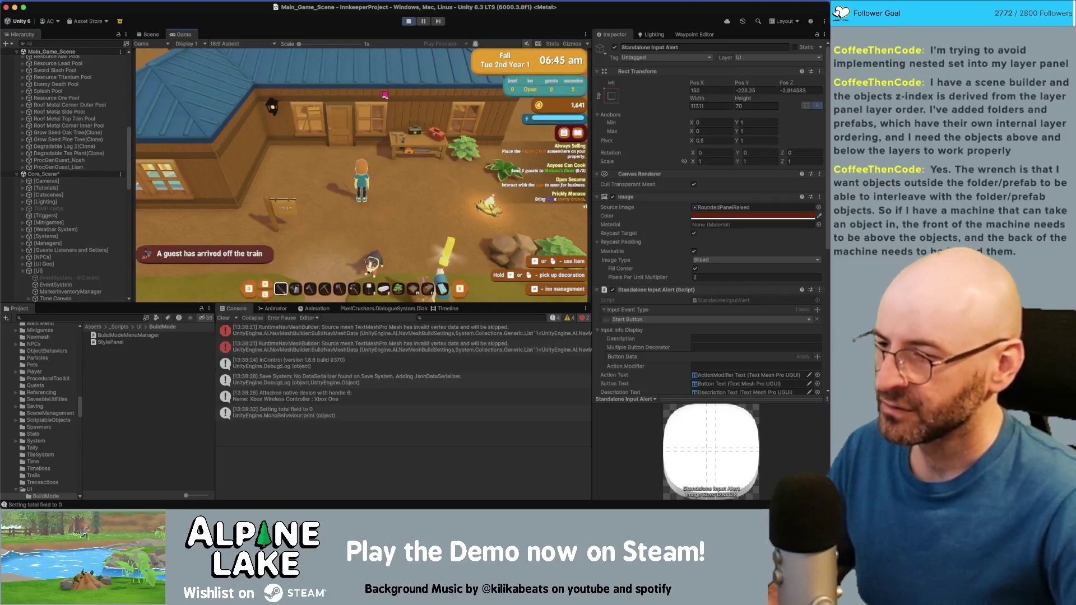
pyautogui.scroll(-10, 398, 175)
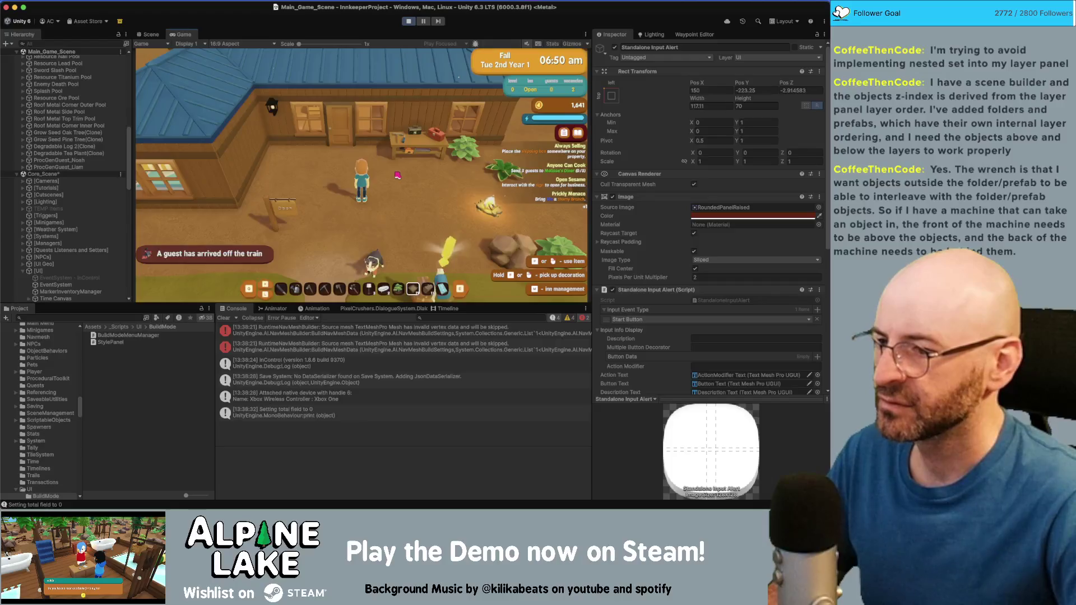
# Enter build mode, cycle its panels with P, exit with Escape, and stop Play mode
pyautogui.click(398, 175)
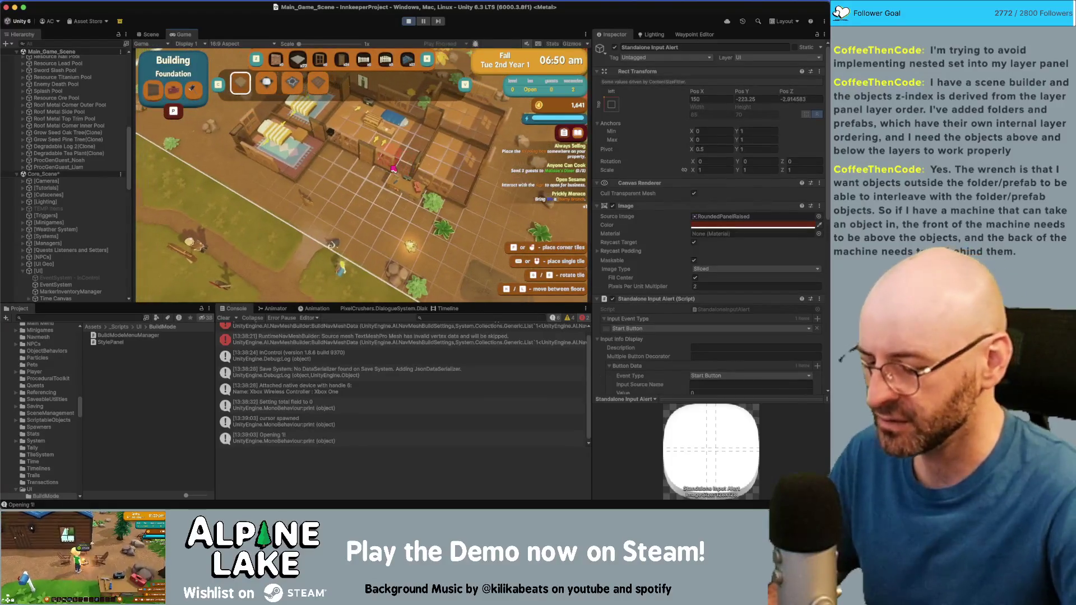
pyautogui.press('p')
pyautogui.press('p')
pyautogui.press('p')
pyautogui.press('p')
pyautogui.press('p')
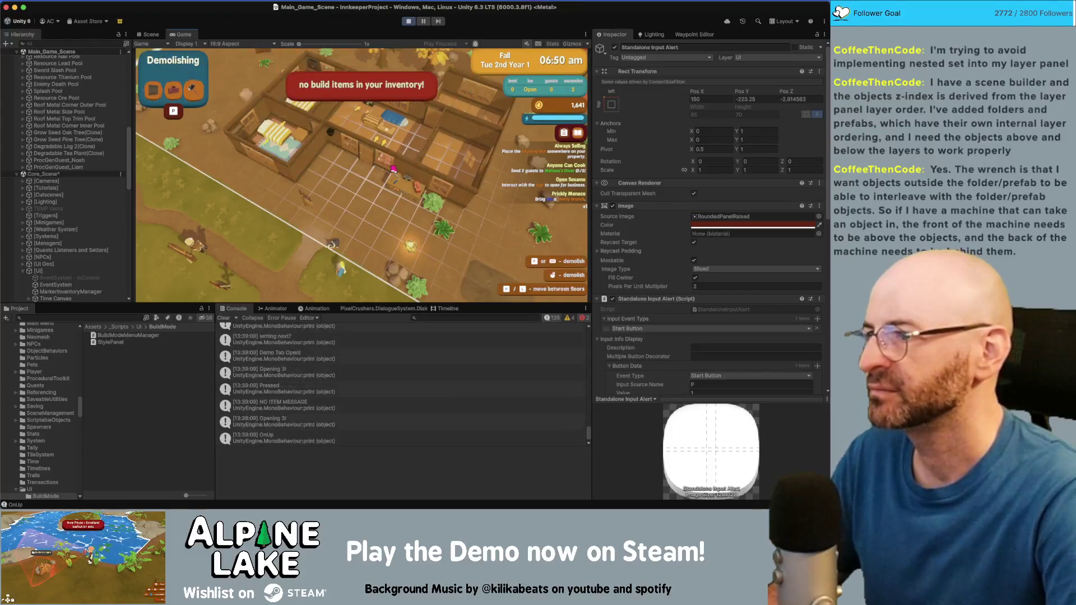
pyautogui.press('p')
pyautogui.press('p')
pyautogui.press('p')
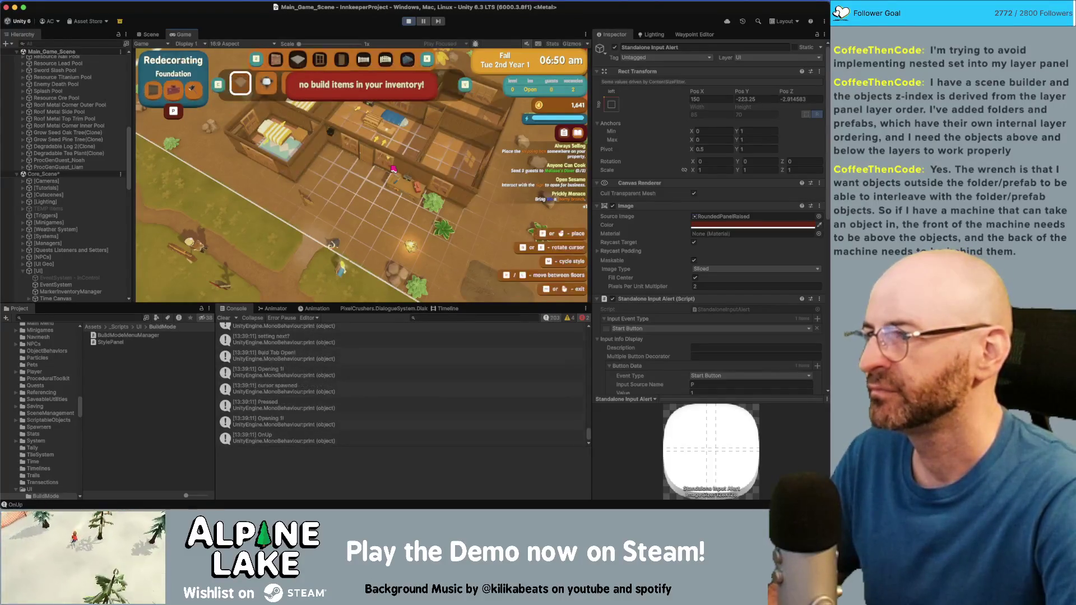
pyautogui.press('Escape')
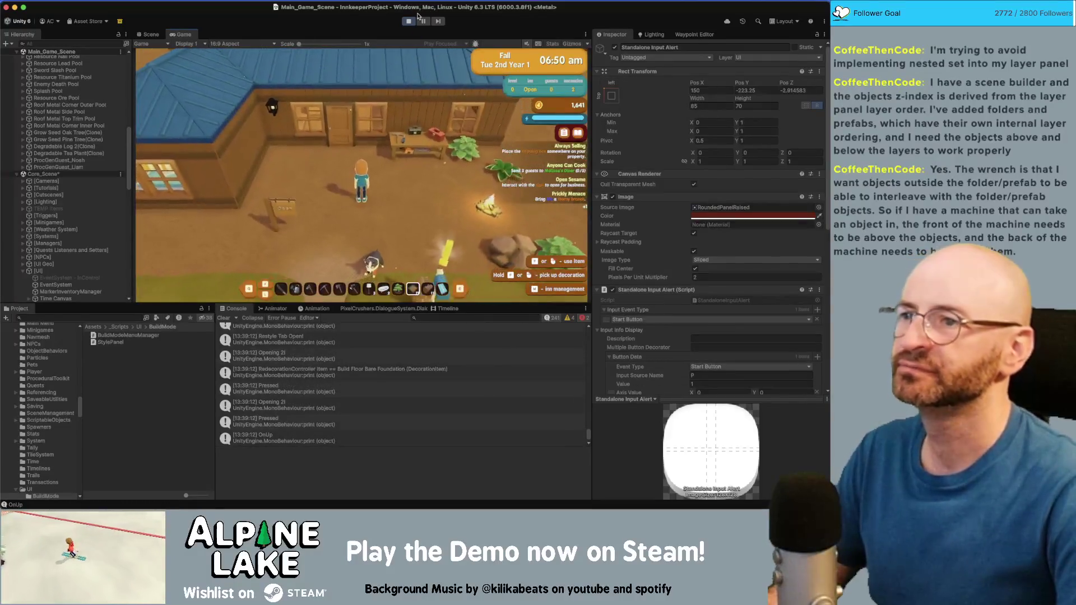
pyautogui.click(409, 21)
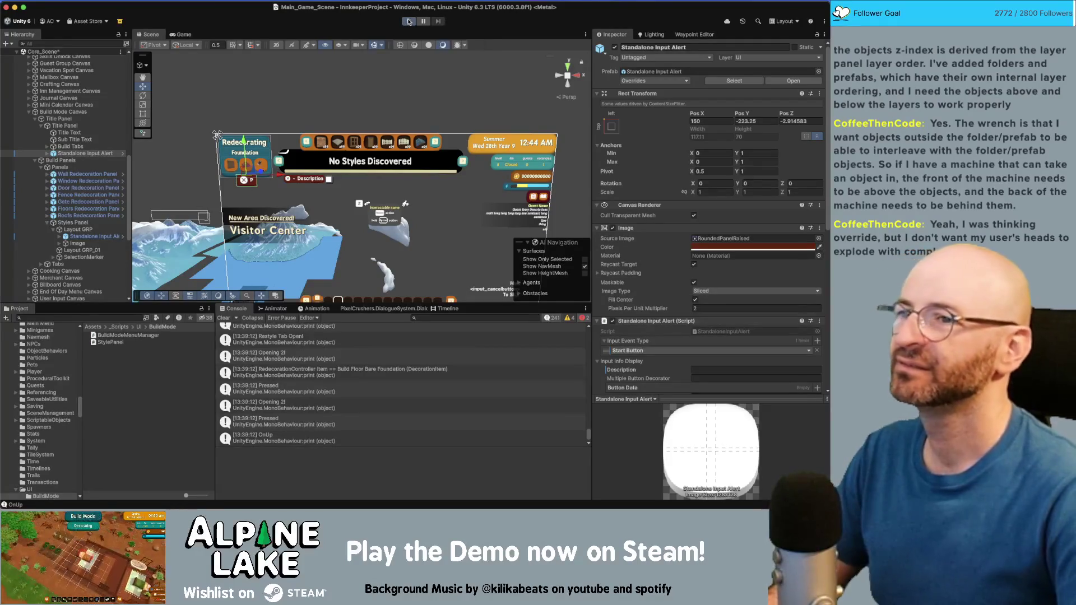
# Play-test the game, stop it, and close the Dialogue System documentation tab in the browser
pyautogui.click(409, 22)
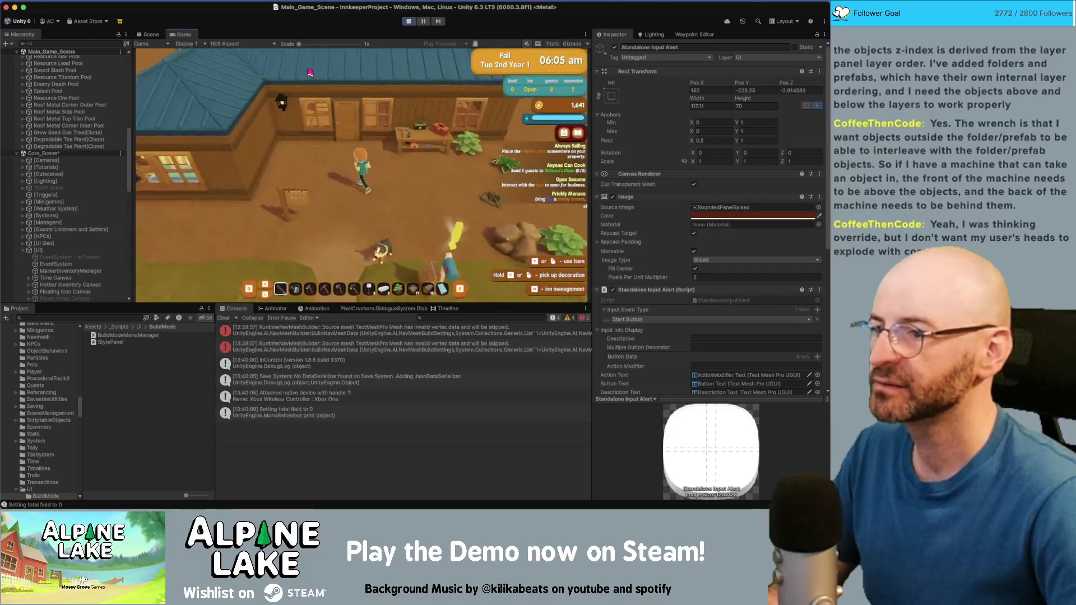
pyautogui.click(407, 22)
pyautogui.press('super+Tab')
pyautogui.press('super+Tab')
pyautogui.press('super+w')
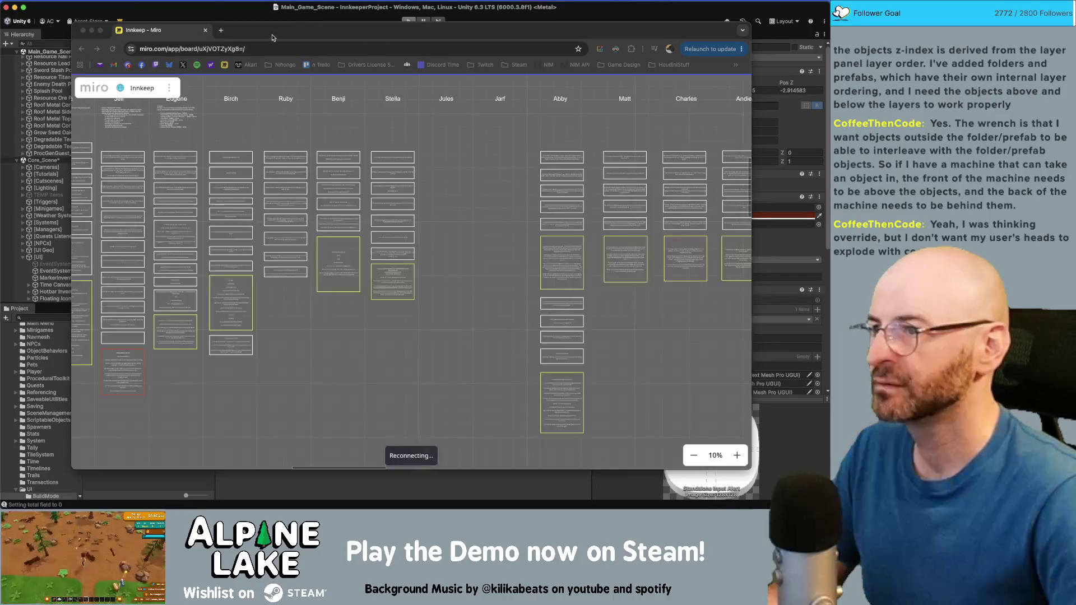
# Look over the OnMMEvent handler in Rider, then bring the Current Bugs note forward
pyautogui.press('super+Tab')
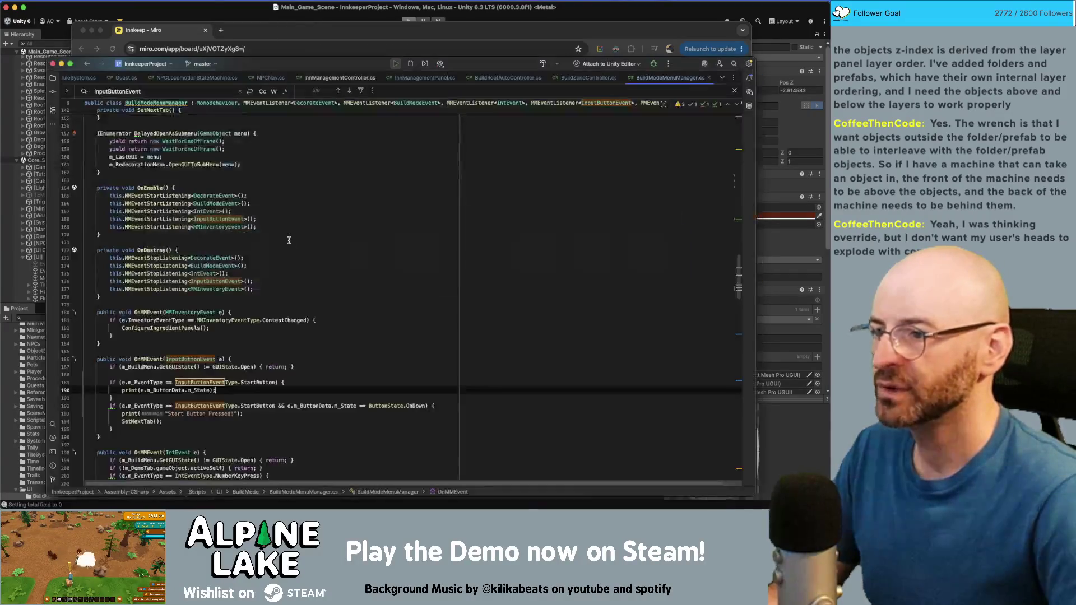
pyautogui.scroll(-5, 298, 248)
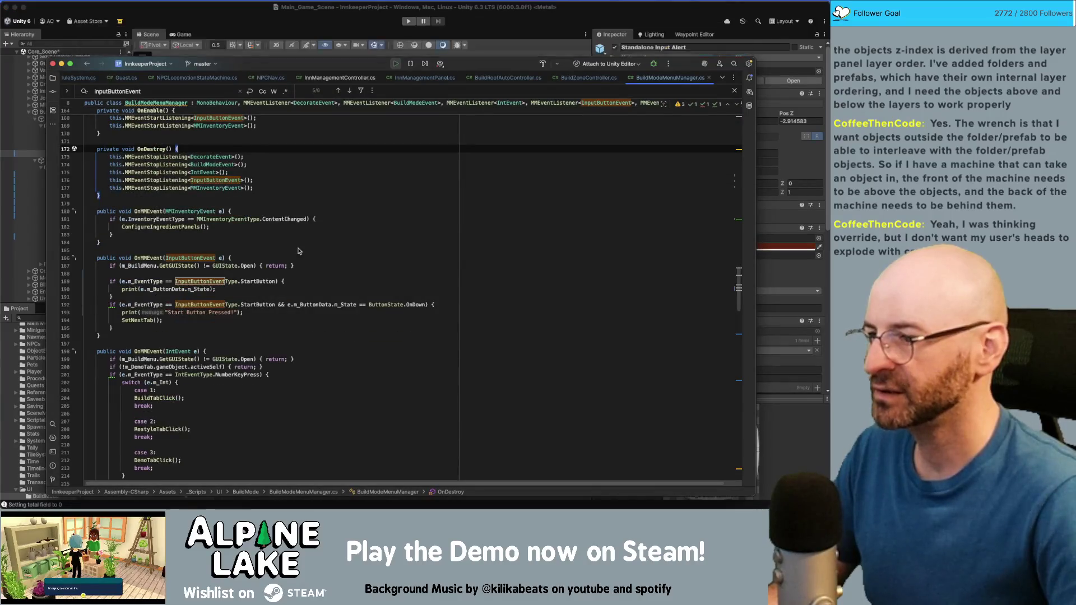
pyautogui.scroll(2, 298, 251)
pyautogui.press('super+Tab')
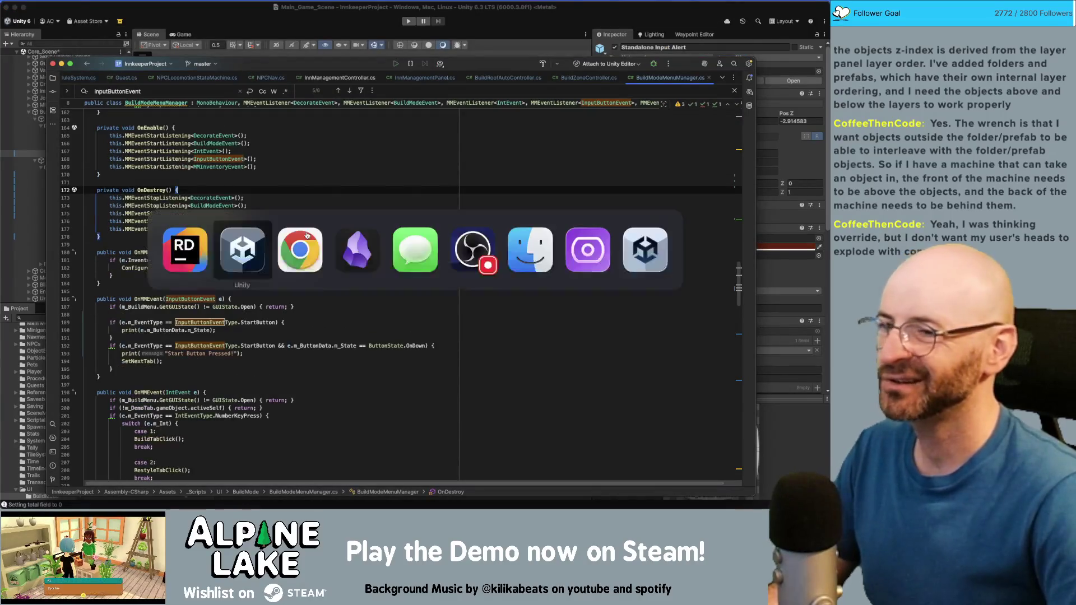
pyautogui.click(363, 247)
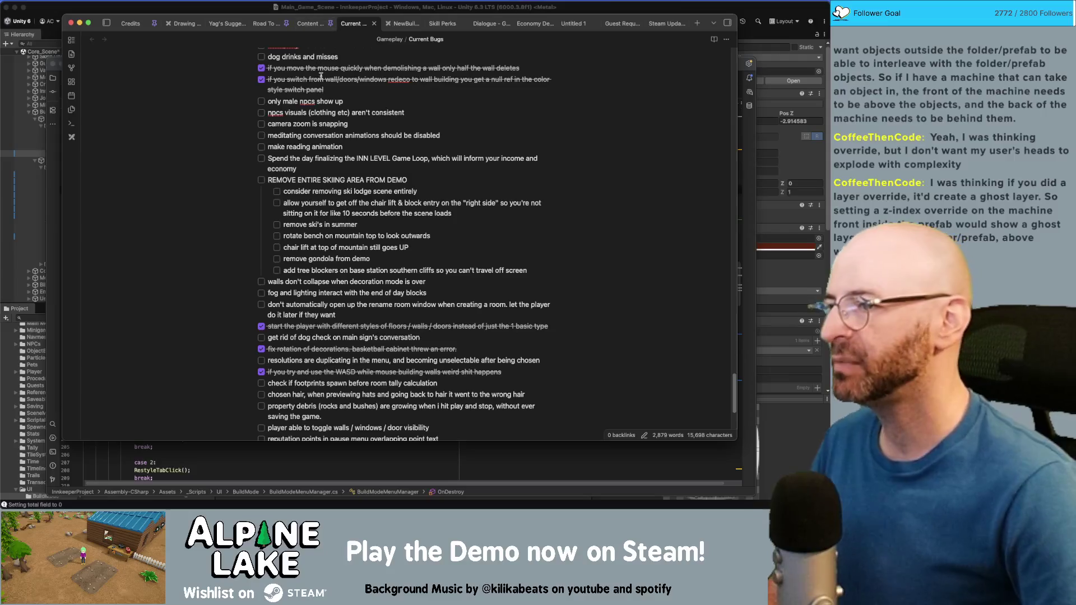
# Leave the Current Bugs note and return to the Unity editor
pyautogui.press('super+Tab')
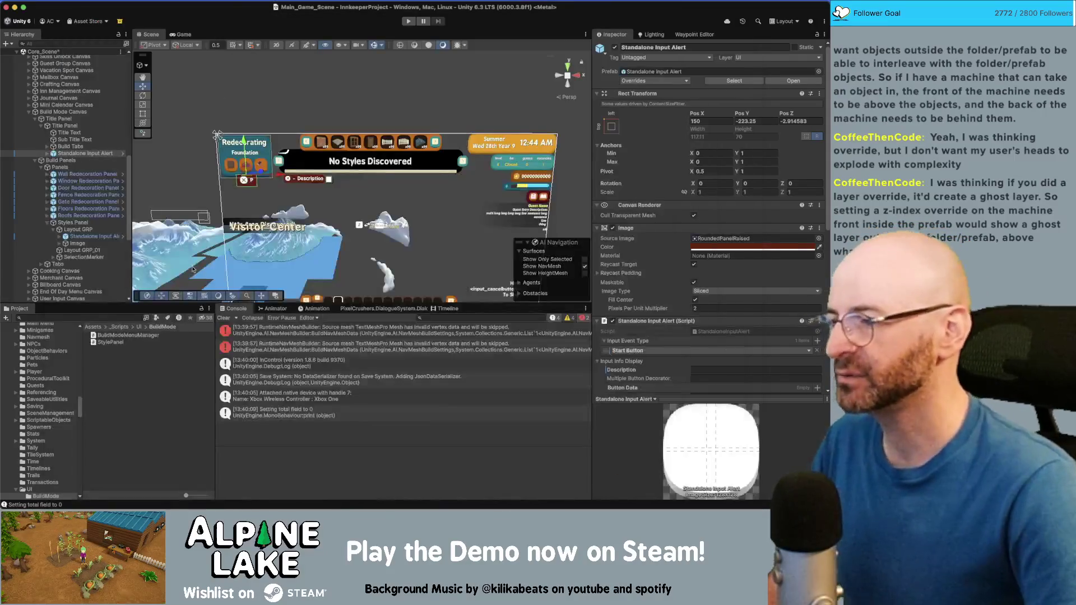
# Search the Project for 'guest spawn', open SpawnGuestSystem in Rider, and select m_ProceduralGuestSpawnQueue
pyautogui.click(116, 317)
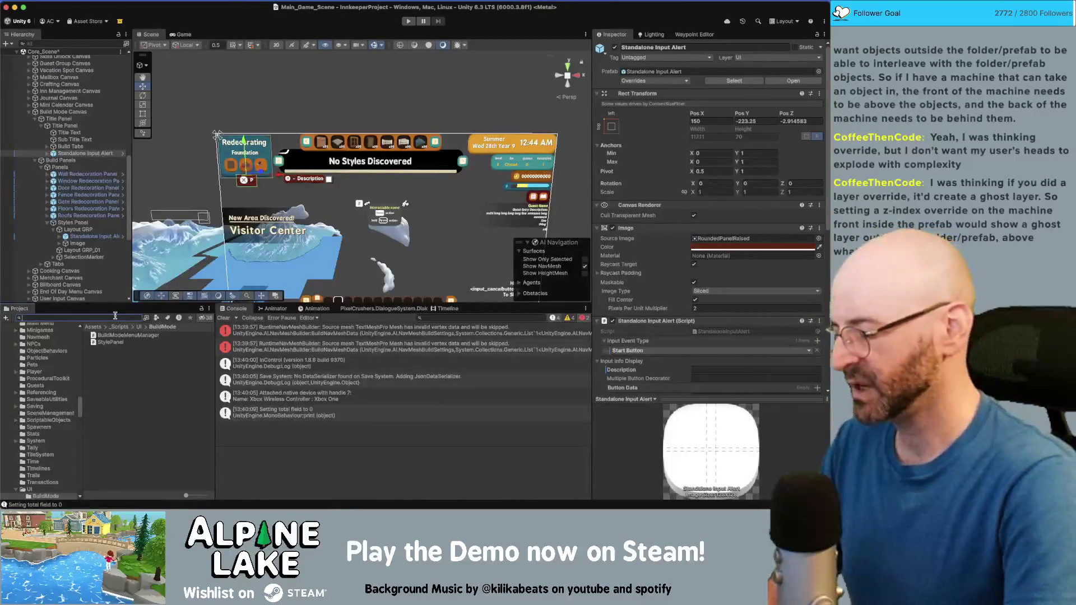
pyautogui.write('guest')
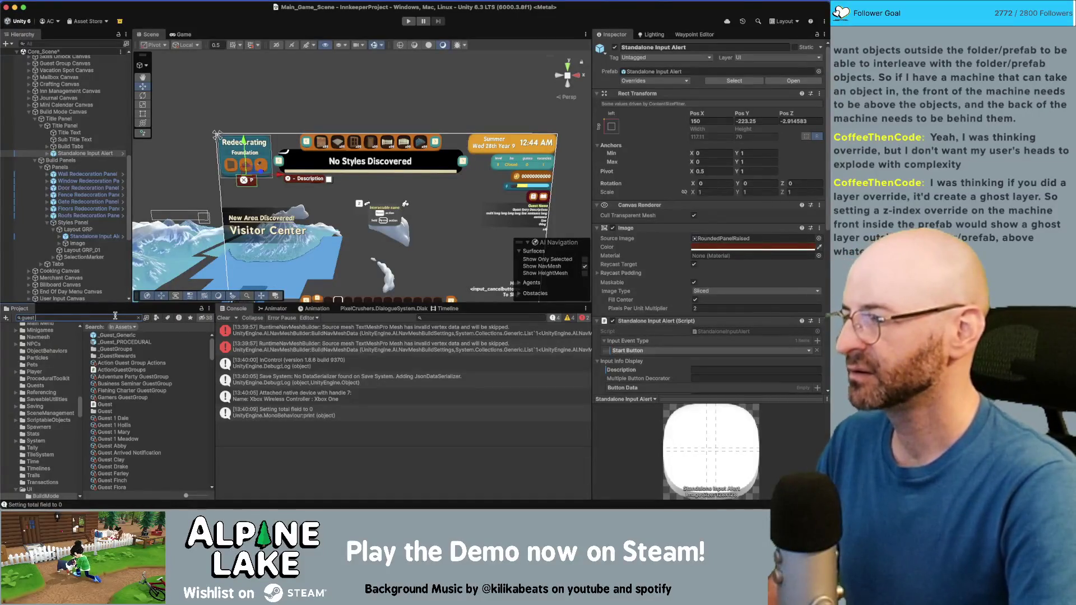
pyautogui.write(' spawn')
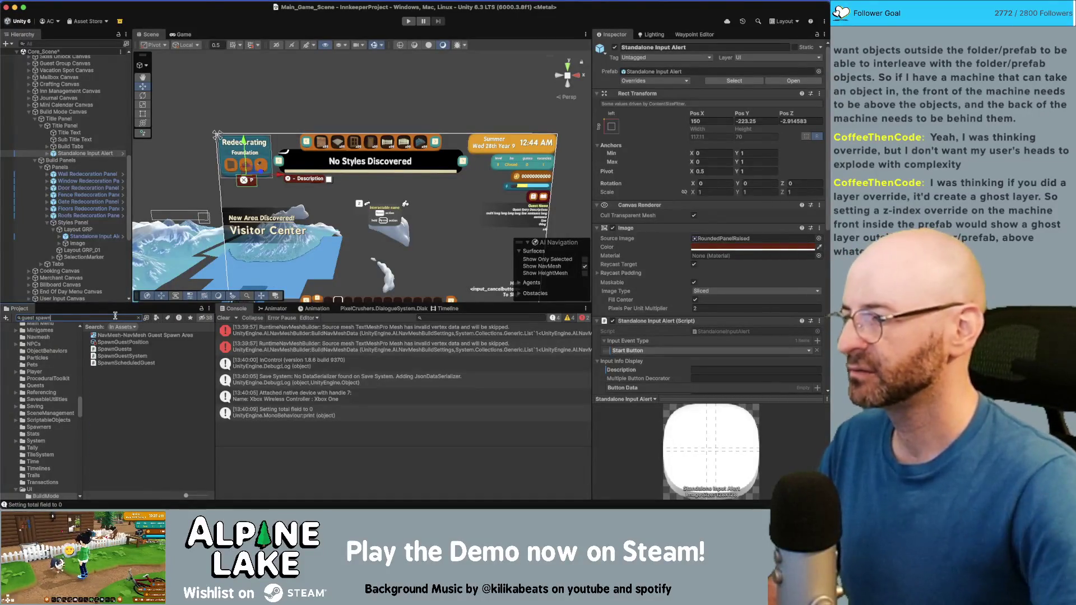
pyautogui.doubleClick(118, 355)
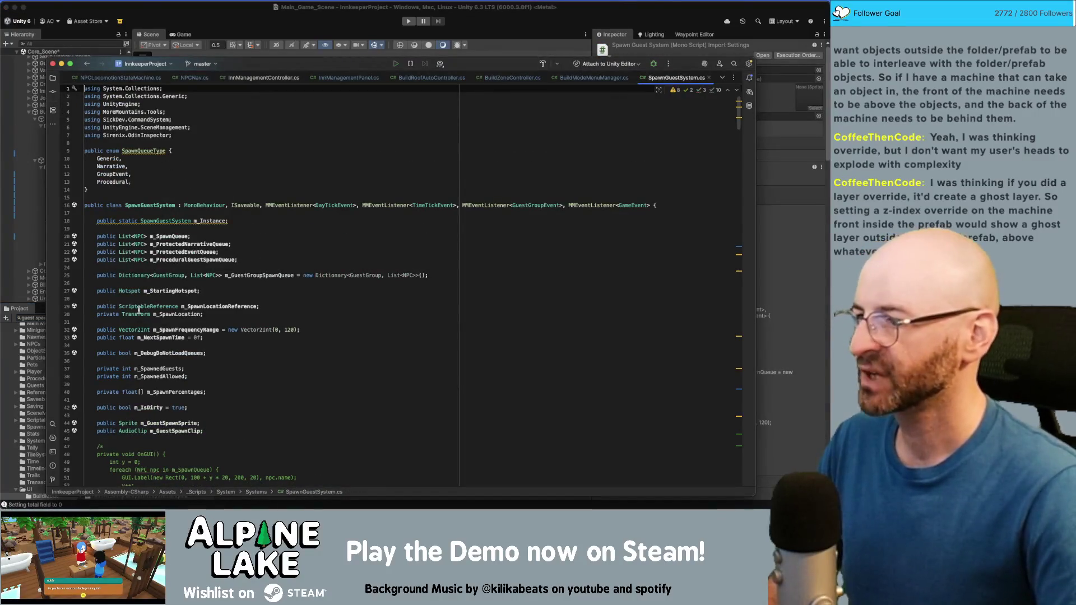
pyautogui.doubleClick(186, 260)
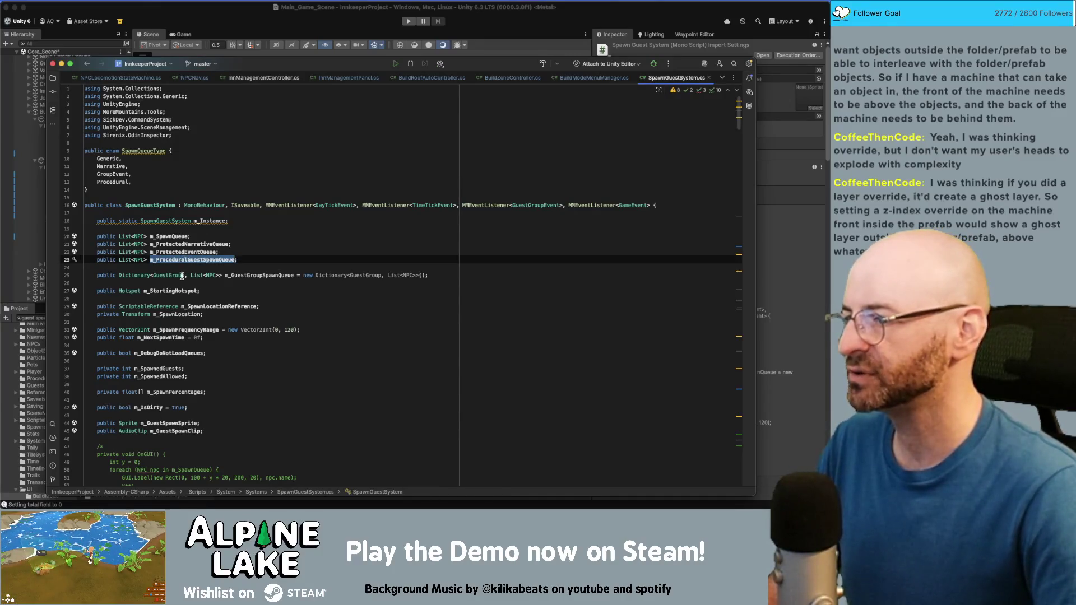
# Search the file for m_ProceduralGuestSpawnQueue and jump to the TrySpawn(List<NPC> queue) definition
pyautogui.hotkey('alt', 'Up')
pyautogui.hotkey('alt', 'Up')
pyautogui.hotkey('alt', 'Up')
pyautogui.hotkey('alt', 'Down')
pyautogui.hotkey('alt', 'Down')
pyautogui.hotkey('alt', 'Down')
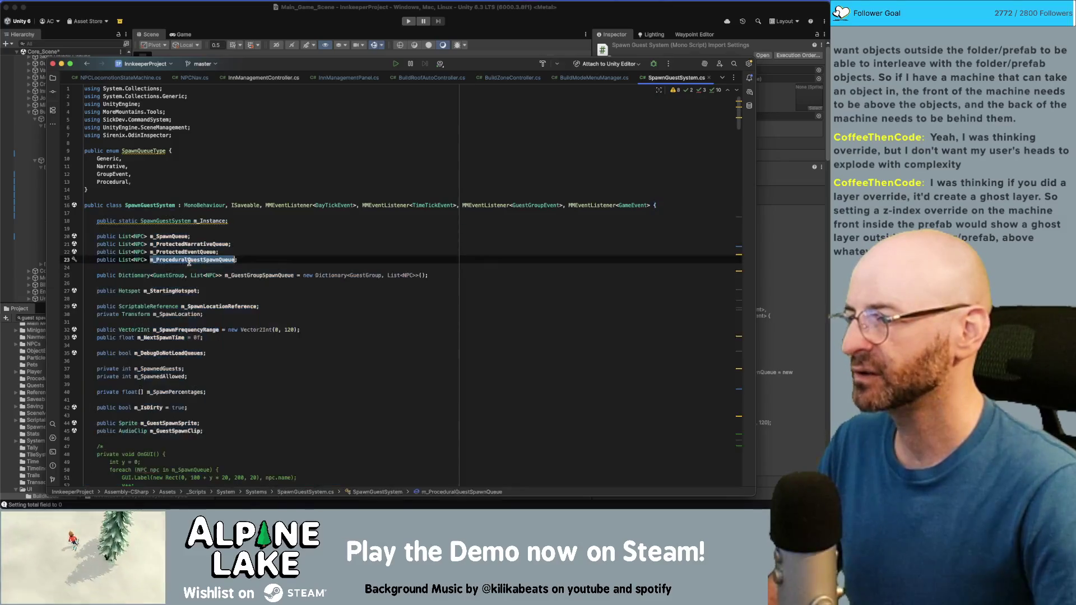
pyautogui.press('super+f')
pyautogui.press('Return')
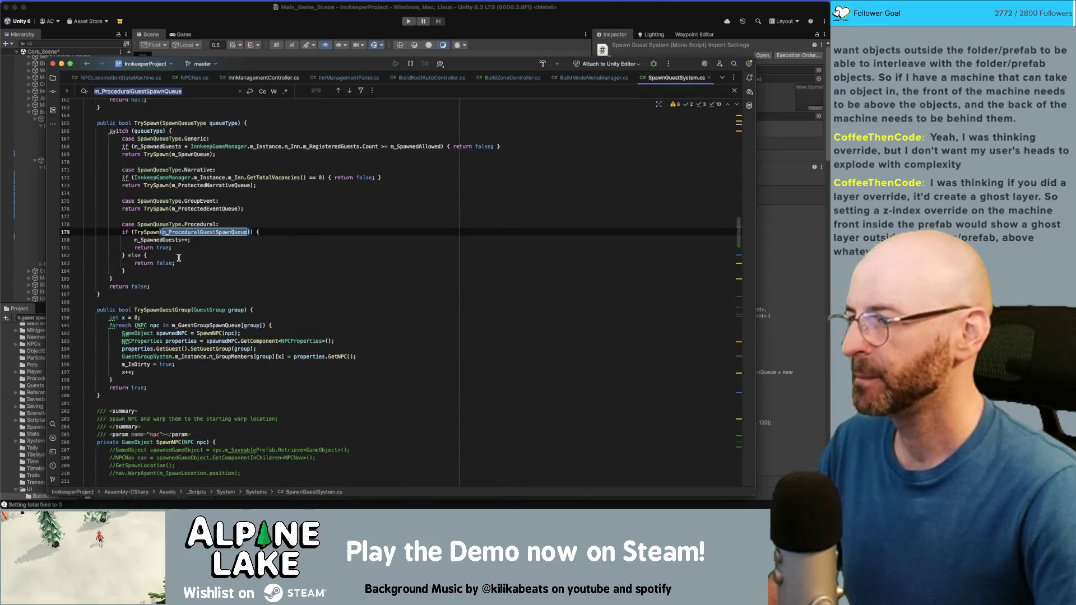
pyautogui.keyDown('super'); pyautogui.click(149, 232); pyautogui.keyUp('super')
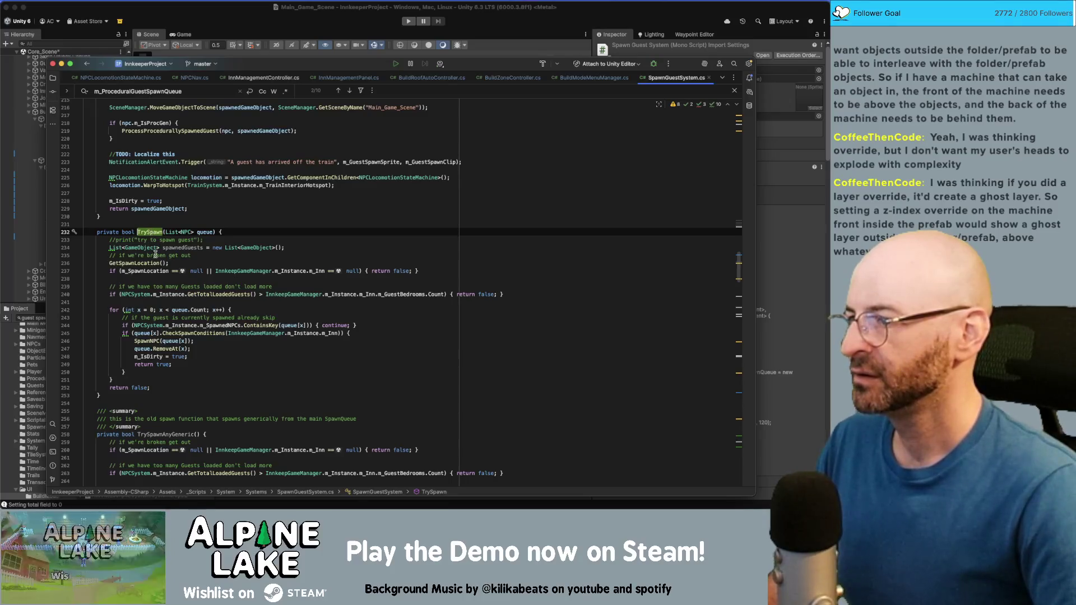
# Inspect ProcessProcedurallySpawnedGuest, then select the m_ProceduralGuestSpawnQueue field declaration
pyautogui.scroll(10, 154, 253)
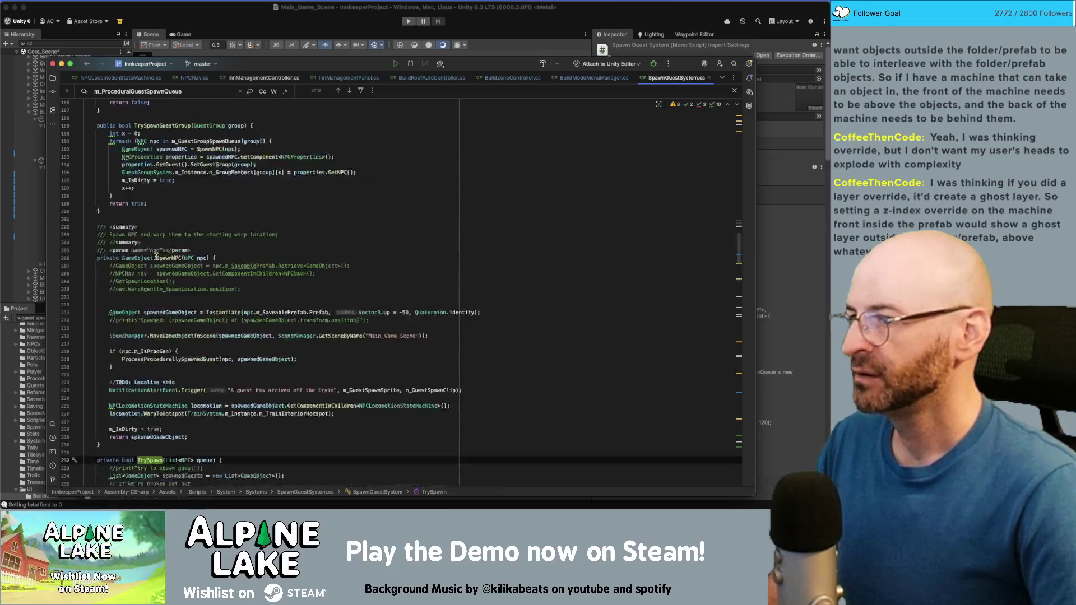
pyautogui.doubleClick(172, 358)
pyautogui.scroll(20, 172, 359)
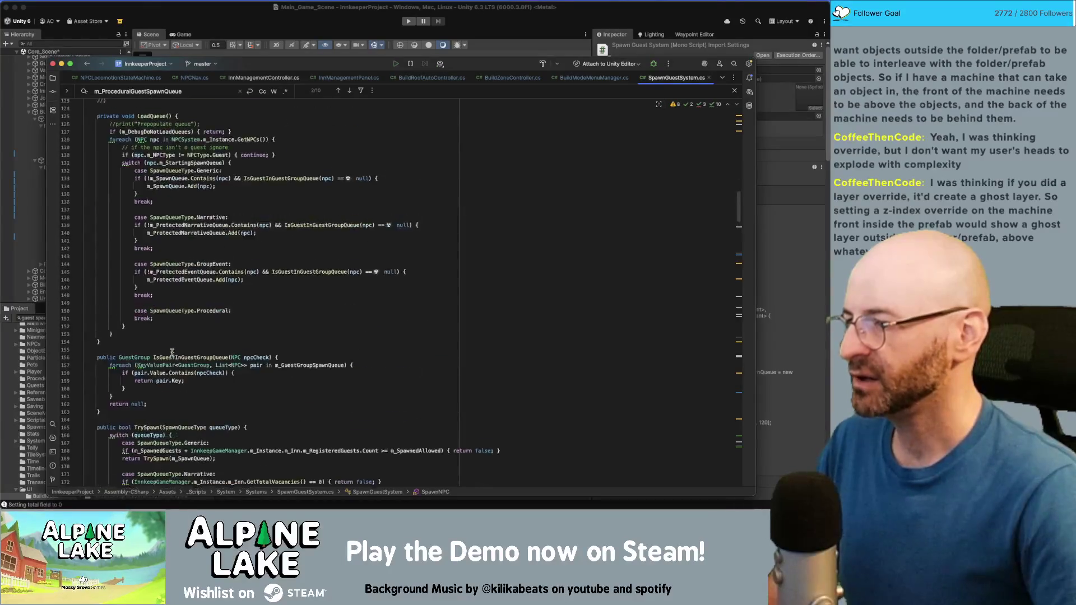
pyautogui.scroll(7, 168, 345)
pyautogui.doubleClick(177, 274)
# Step through each m_ProceduralGuestSpawnQueue match in the file, starting with its use in TrySpawn
pyautogui.press('super+f')
pyautogui.press('Return')
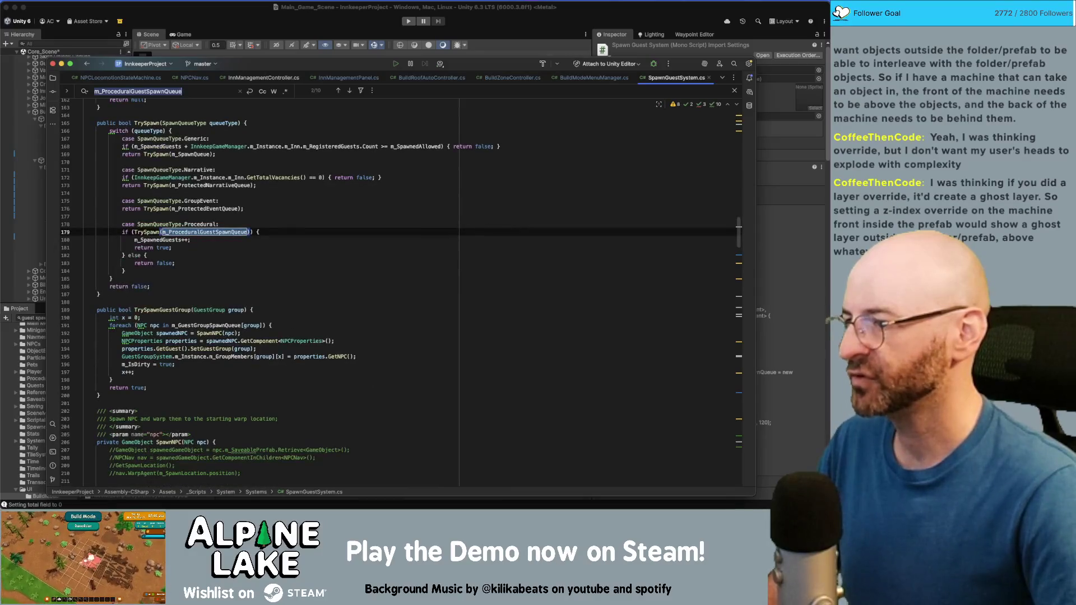
pyautogui.press('Return')
pyautogui.press('Return')
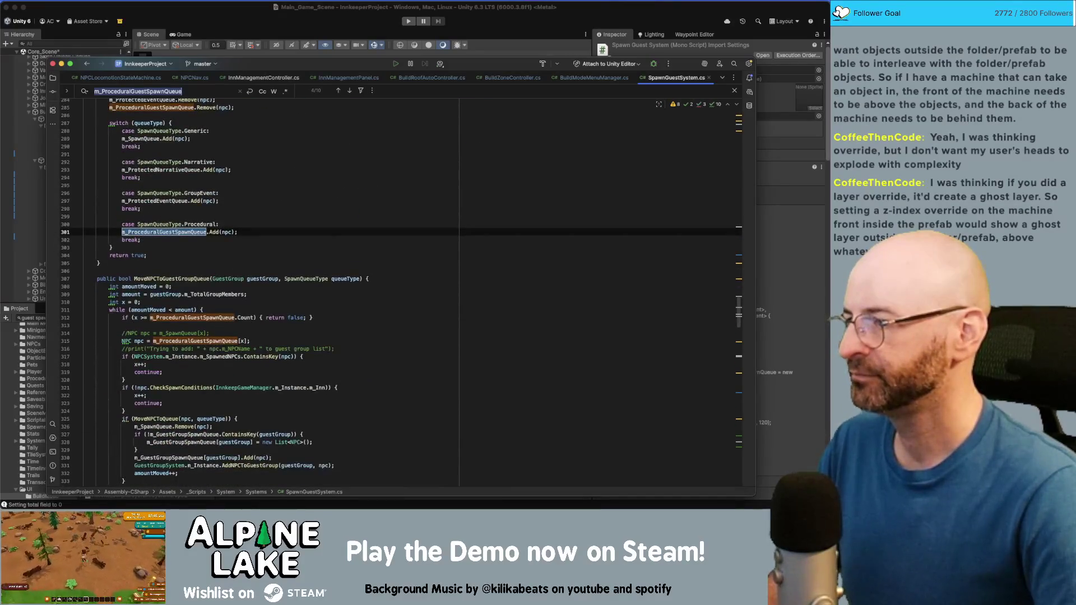
pyautogui.scroll(2, 392, 291)
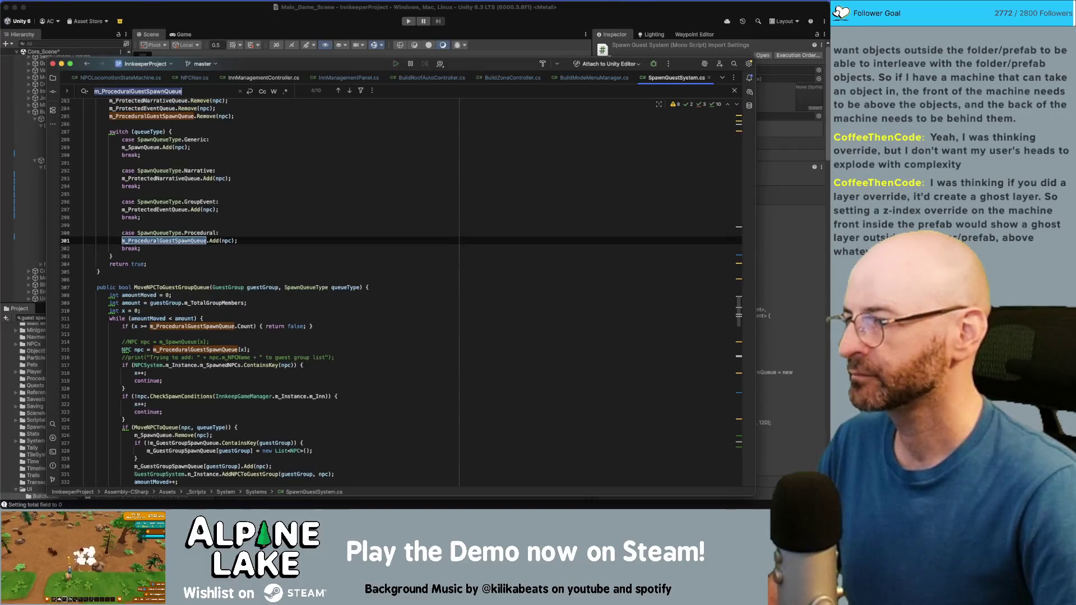
pyautogui.scroll(3, 392, 291)
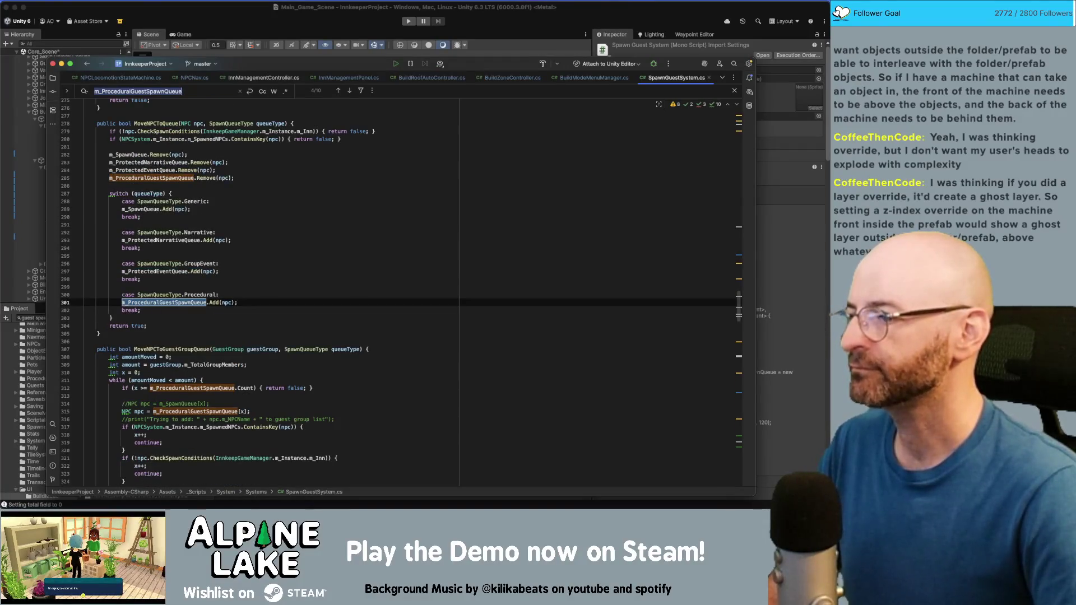
pyautogui.moveTo(177, 271)
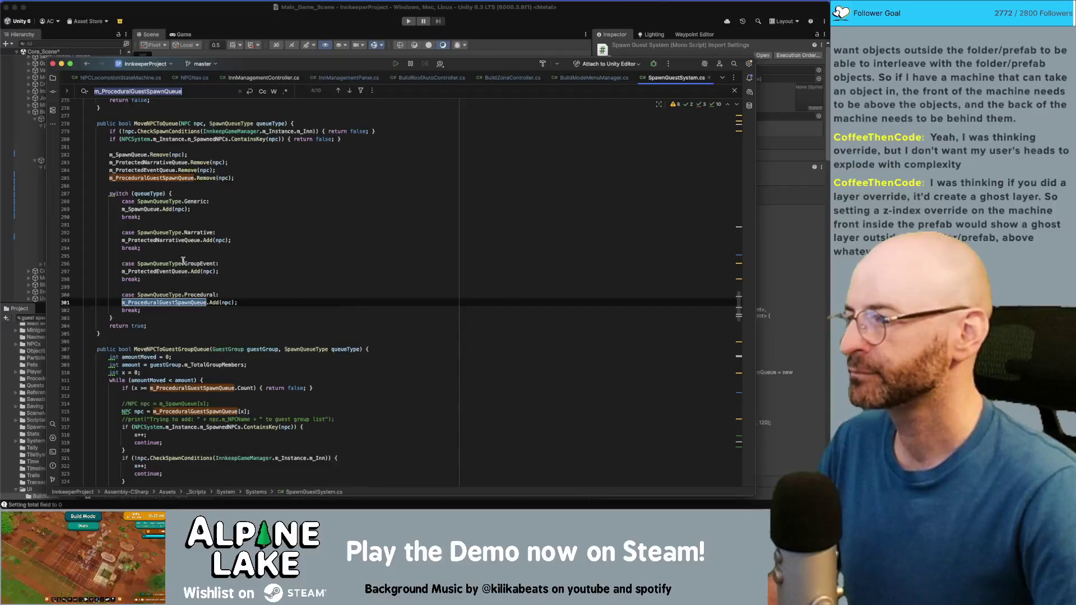
pyautogui.press('Return')
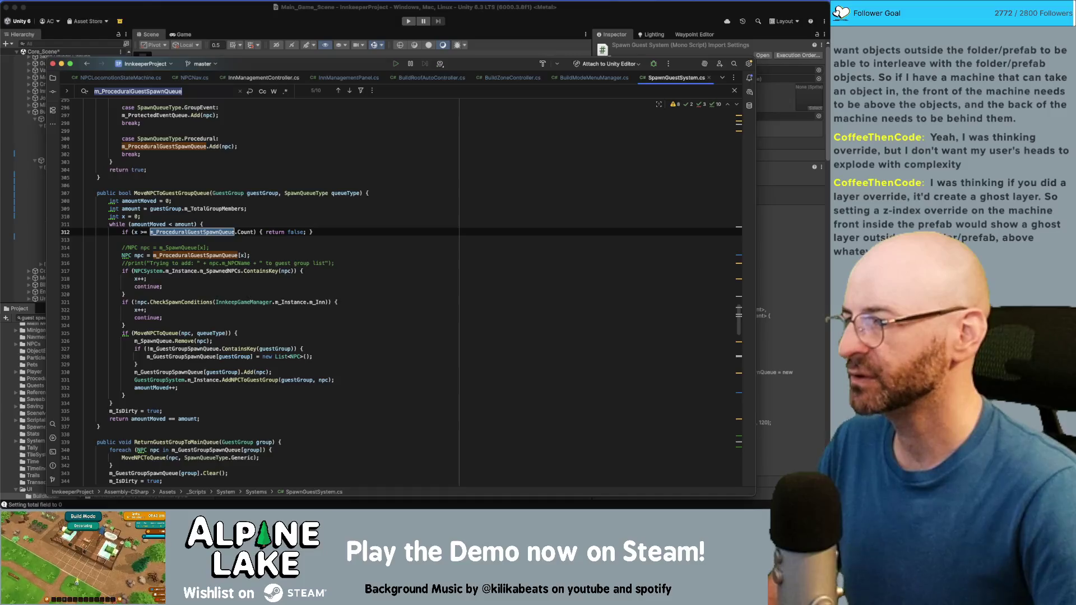
pyautogui.press('Return')
pyautogui.press('Return')
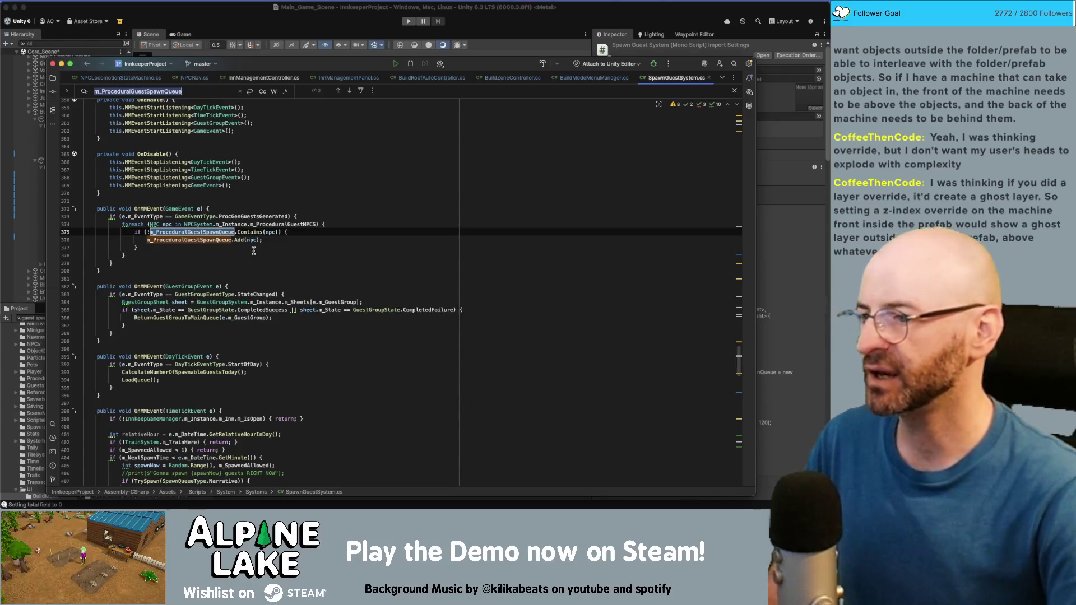
# List the usages of the ProcGenGuestsGenerated event and open the NPCSystem.cs Start method that fires it
pyautogui.doubleClick(235, 217)
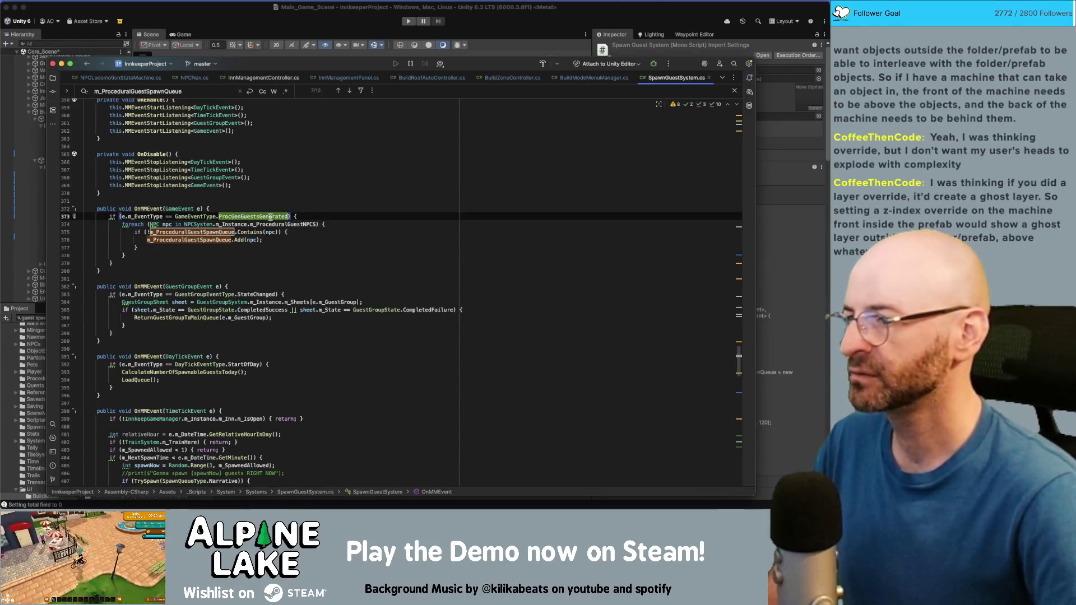
pyautogui.hotkey('alt', 'Up')
pyautogui.press('super+alt+F7')
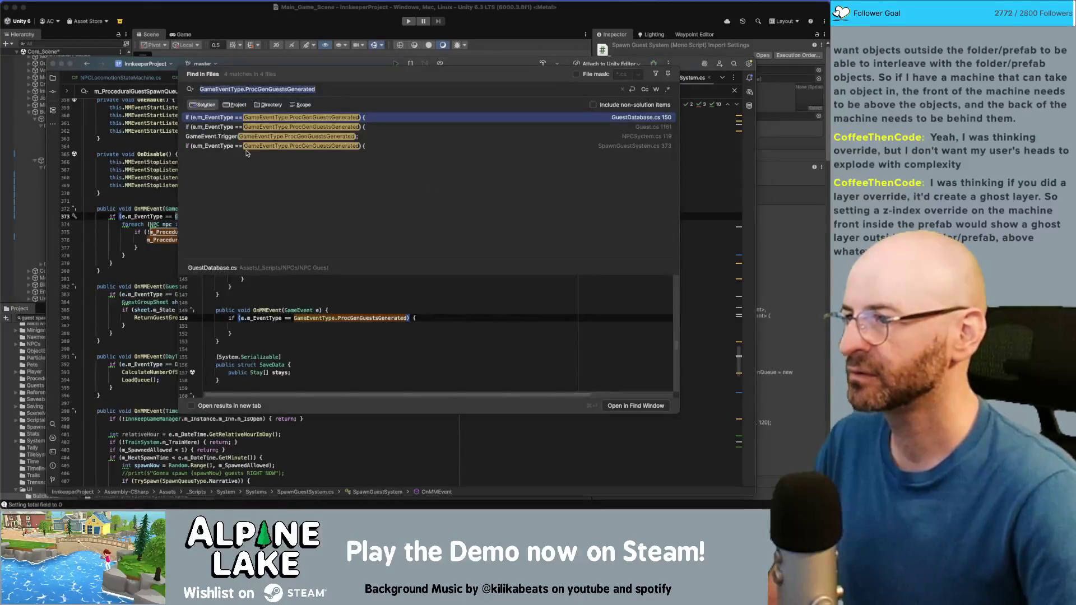
pyautogui.click(240, 135)
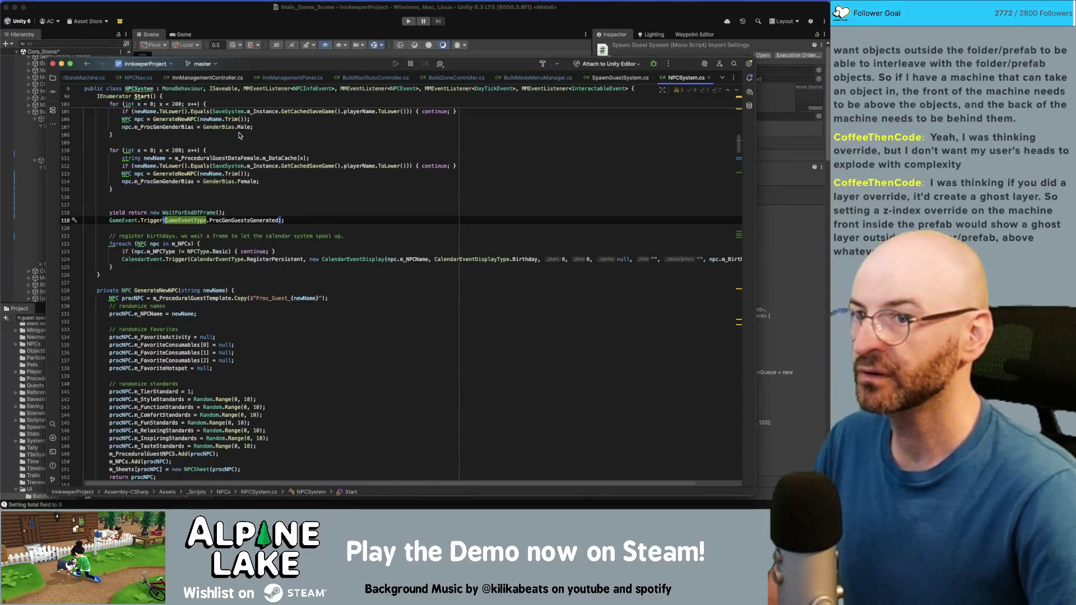
pyautogui.scroll(5, 235, 149)
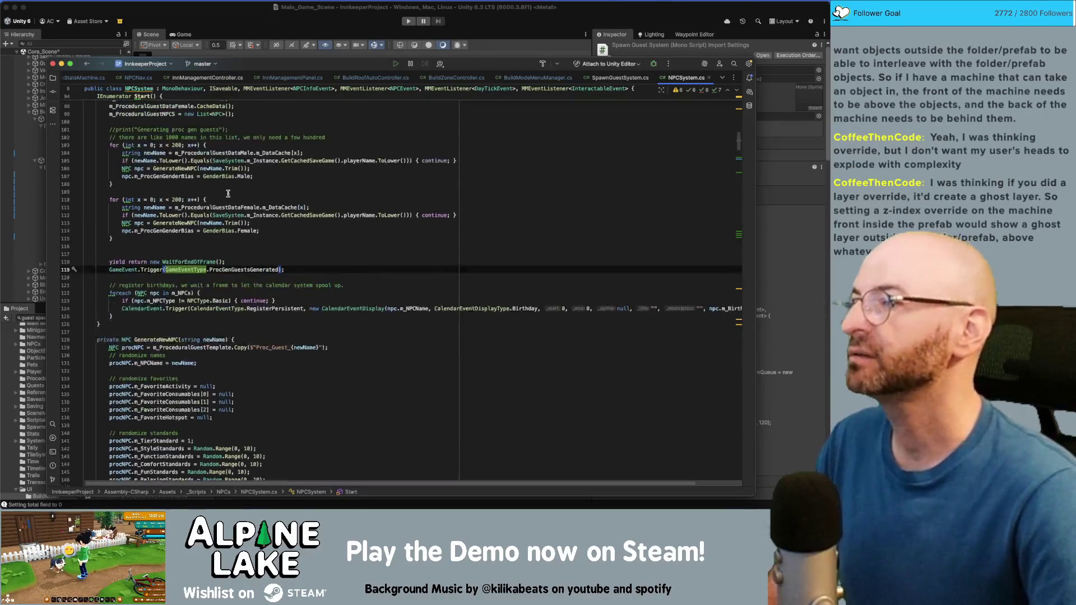
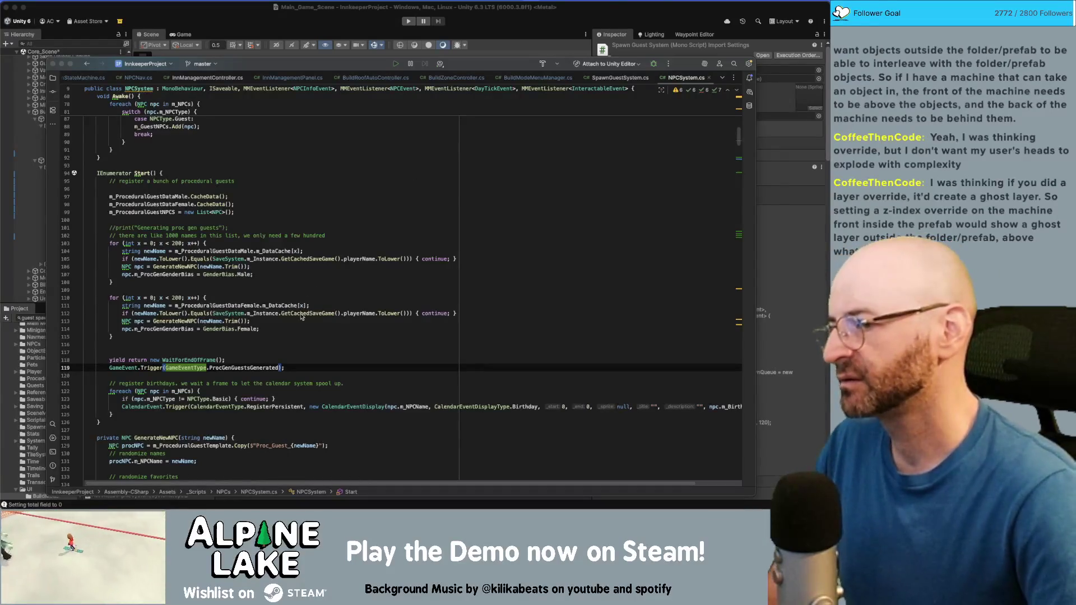
# Review NPCSystem's guest generation loops, highlighting newName, GenerateNewNPC, GenderBias and ProcGenGuestsGenerated
pyautogui.click(277, 338)
pyautogui.click(230, 345)
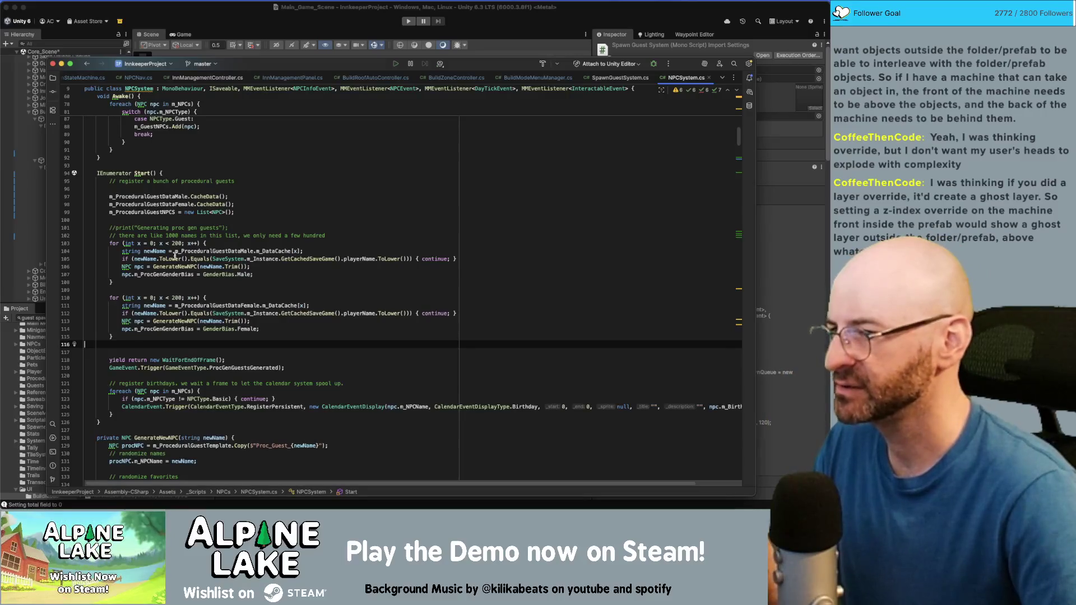
pyautogui.click(162, 251)
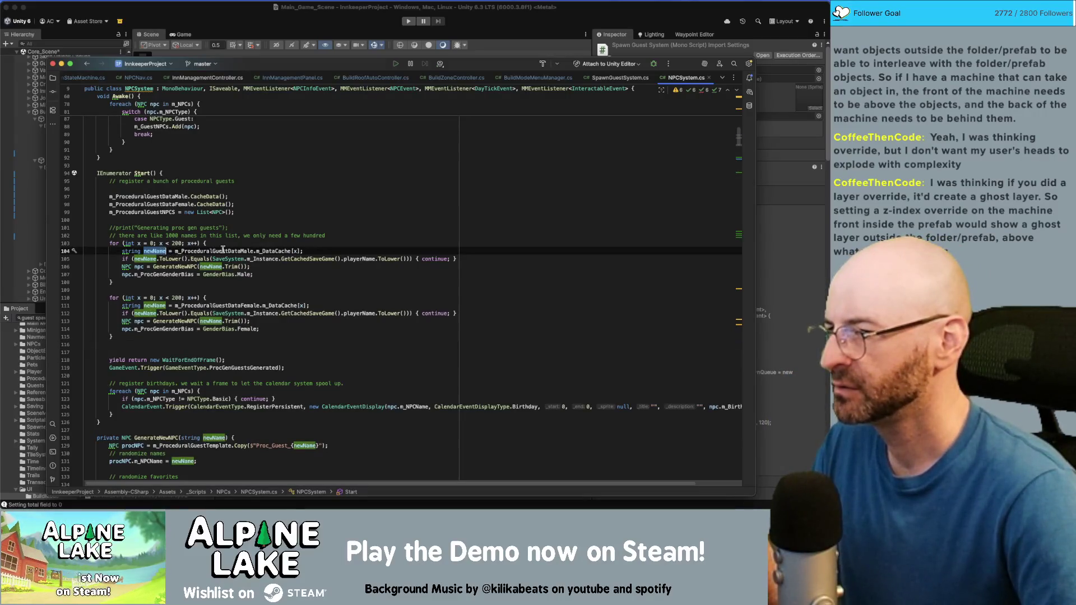
pyautogui.click(184, 267)
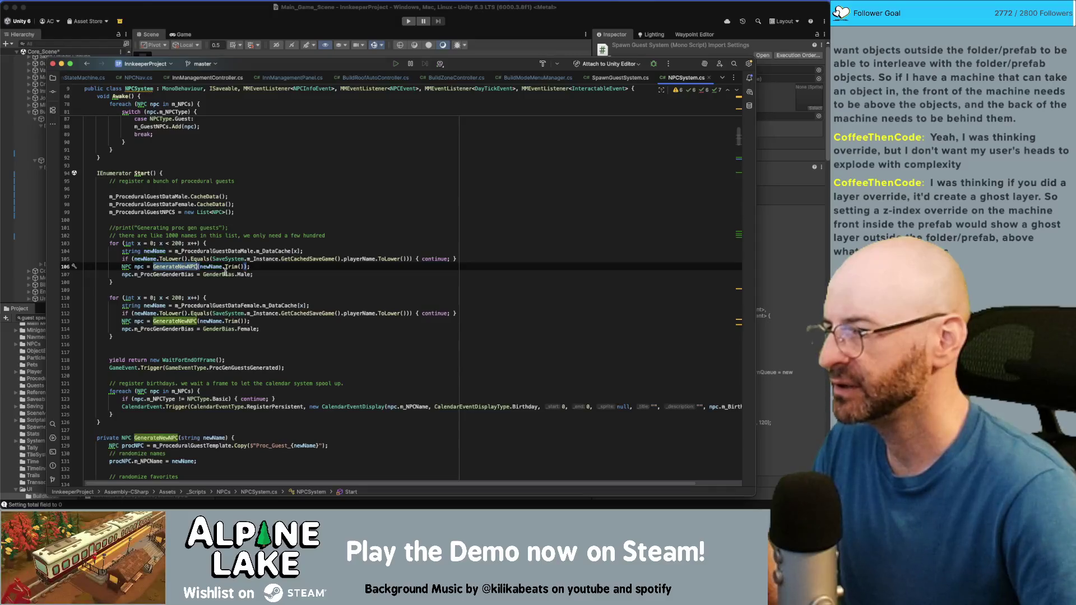
pyautogui.click(243, 274)
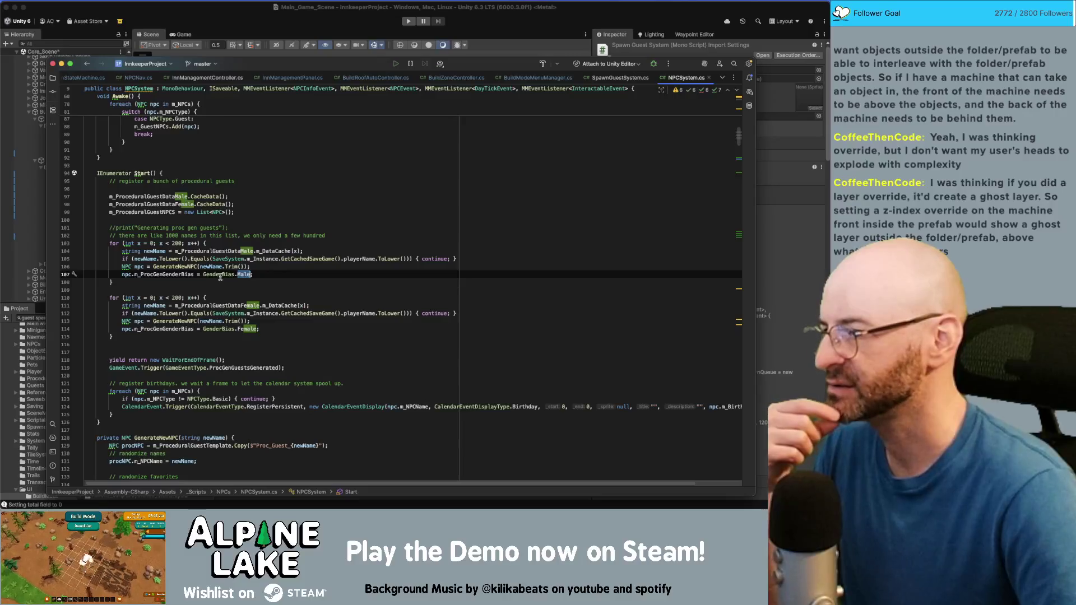
pyautogui.click(223, 329)
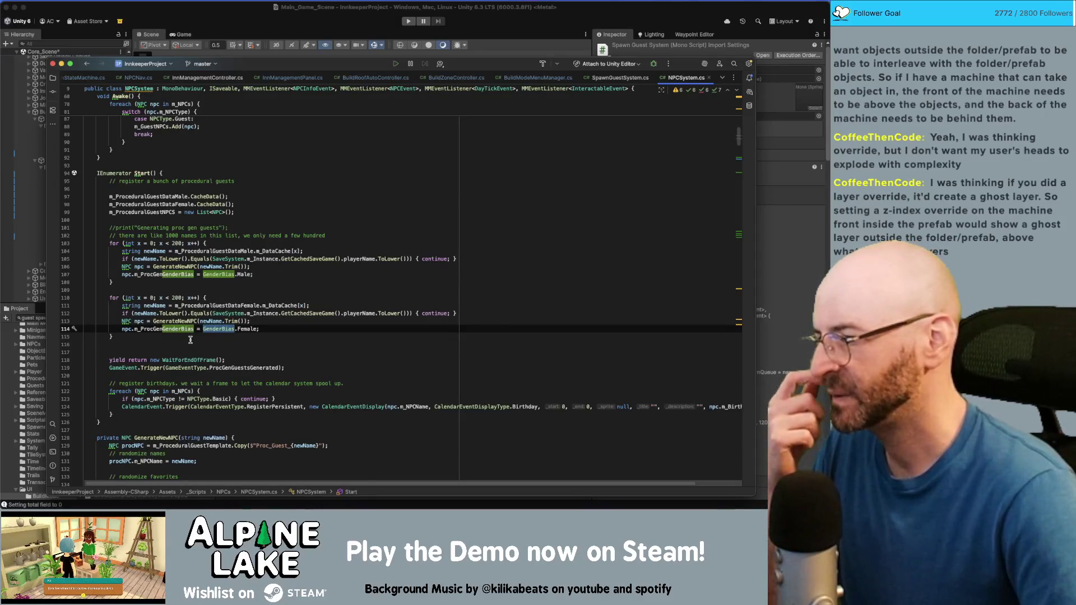
pyautogui.doubleClick(212, 366)
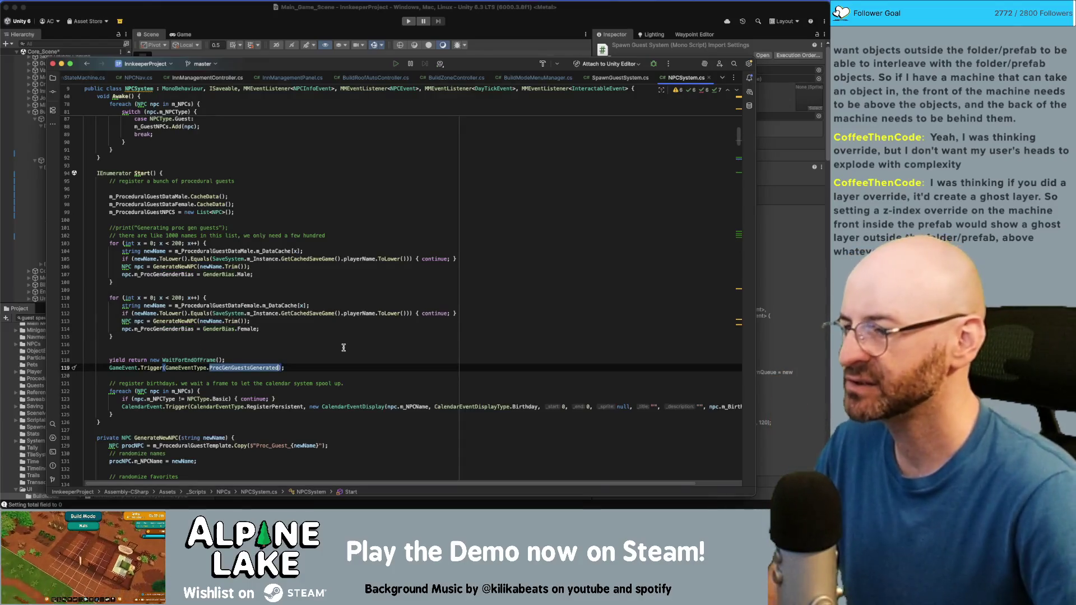
pyautogui.doubleClick(190, 367)
pyautogui.doubleClick(223, 367)
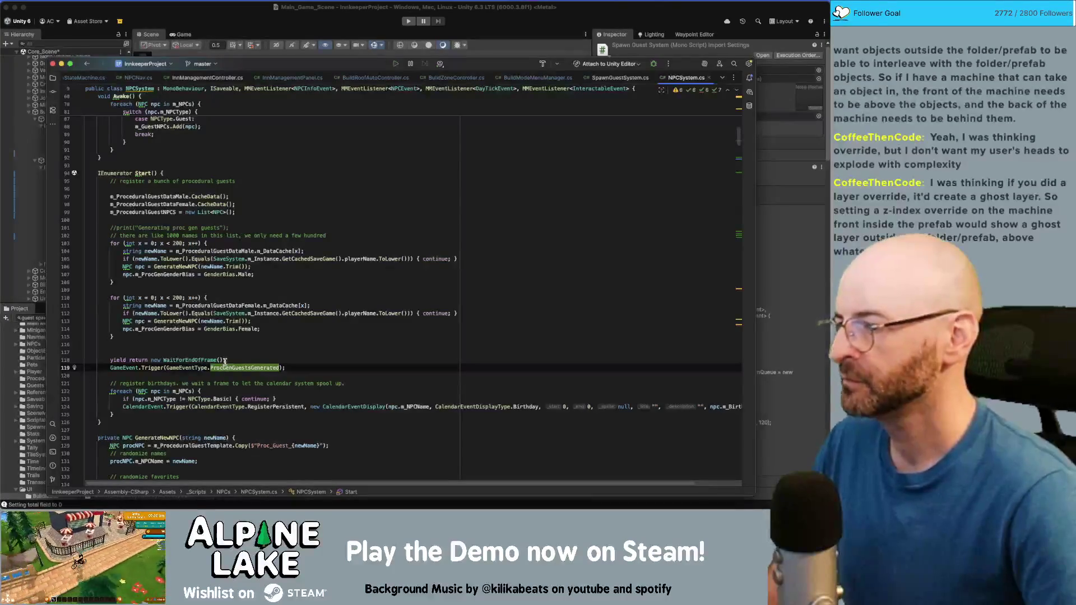
pyautogui.moveTo(227, 362)
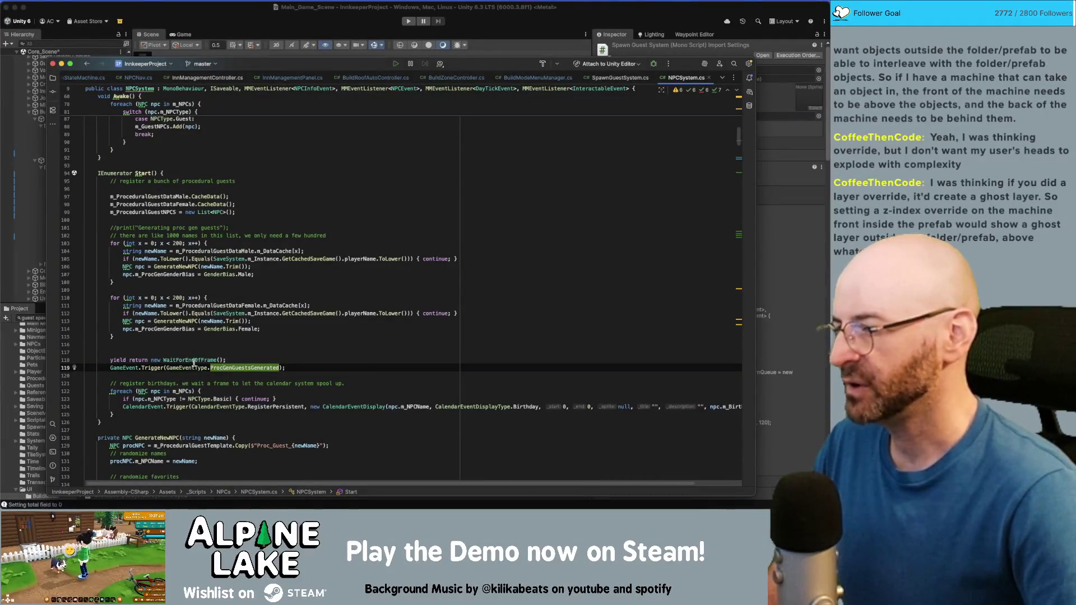
pyautogui.click(189, 367)
# Go to SpawnProcGenGuest in SpawnGuestSystem.cs and find its m_ProceduralGuestSpawnQueue references
pyautogui.press('super+bracketleft')
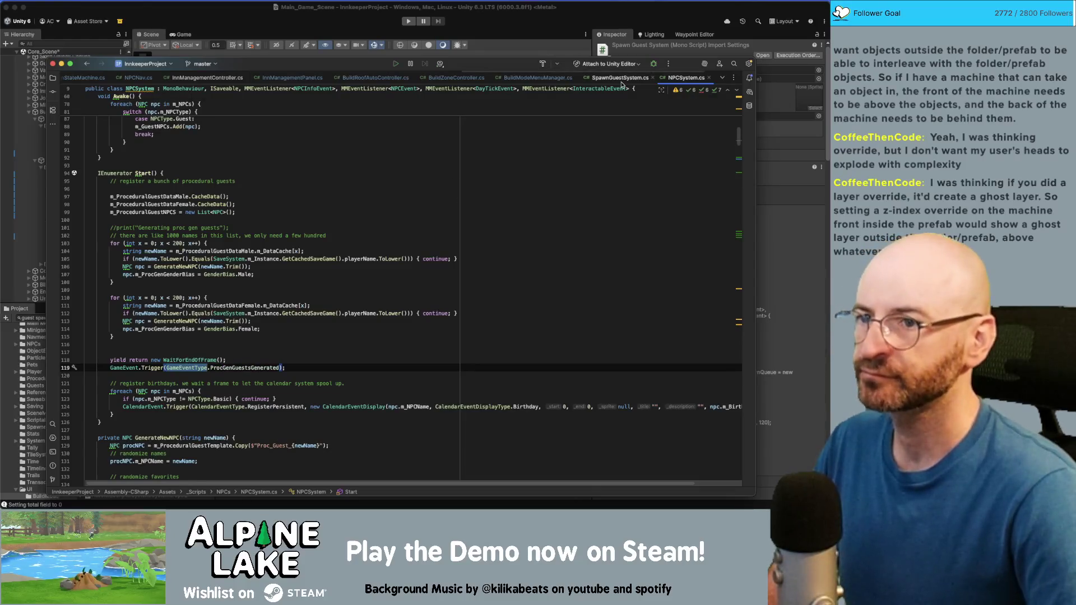
pyautogui.doubleClick(222, 231)
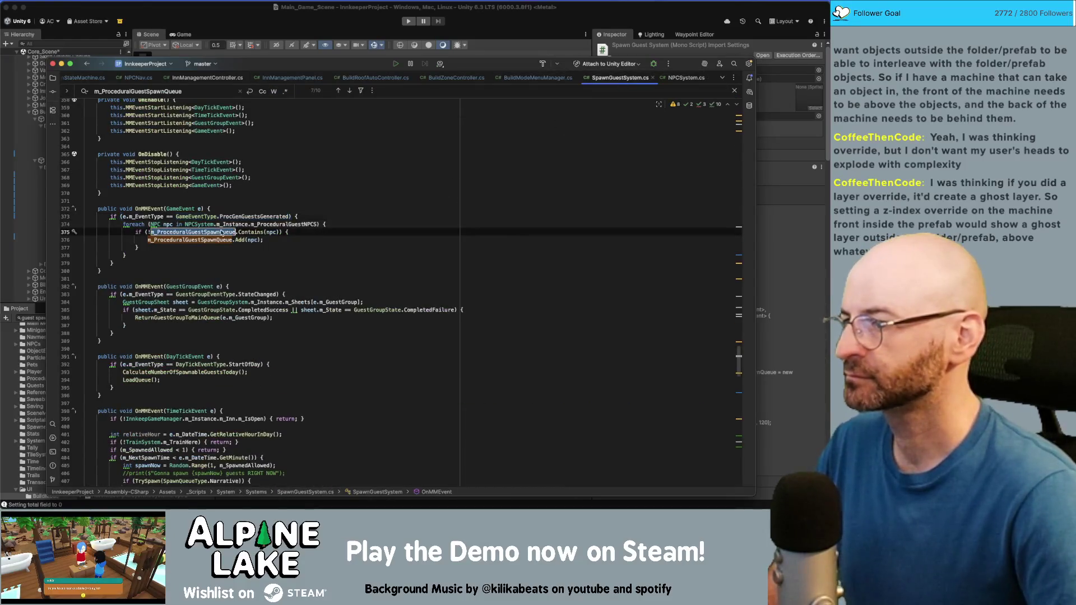
pyautogui.press('super+f')
pyautogui.press('Return')
pyautogui.press('Return')
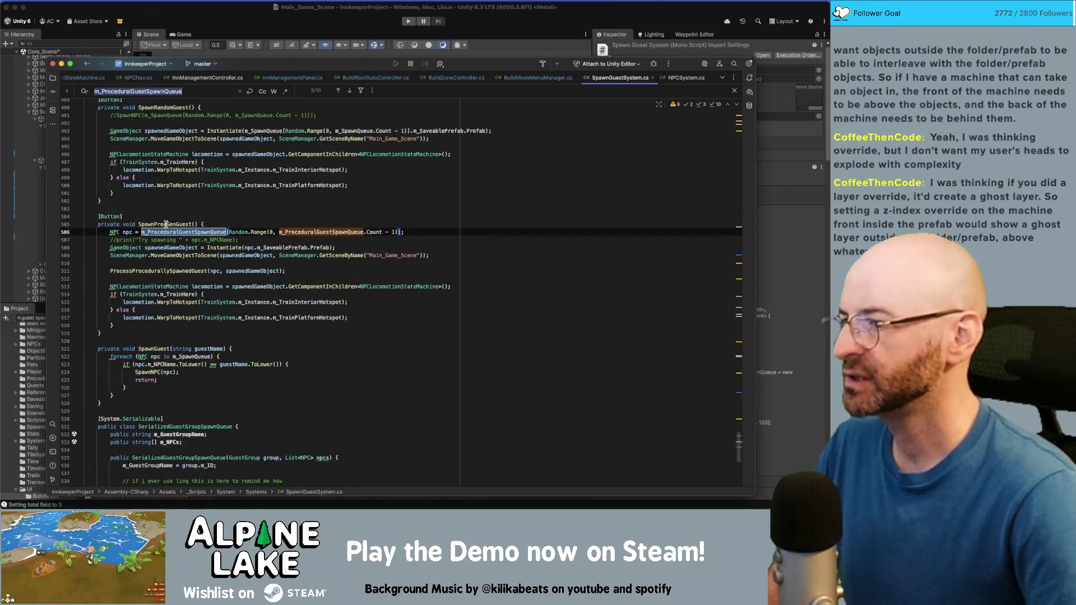
pyautogui.doubleClick(166, 224)
pyautogui.doubleClick(324, 231)
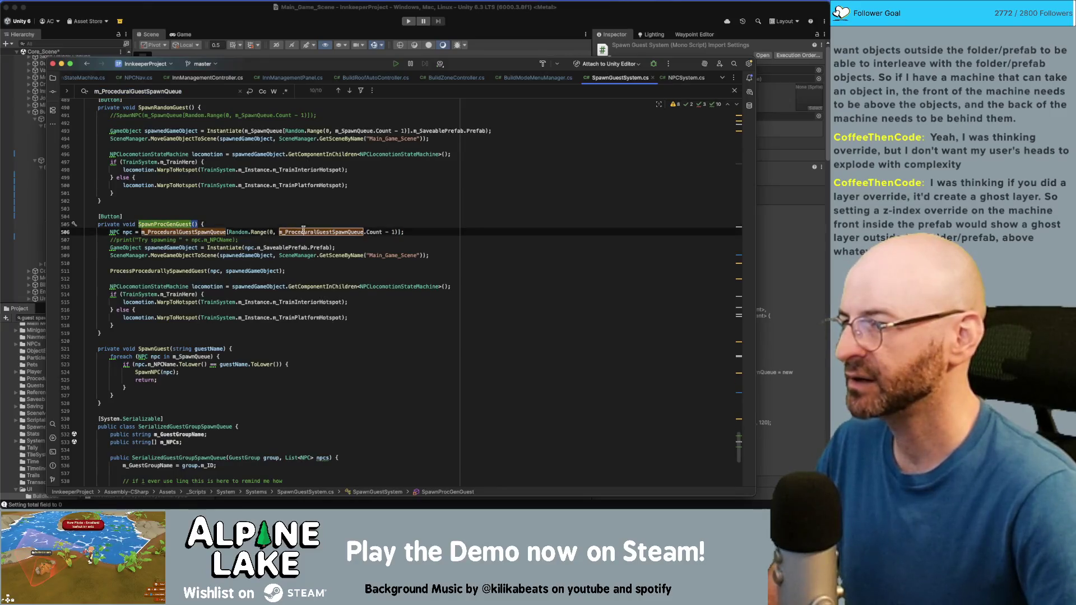
pyautogui.click(255, 231)
pyautogui.doubleClick(305, 231)
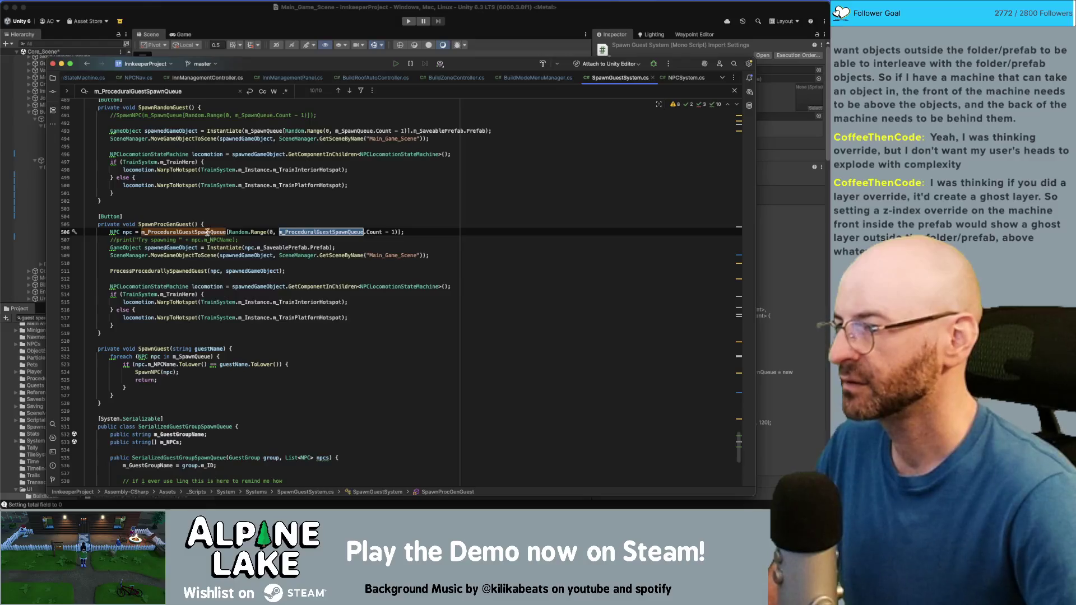
# Add a foreach (NPC npcc in m_ProceduralGuestSpawnQueue) loop at the top of SpawnProcGenGuest
pyautogui.press('super+alt+Return')
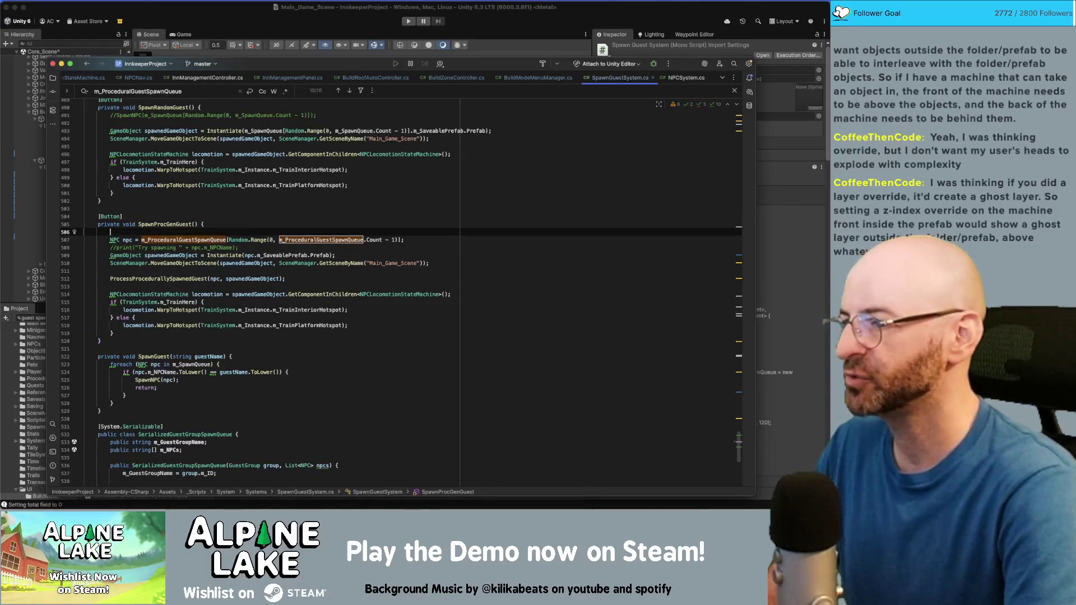
pyautogui.write('forea')
pyautogui.write('ch(')
pyautogui.write('NP')
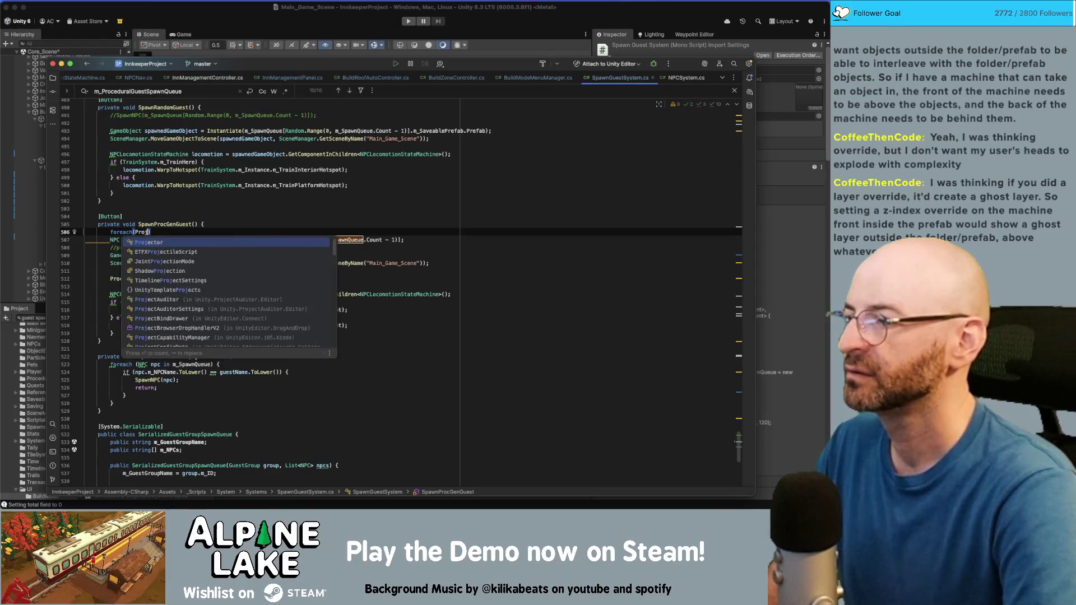
pyautogui.write('C npc in m_Pro')
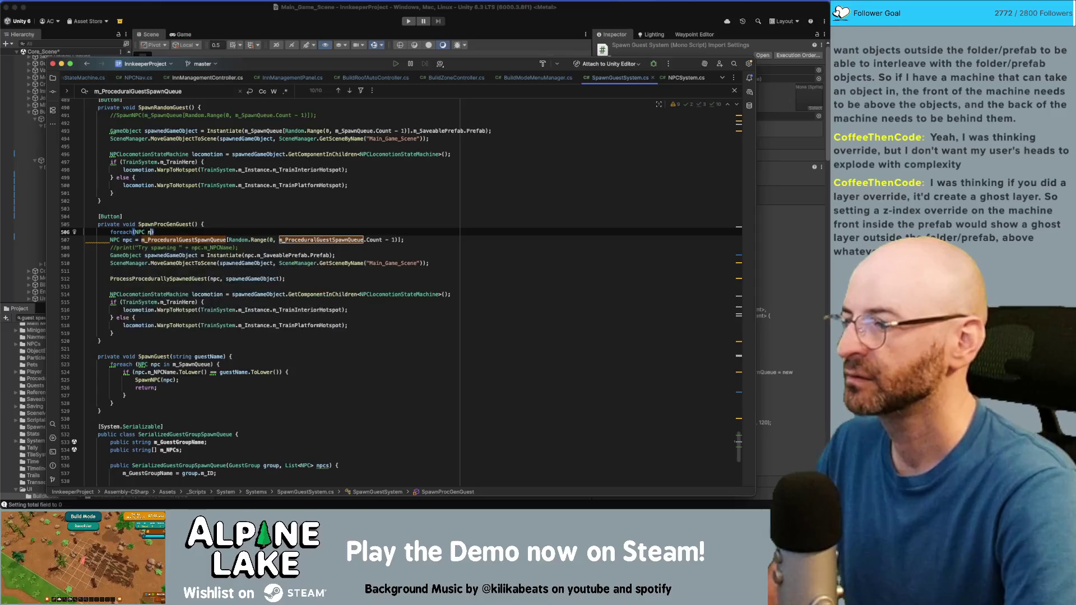
pyautogui.press('Return')
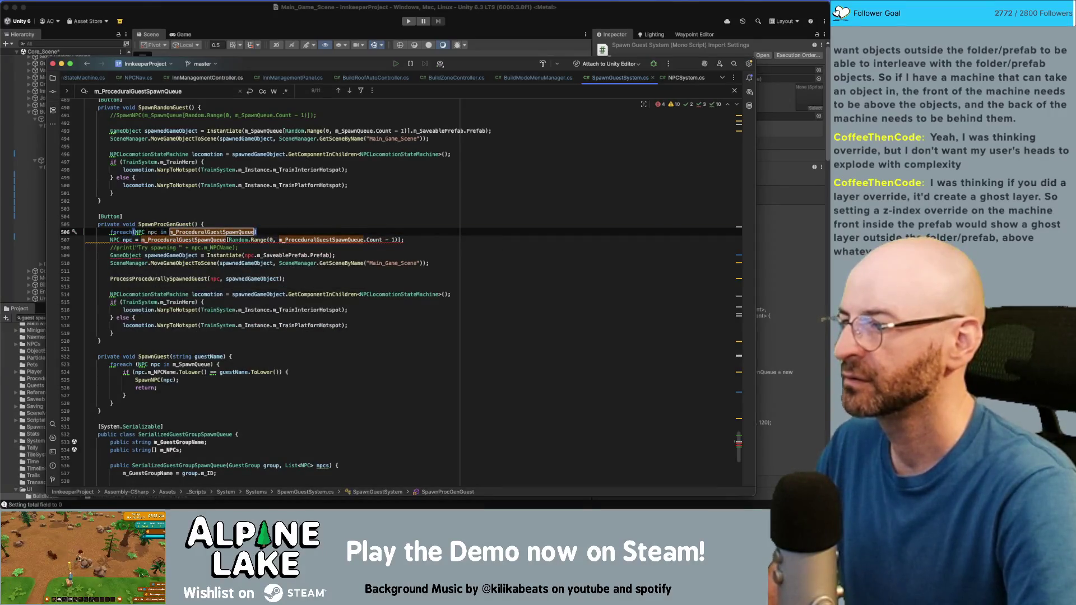
pyautogui.write('{')
pyautogui.press('Return')
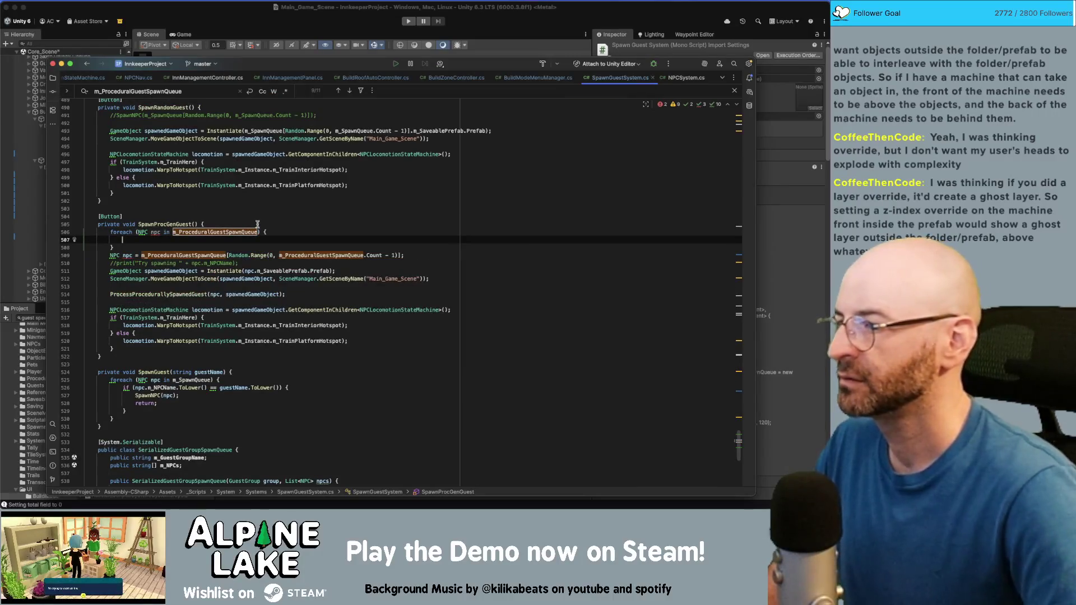
pyautogui.moveTo(222, 236)
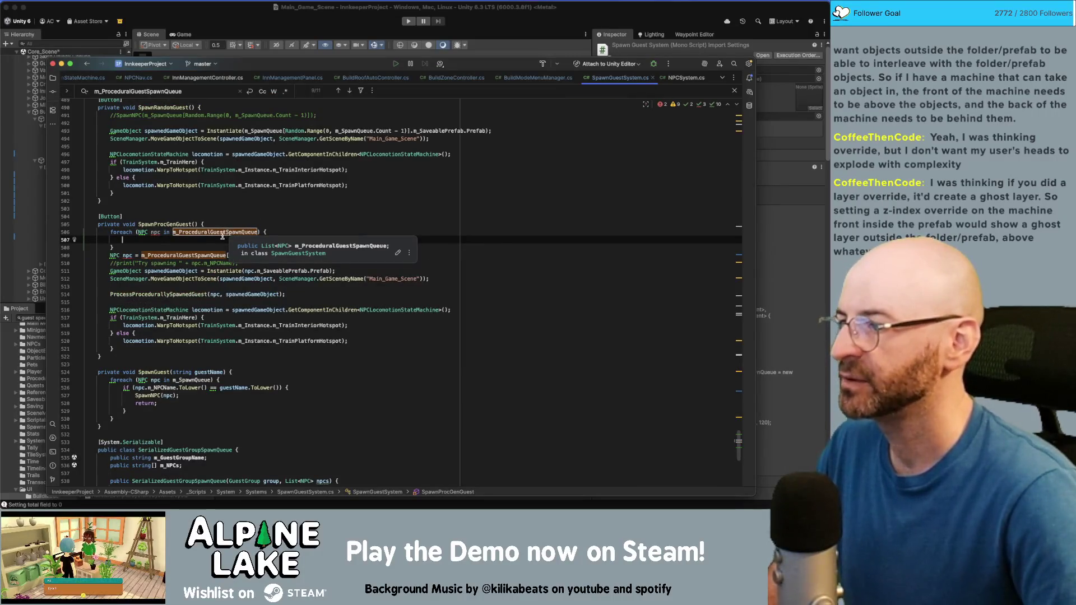
pyautogui.click(150, 232)
pyautogui.write('d')
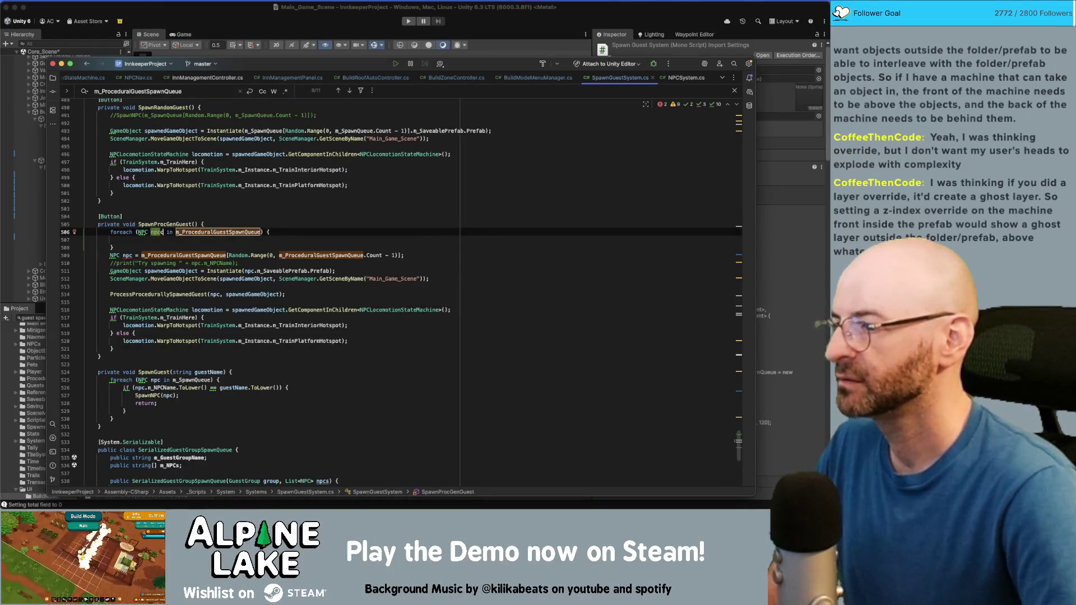
pyautogui.click(123, 240)
# Fill the loop body with print(npcc.m_NPCName)
pyautogui.write('print')
pyautogui.press('Return')
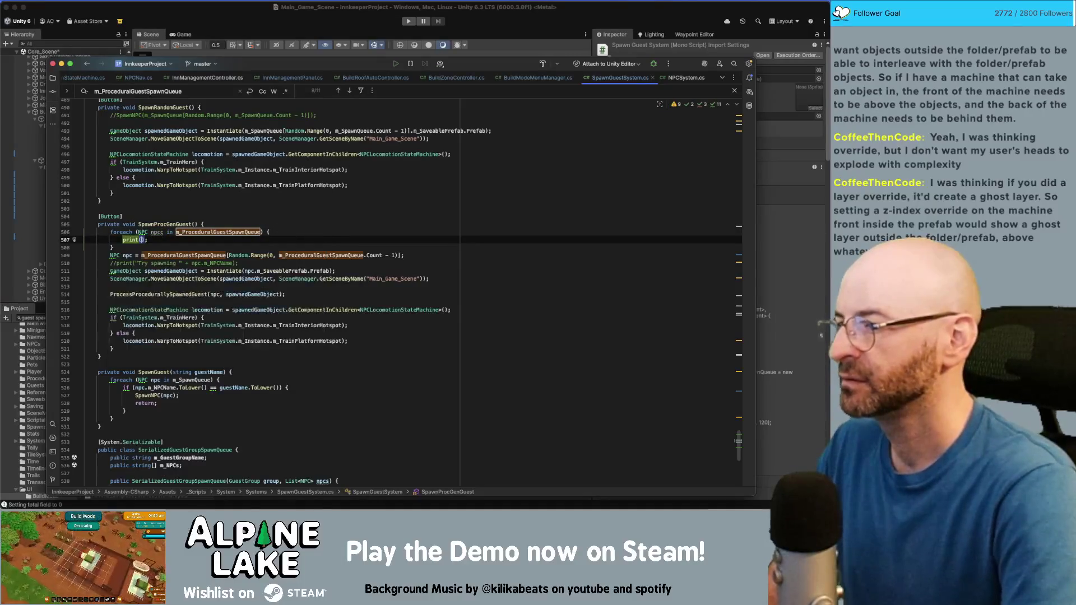
pyautogui.write('npcc.name')
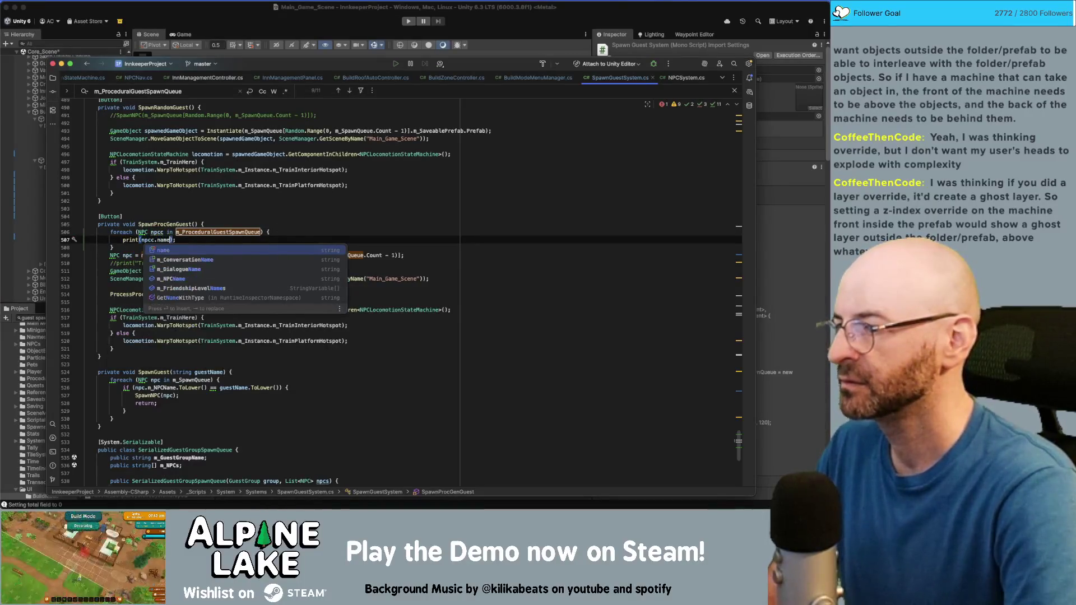
pyautogui.press('Down')
pyautogui.press('Down')
pyautogui.press('Return')
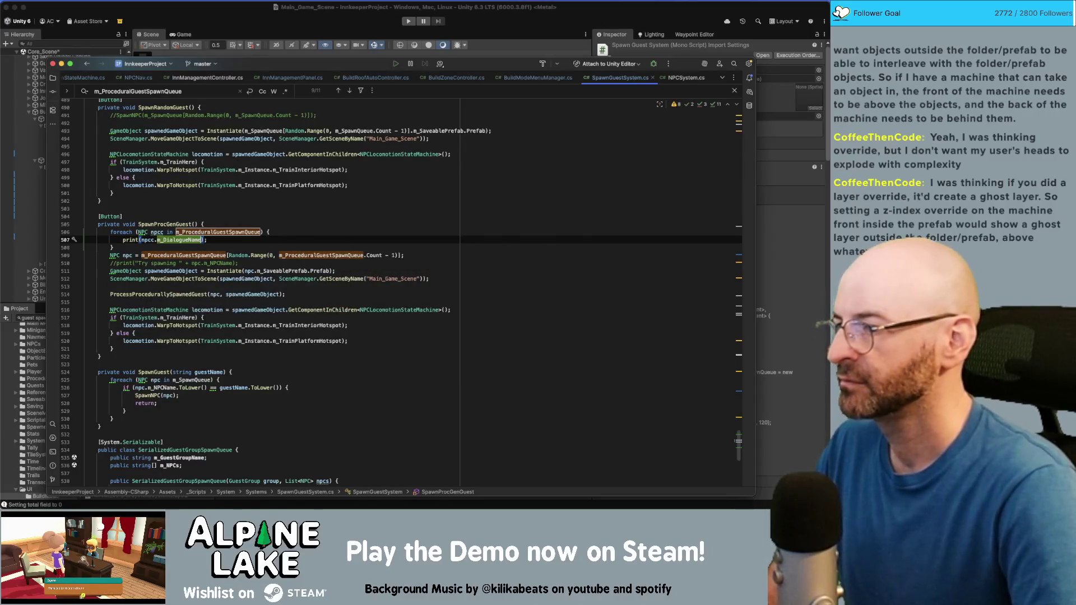
pyautogui.hotkey('alt', 'BackSpace')
pyautogui.write('m_')
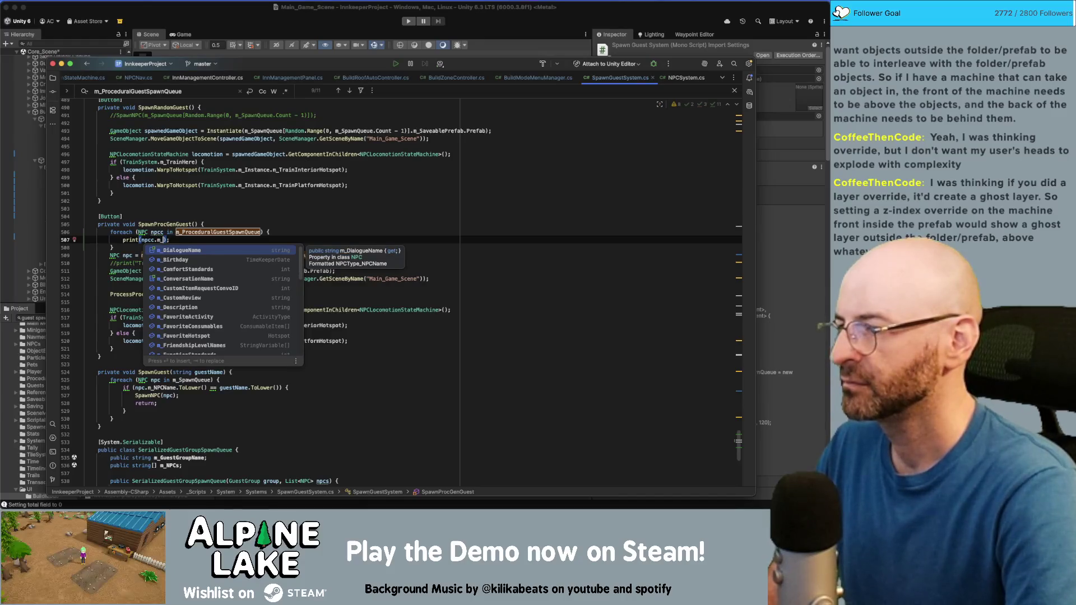
pyautogui.write('name')
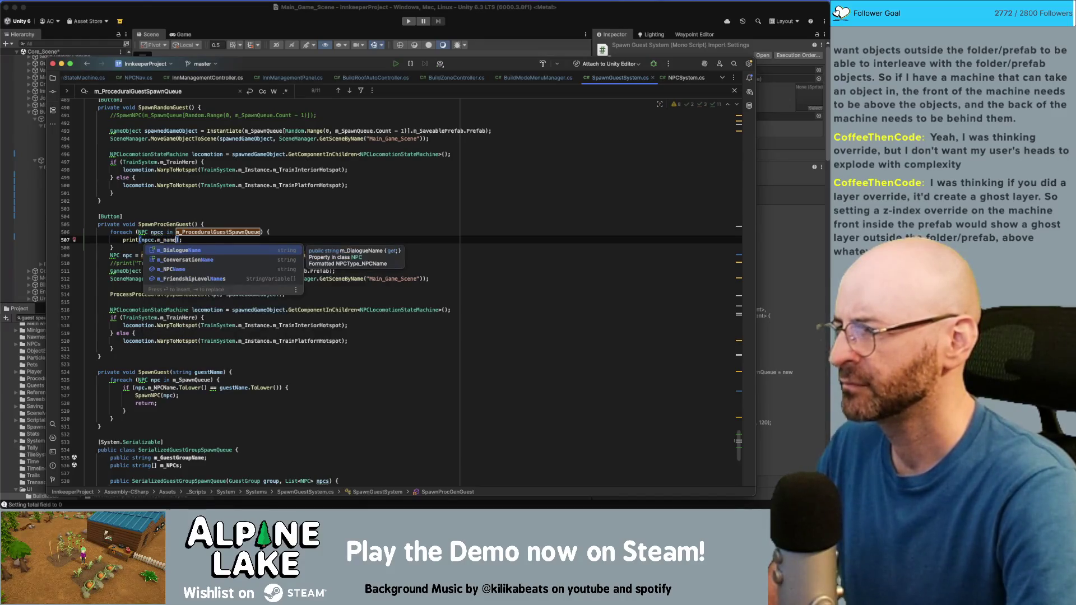
pyautogui.press('Return')
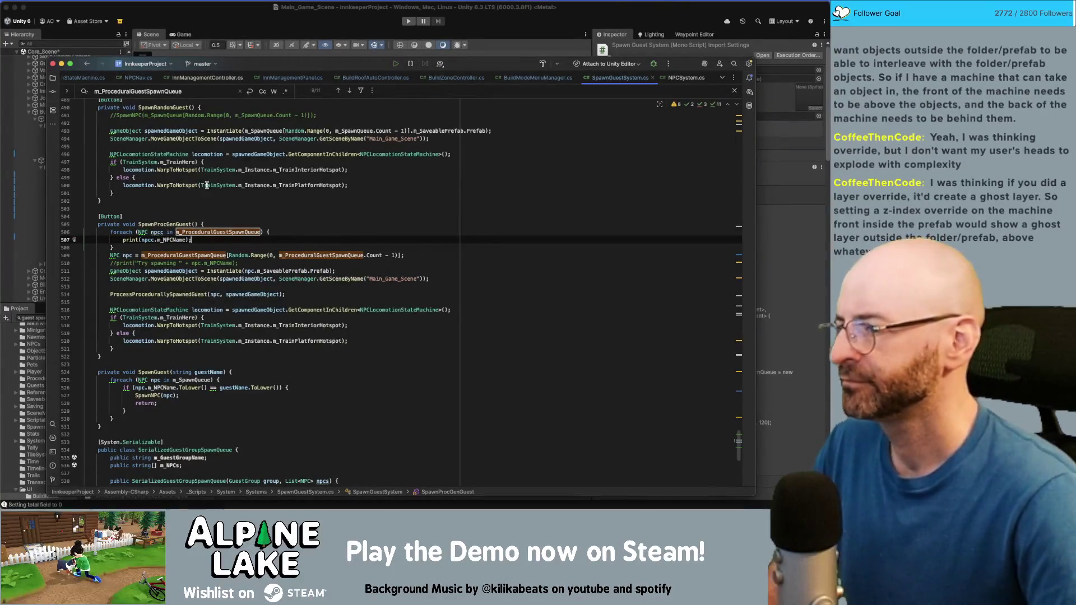
pyautogui.click(376, 48)
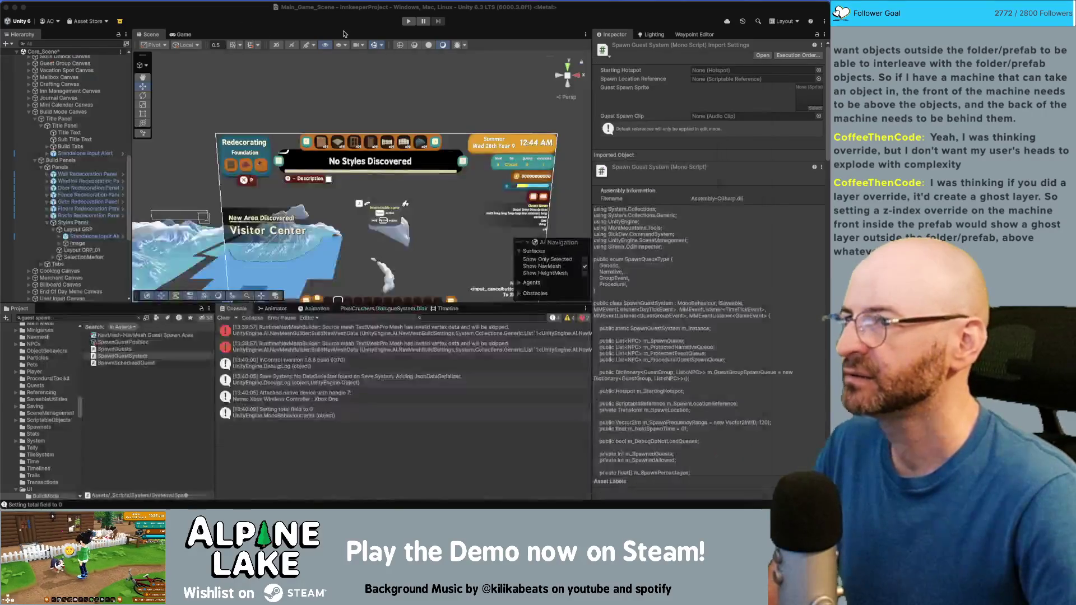
# Let Unity recompile, collapse the Styles Panel in the Hierarchy, and bring up Finder
pyautogui.press('super+Tab')
pyautogui.press('super+Tab')
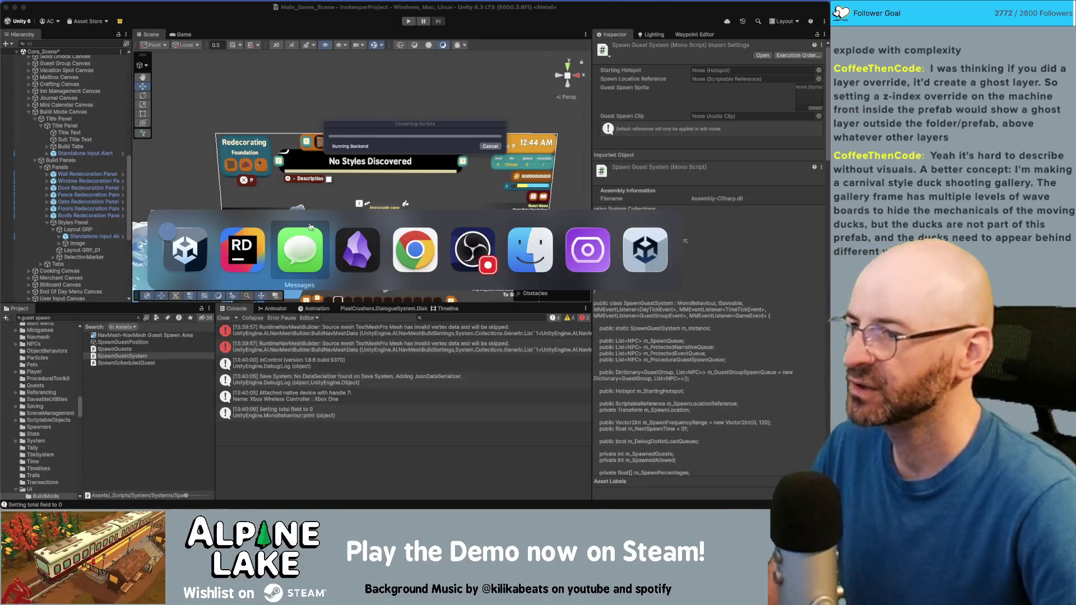
pyautogui.press('Escape')
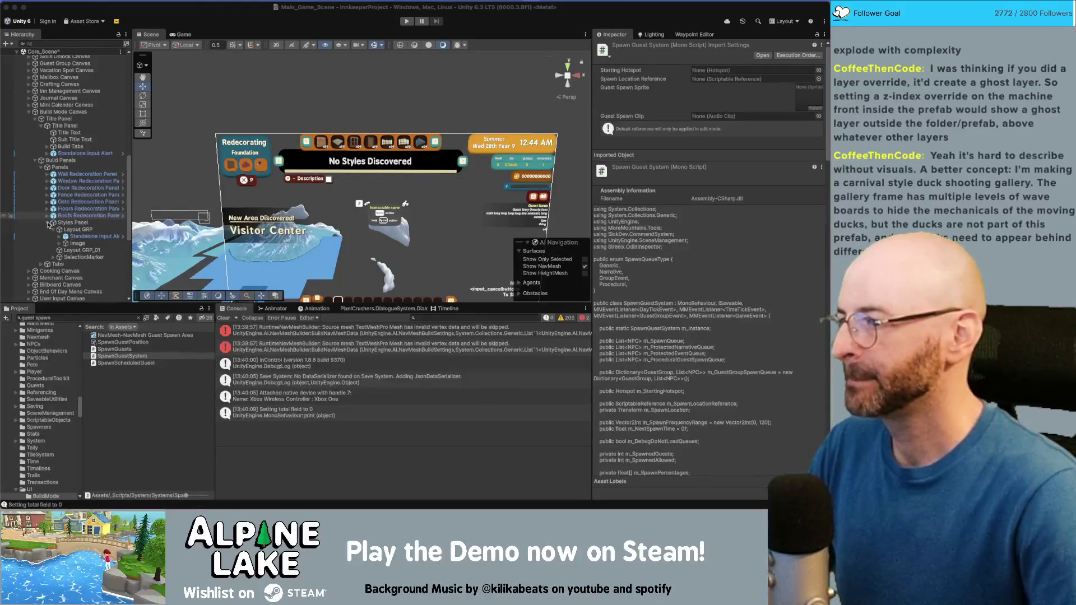
pyautogui.click(52, 223)
pyautogui.press('super+Tab')
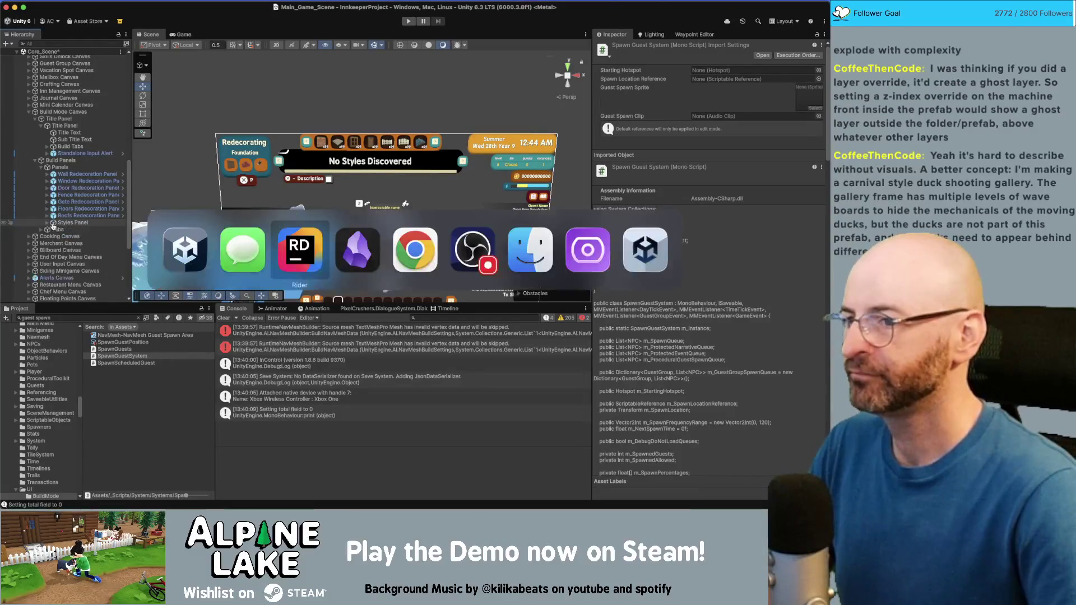
pyautogui.click(535, 251)
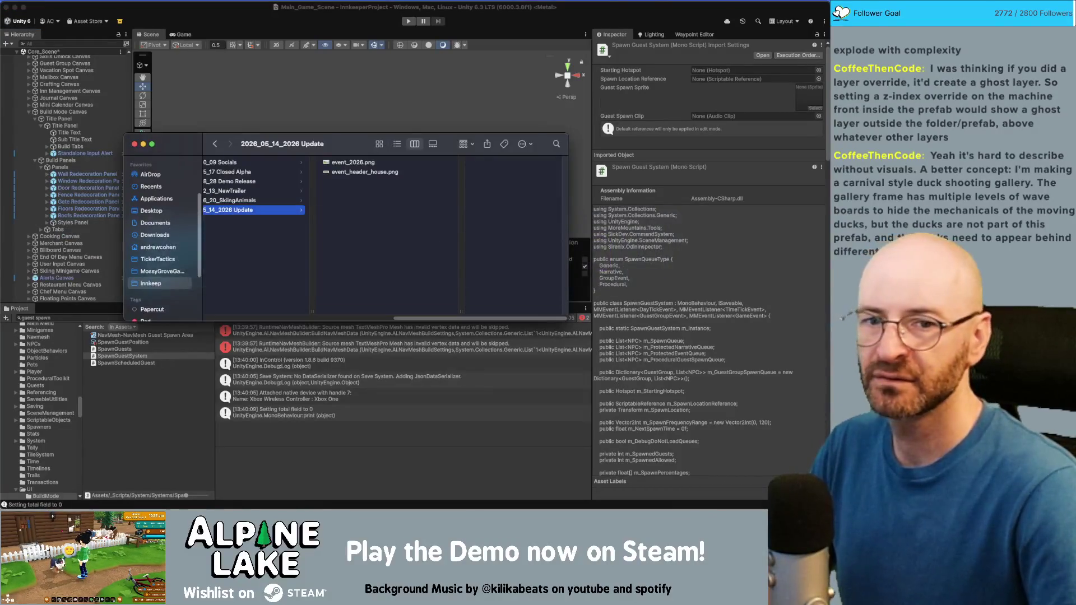
# Leave the Finder update folder and return to the Unity Editor
pyautogui.press('super+Tab')
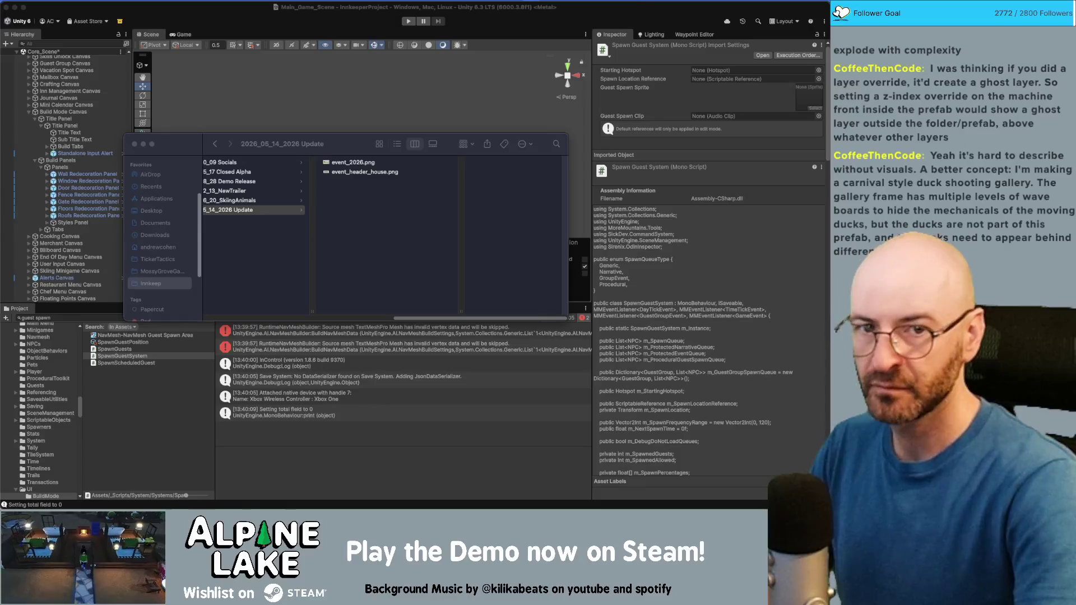
pyautogui.click(196, 17)
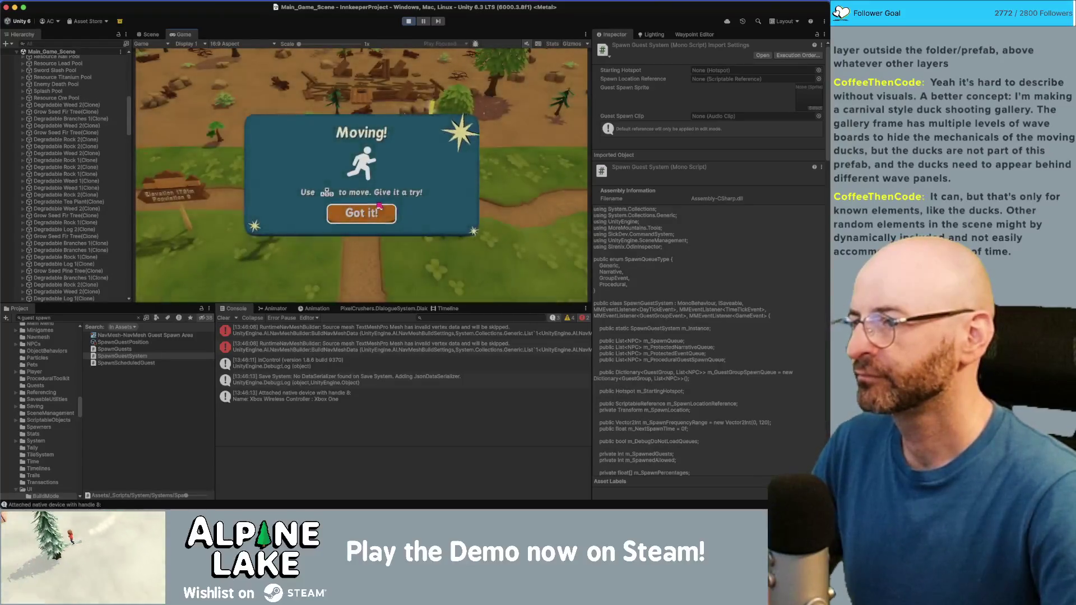
# Dismiss the Moving! tutorial and walk the character north and west across the farm
pyautogui.click(363, 212)
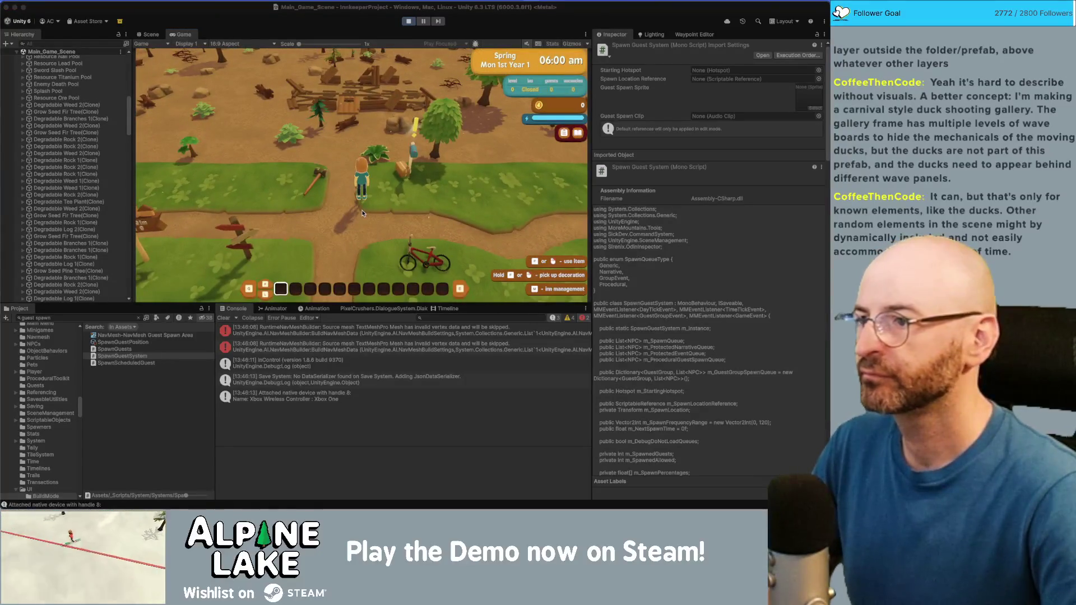
pyautogui.click(360, 213)
pyautogui.press('w')
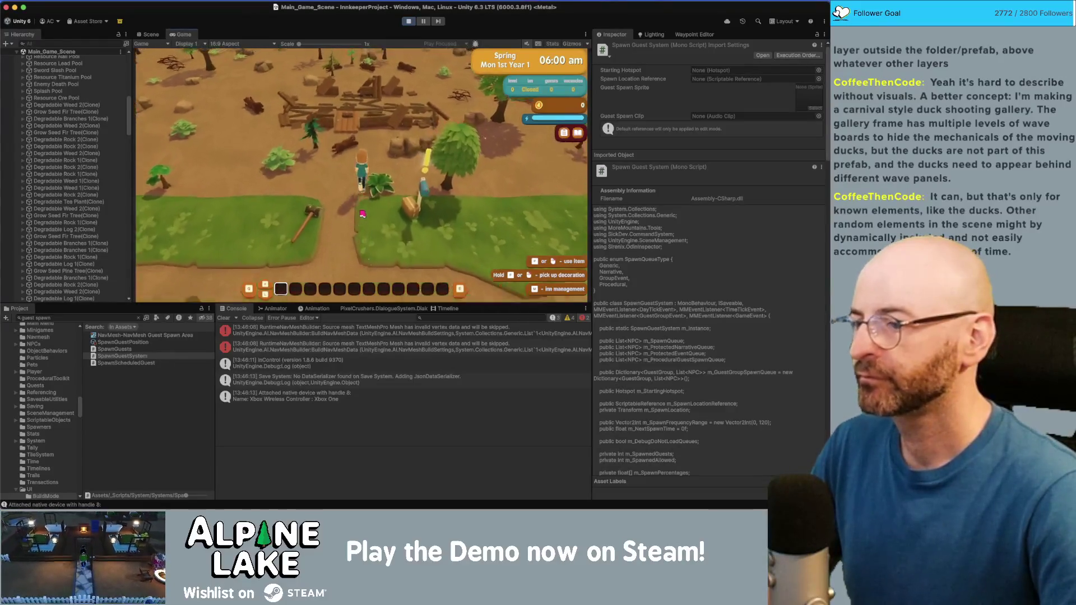
pyautogui.press('a')
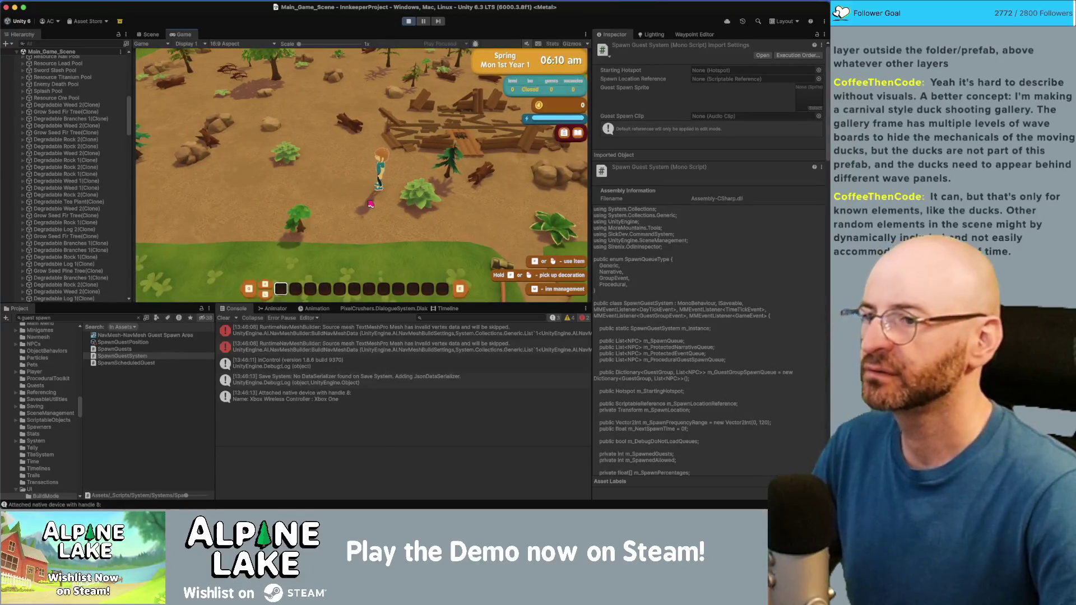
pyautogui.press('super+Tab')
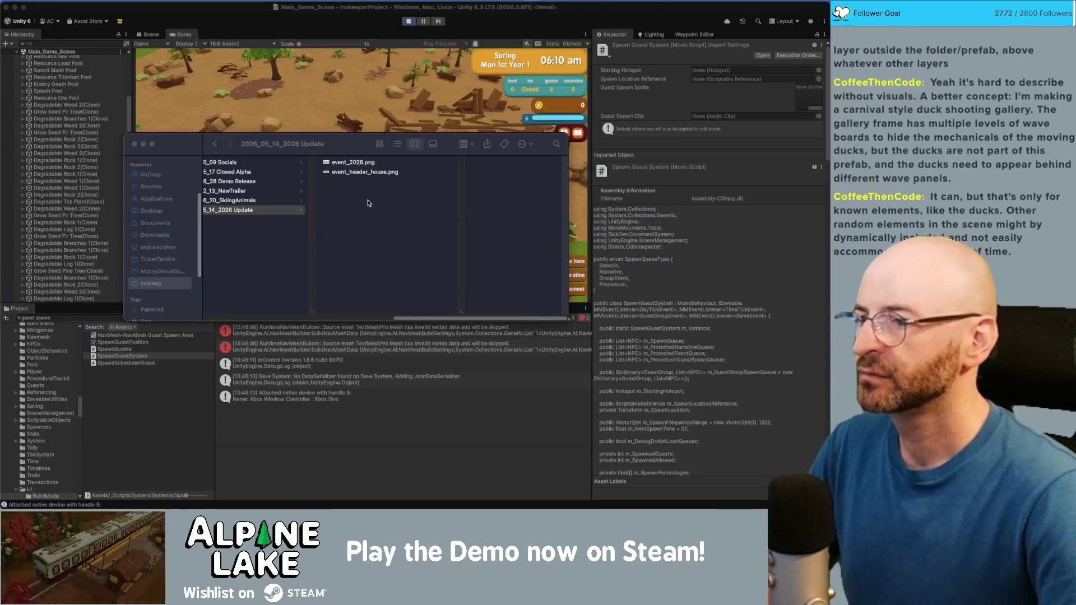
pyautogui.press('super+Tab')
pyautogui.press('super+Tab')
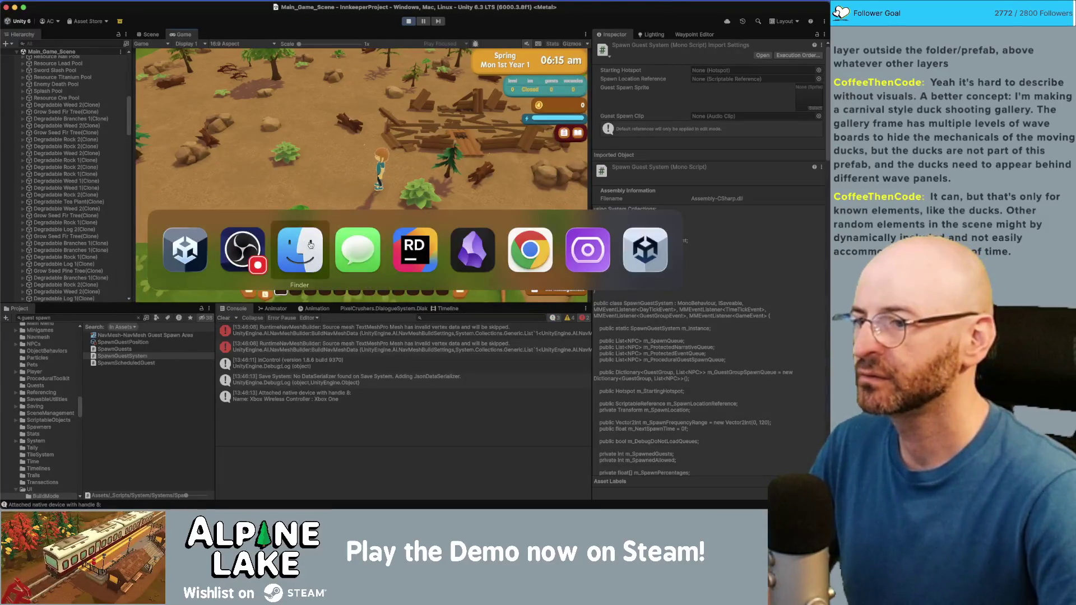
pyautogui.press('Escape')
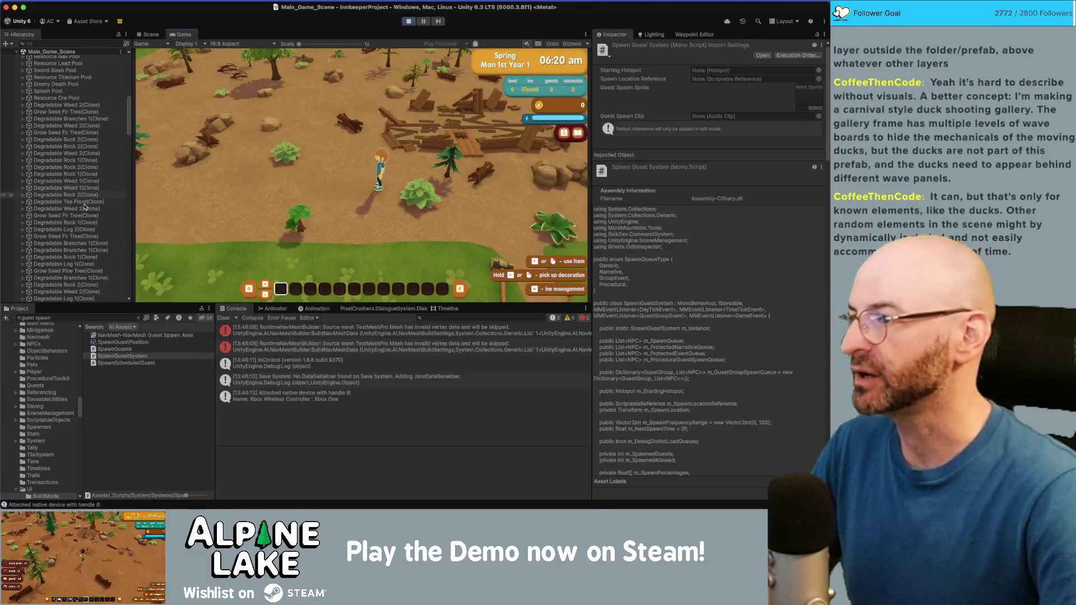
# Select DEBUG BUILD INN, clear the area and build the debug inn
pyautogui.scroll(10, 72, 134)
pyautogui.click(56, 169)
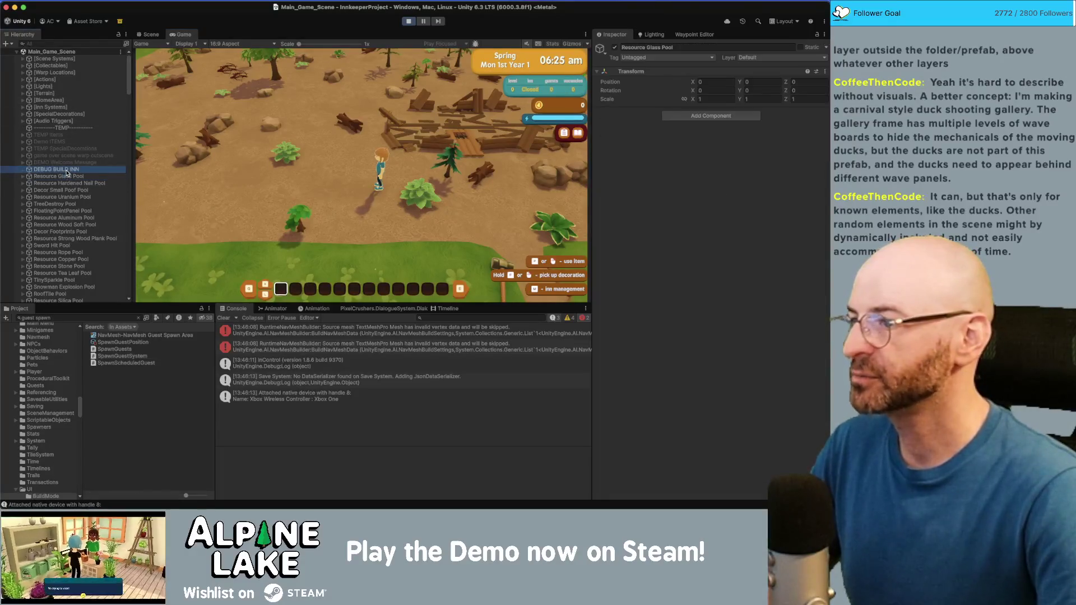
pyautogui.click(639, 295)
pyautogui.click(632, 288)
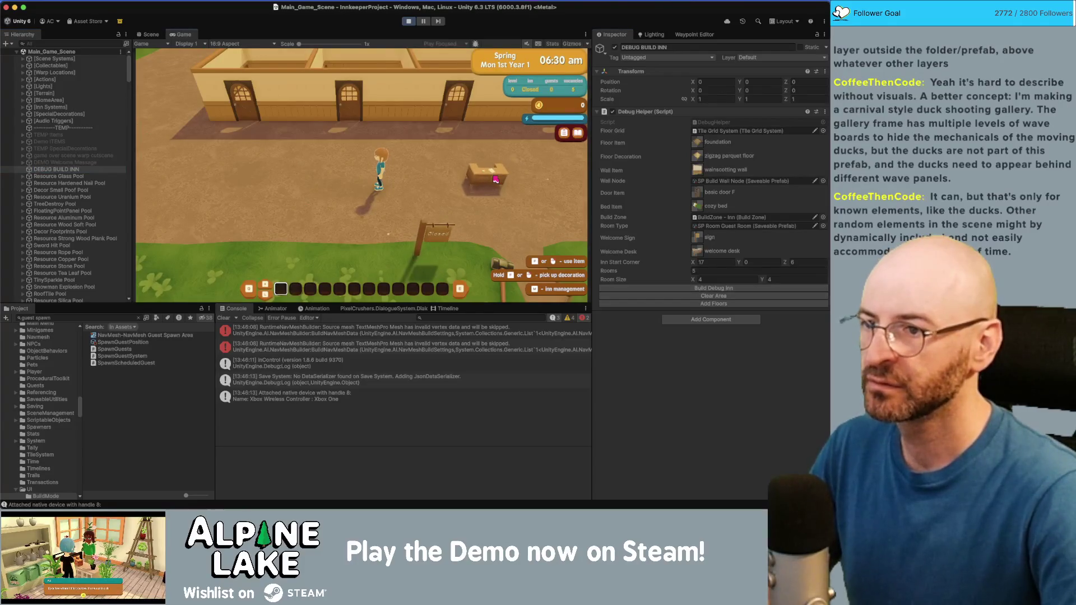
# Skip a day, open the inn for business, and advance to Wednesday 3rd Spring
pyautogui.click(495, 173)
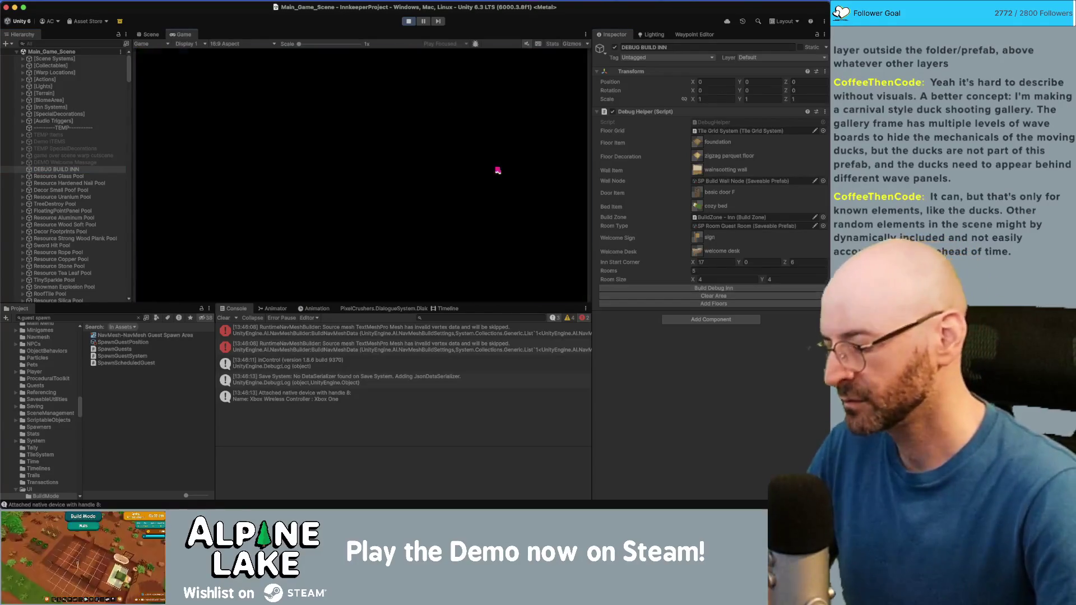
pyautogui.click(565, 68)
pyautogui.click(551, 66)
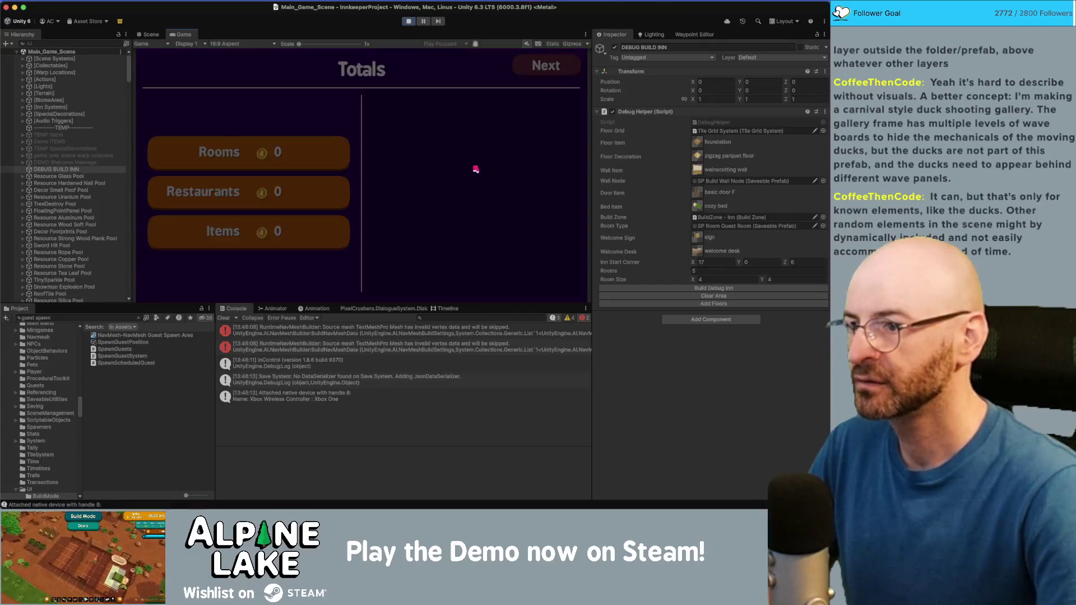
pyautogui.click(459, 229)
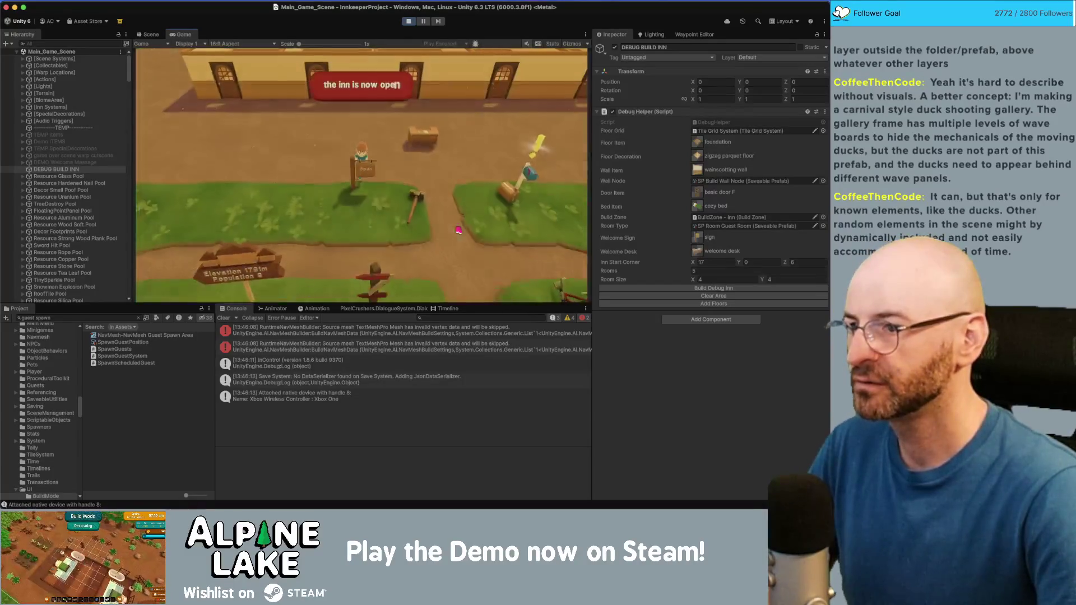
pyautogui.click(565, 74)
pyautogui.click(565, 73)
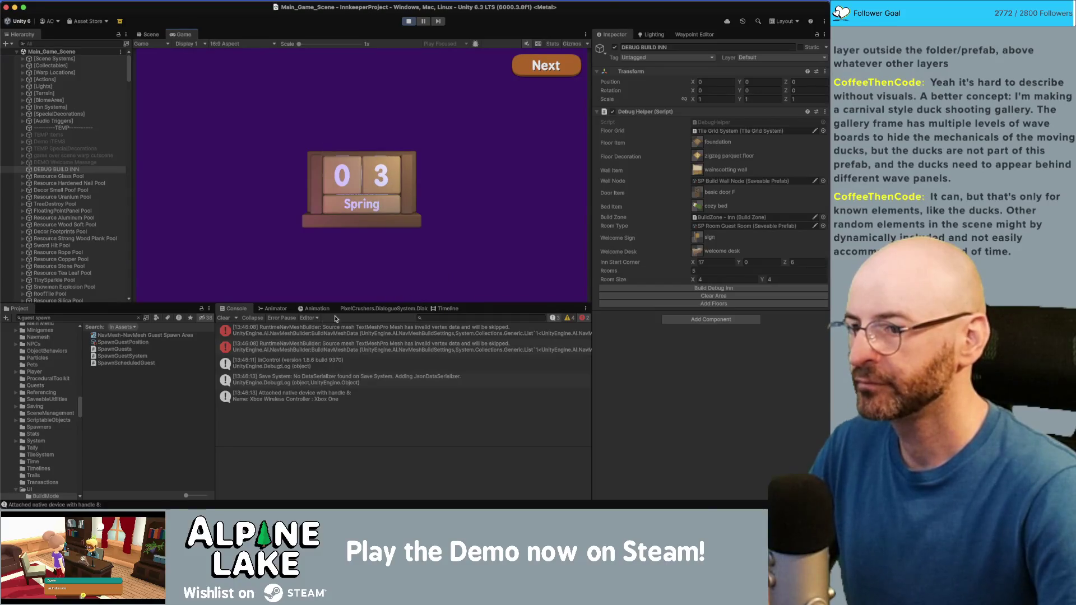
pyautogui.click(551, 72)
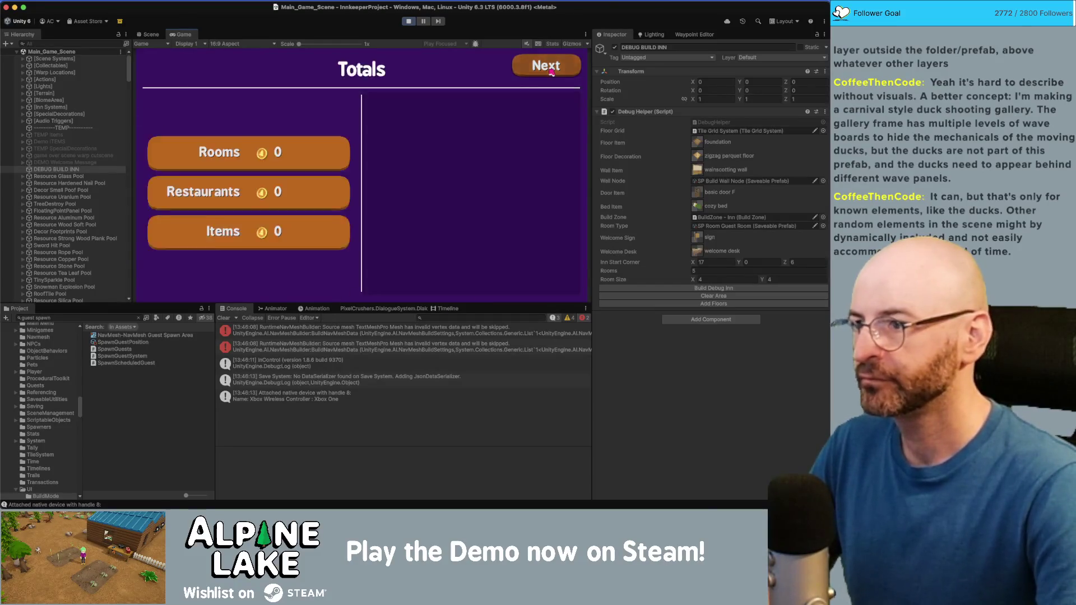
pyautogui.click(552, 72)
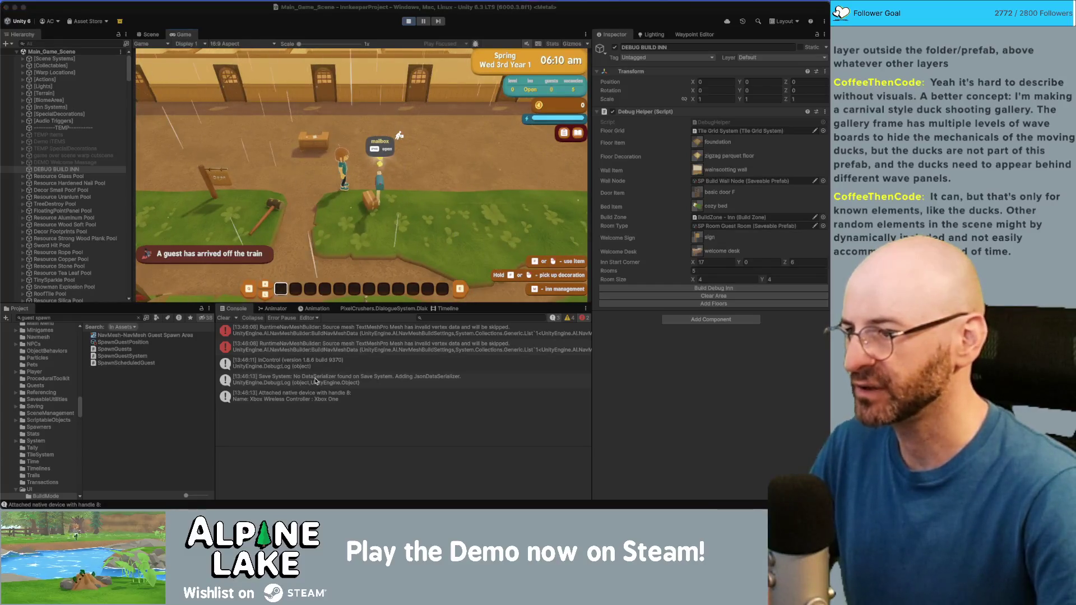
pyautogui.press('super+Tab')
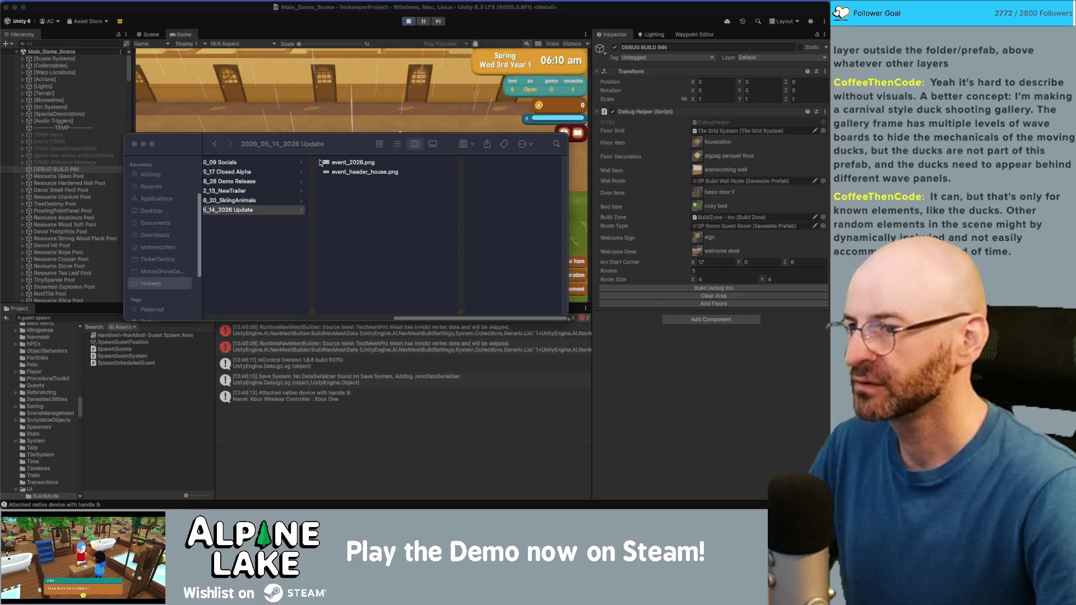
pyautogui.press('super+Tab')
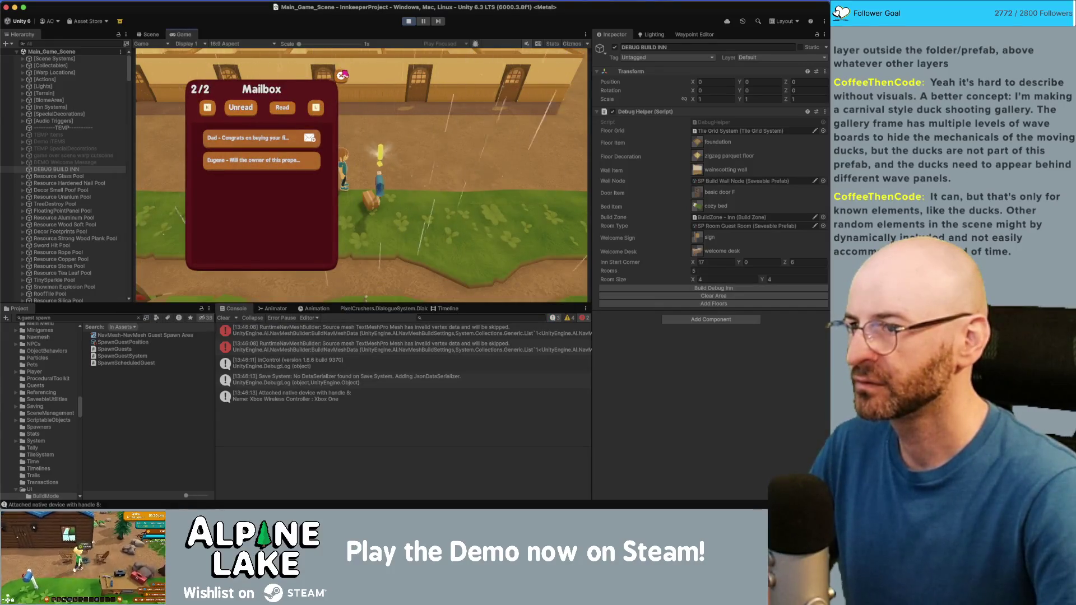
pyautogui.press('super+Tab')
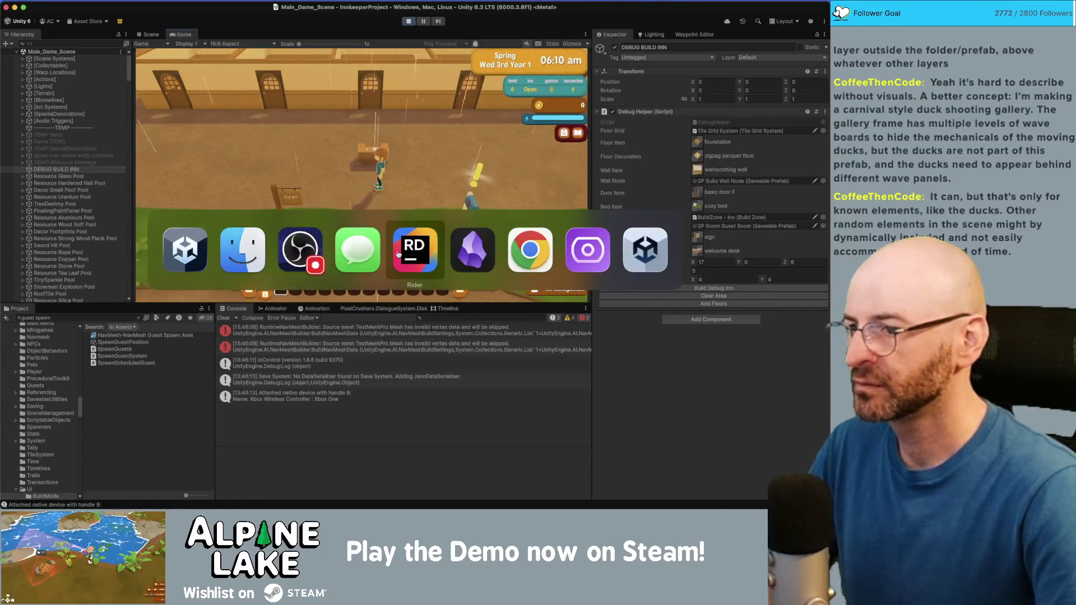
pyautogui.click(398, 254)
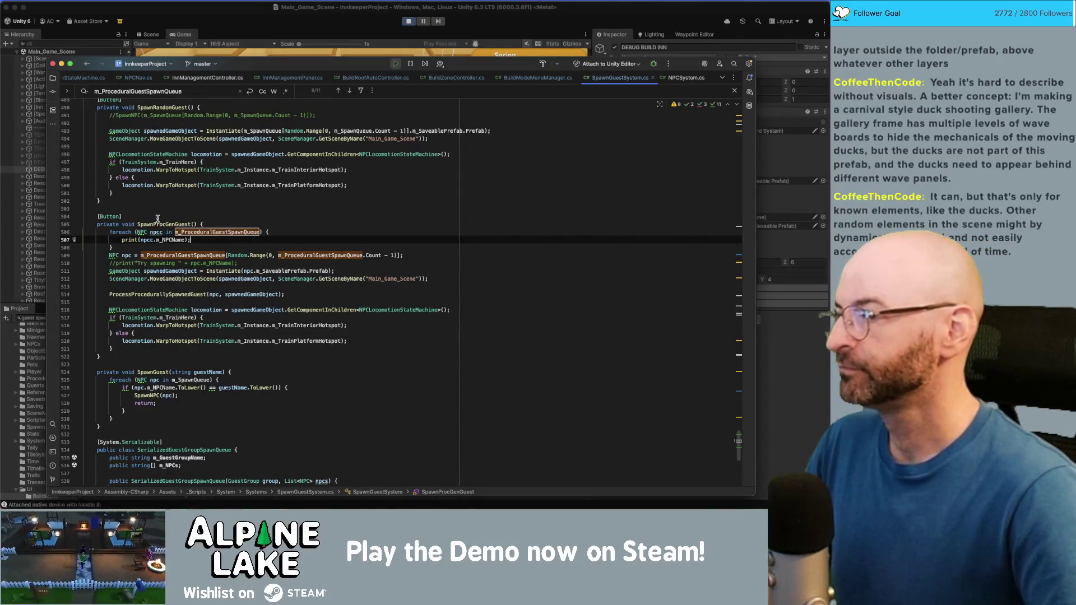
pyautogui.press('Down')
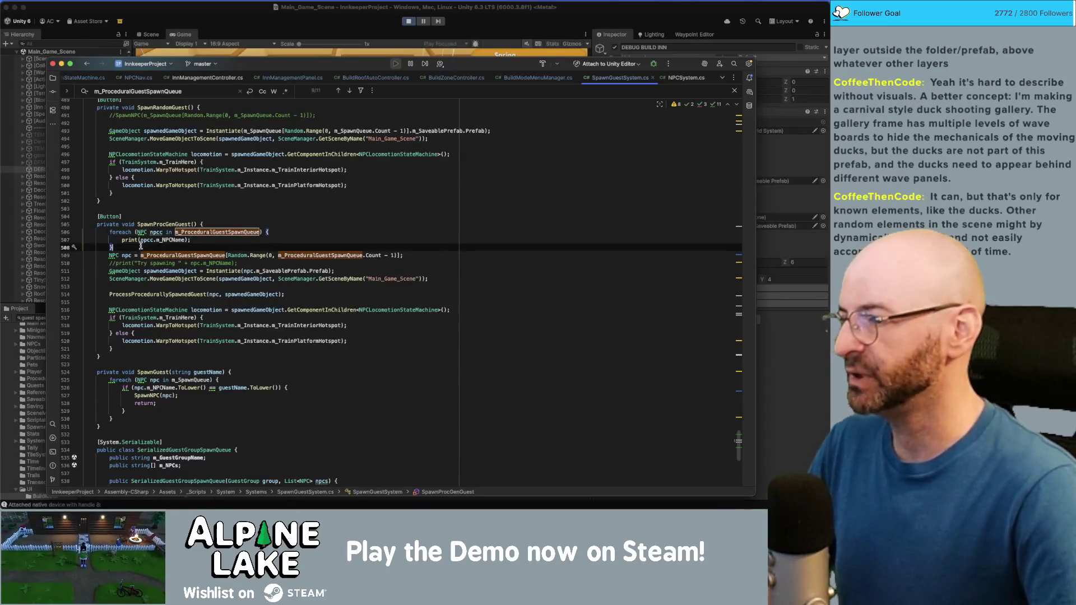
pyautogui.press('super+Tab')
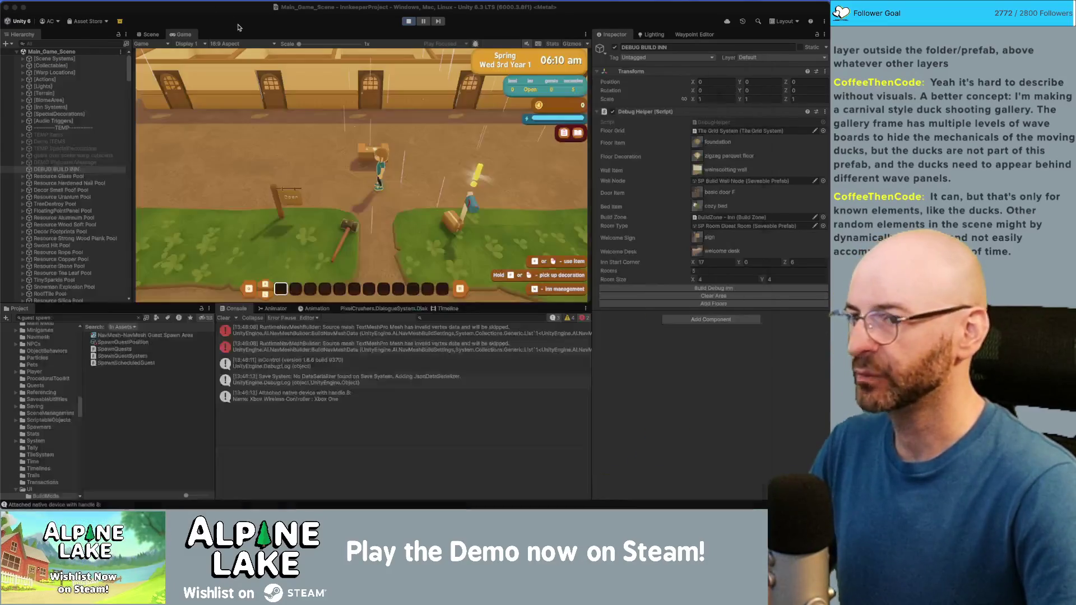
pyautogui.press('super+Tab')
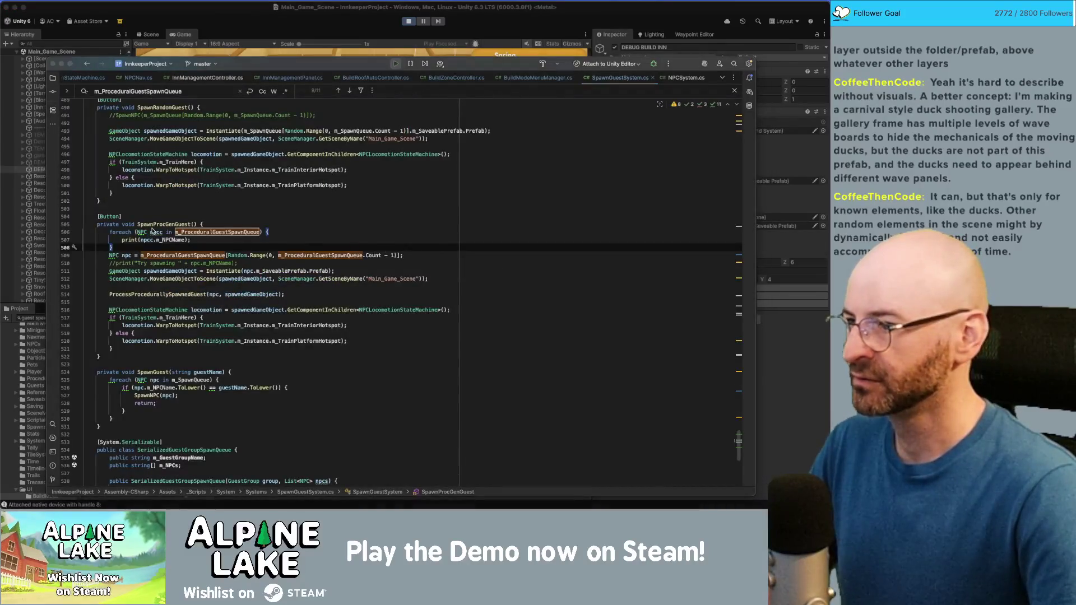
pyautogui.press('super+Tab')
pyautogui.click(77, 108)
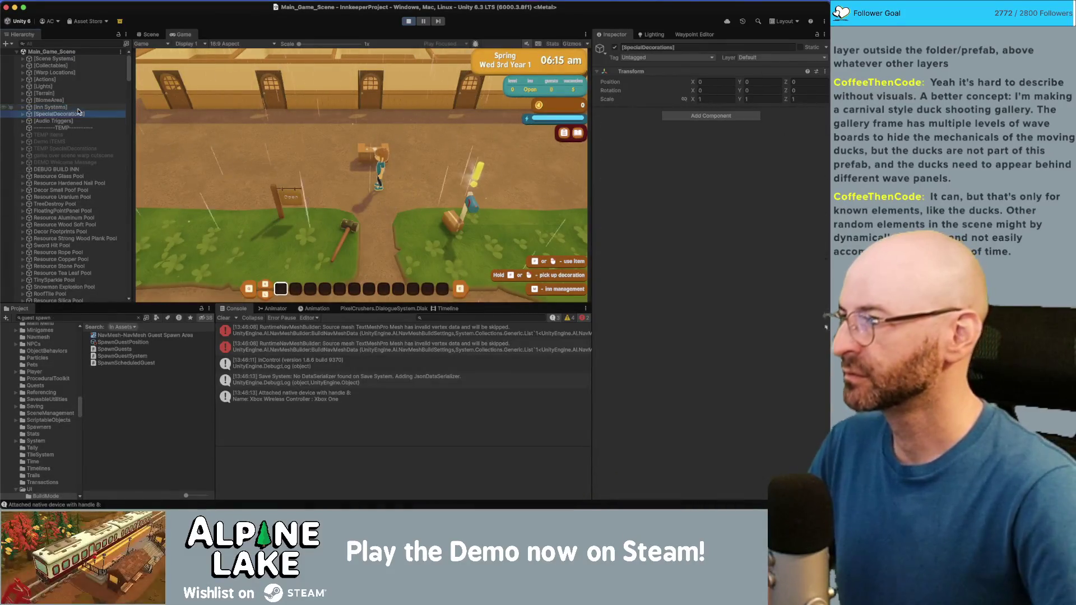
# Expand [Inn Systems], select SpawnGuestSystem and spawn procedural guests
pyautogui.press('Down')
pyautogui.press('Down')
pyautogui.press('Down')
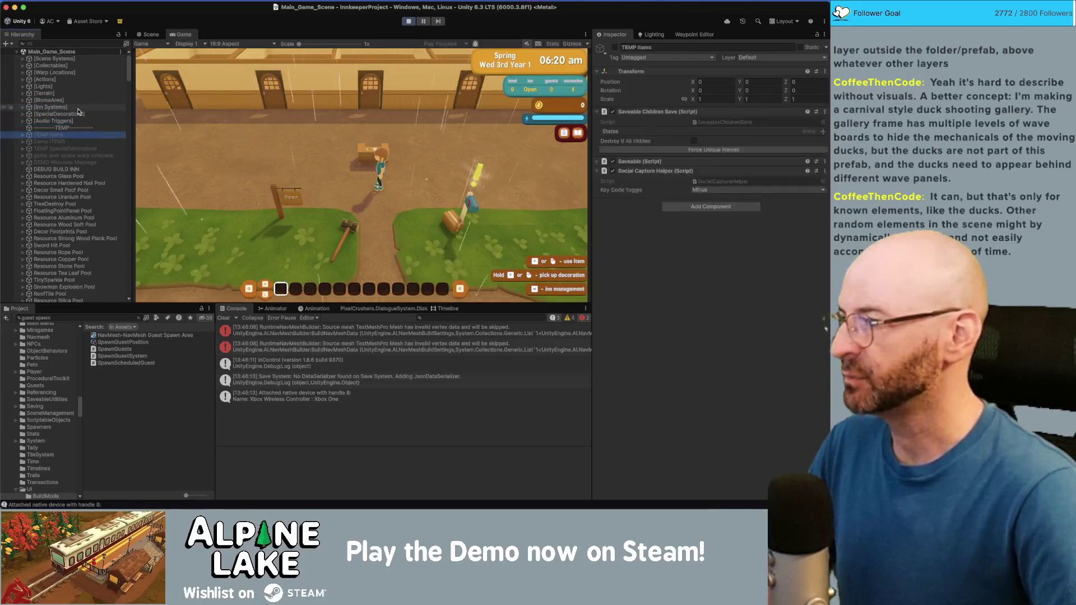
pyautogui.click(78, 108)
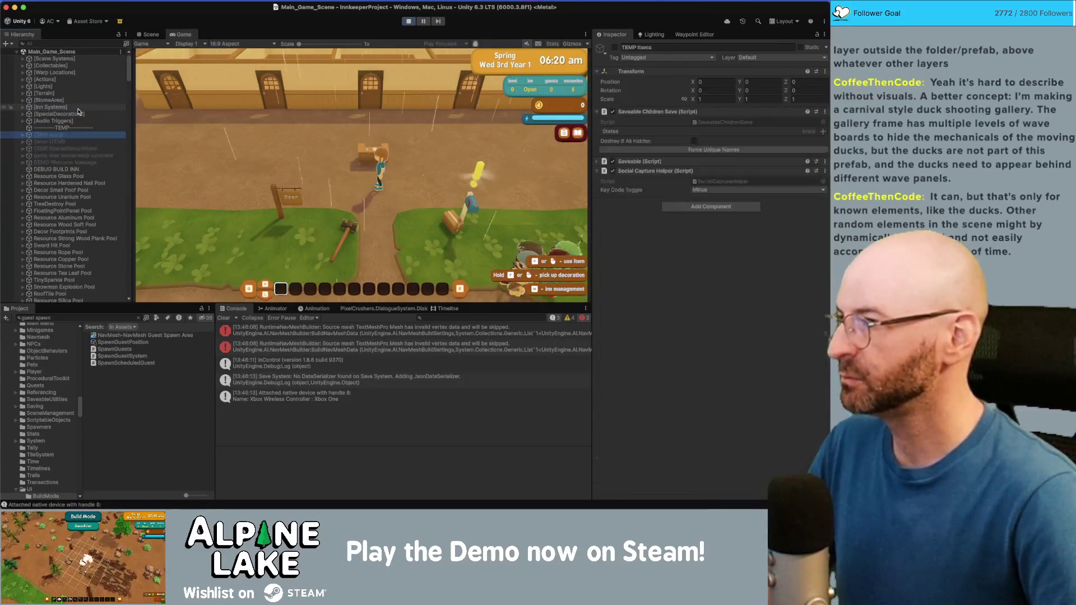
pyautogui.press('Right')
pyautogui.click(63, 134)
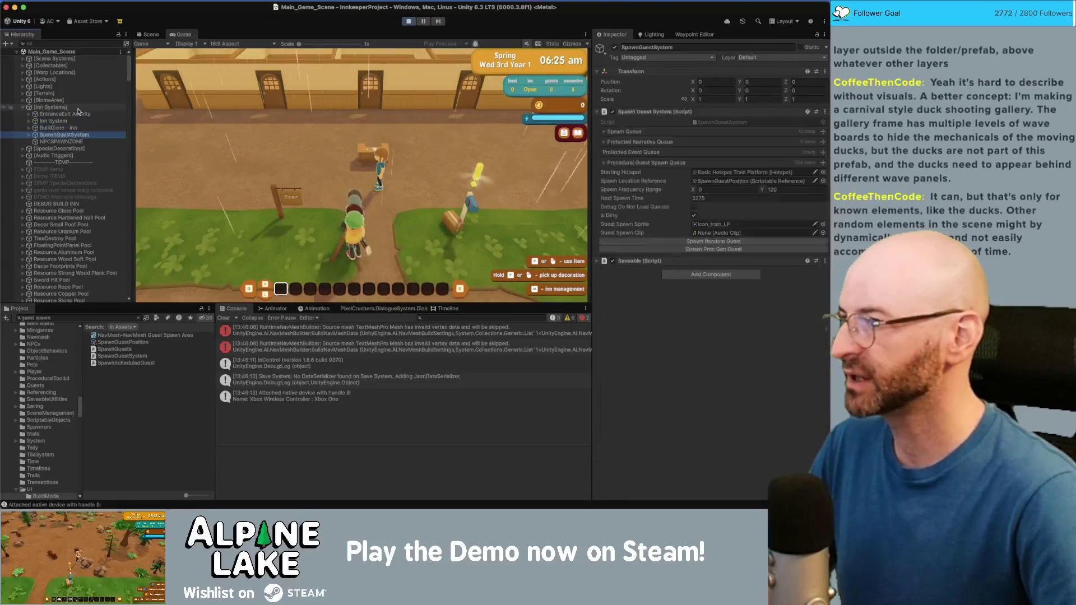
pyautogui.click(701, 248)
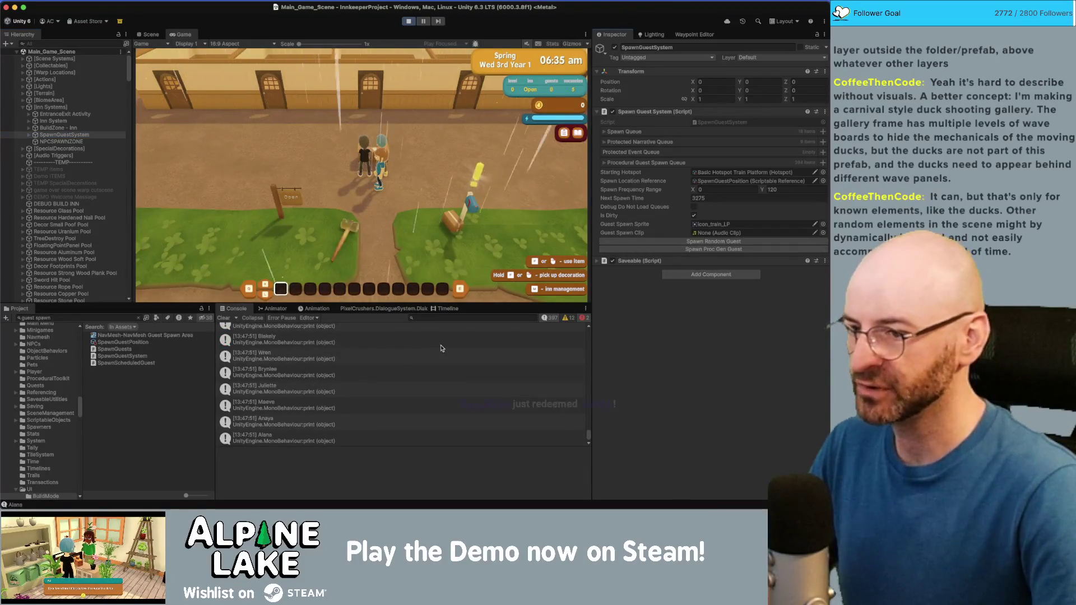
# Clear the Console, spawn another procedural guest, review the printed names, and stop playing
pyautogui.click(223, 317)
pyautogui.click(714, 249)
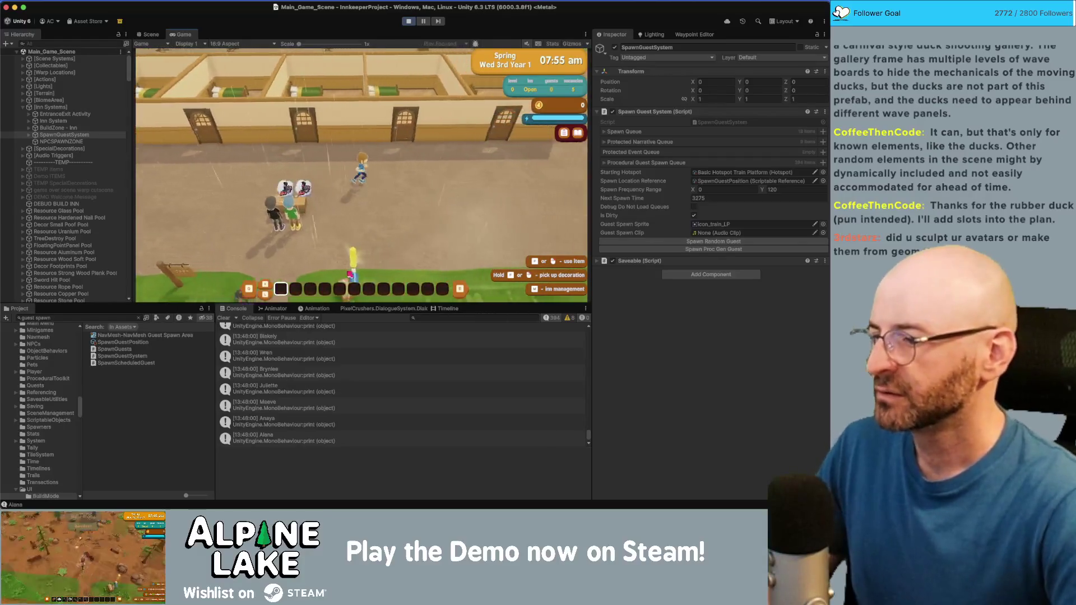
pyautogui.scroll(15, 317, 410)
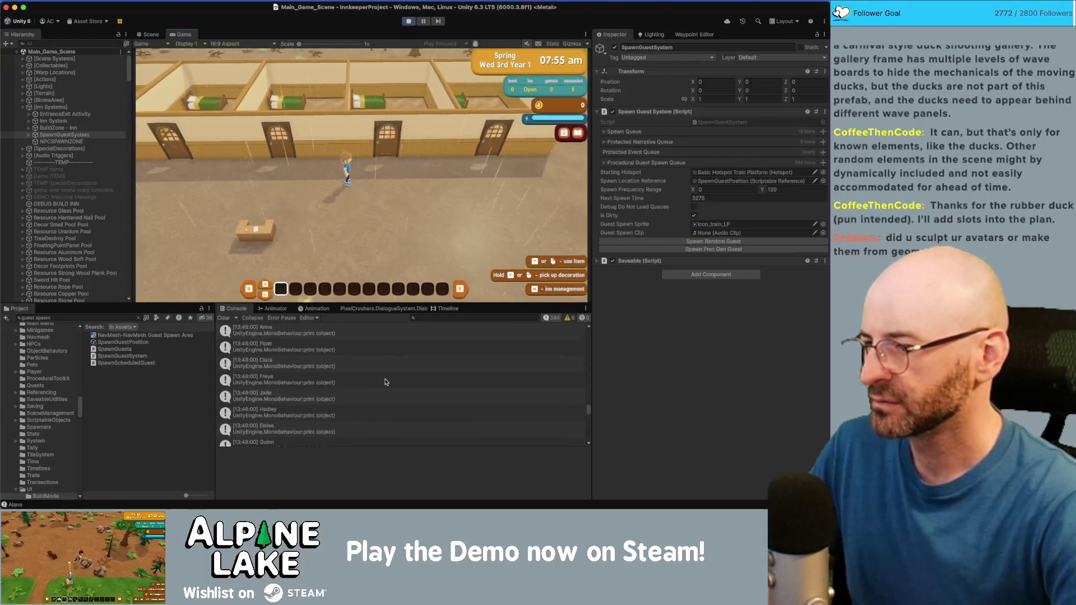
pyautogui.scroll(10, 384, 381)
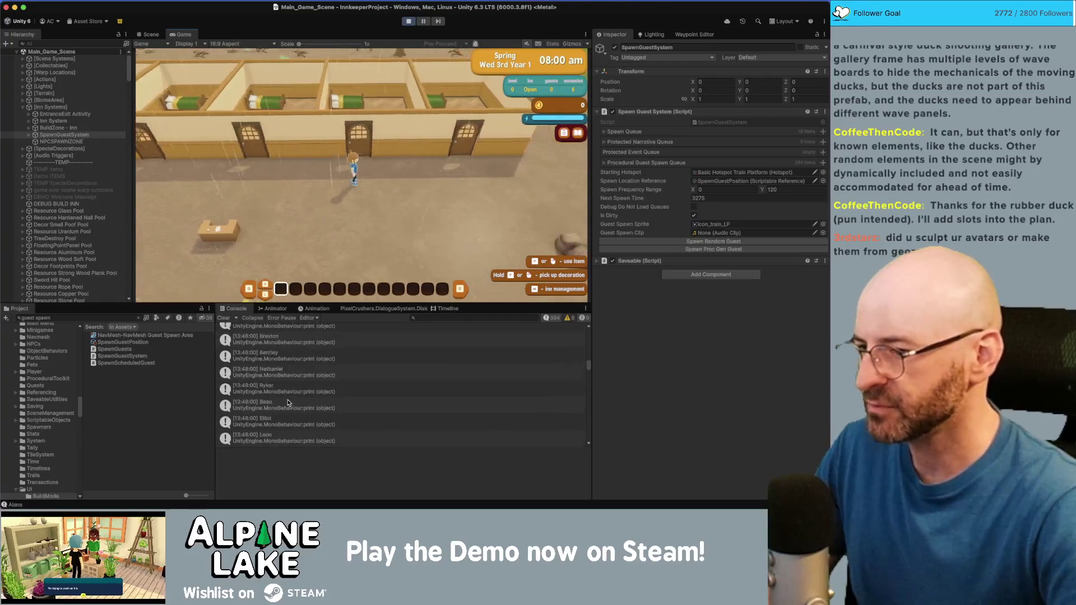
pyautogui.scroll(10, 287, 401)
pyautogui.scroll(-5, 281, 391)
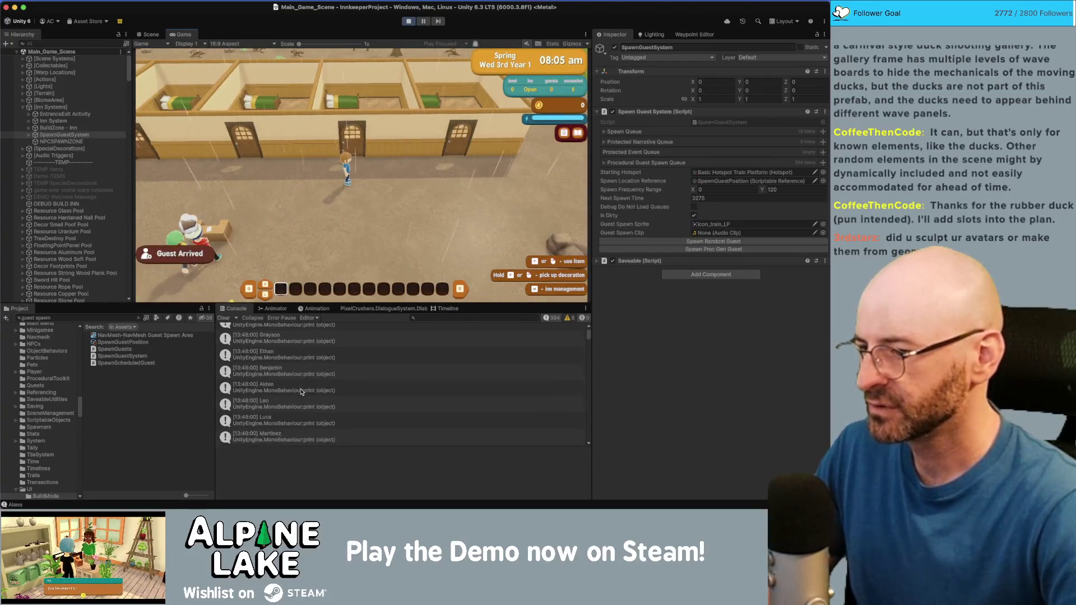
pyautogui.click(409, 21)
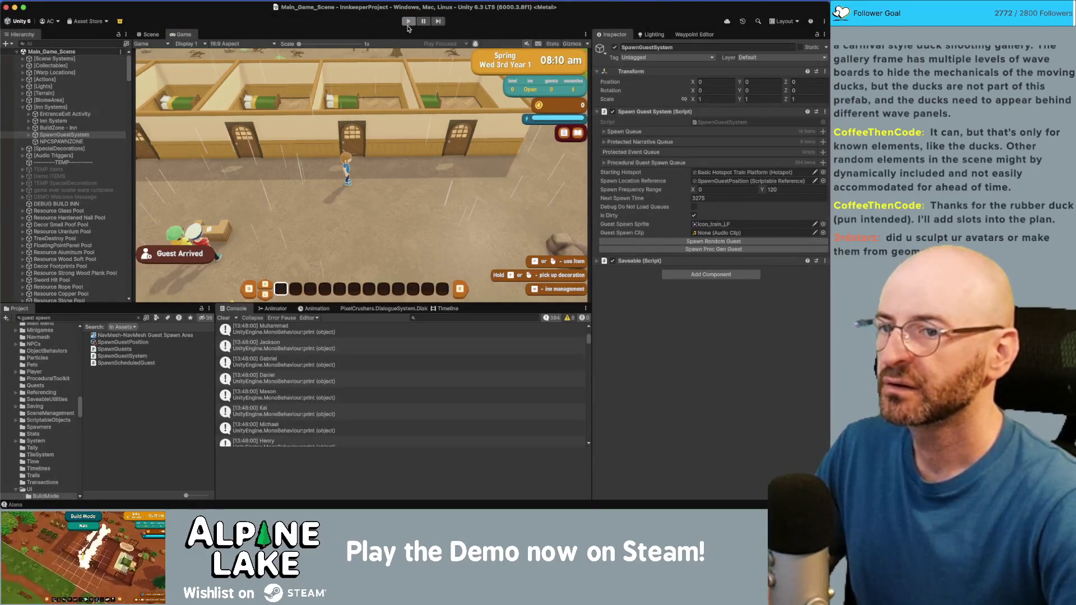
# In Rider, step through m_ProceduralGuestSpawnQueue matches and trace m_NextSpawnTime in OnMMEvent
pyautogui.press('super+Tab')
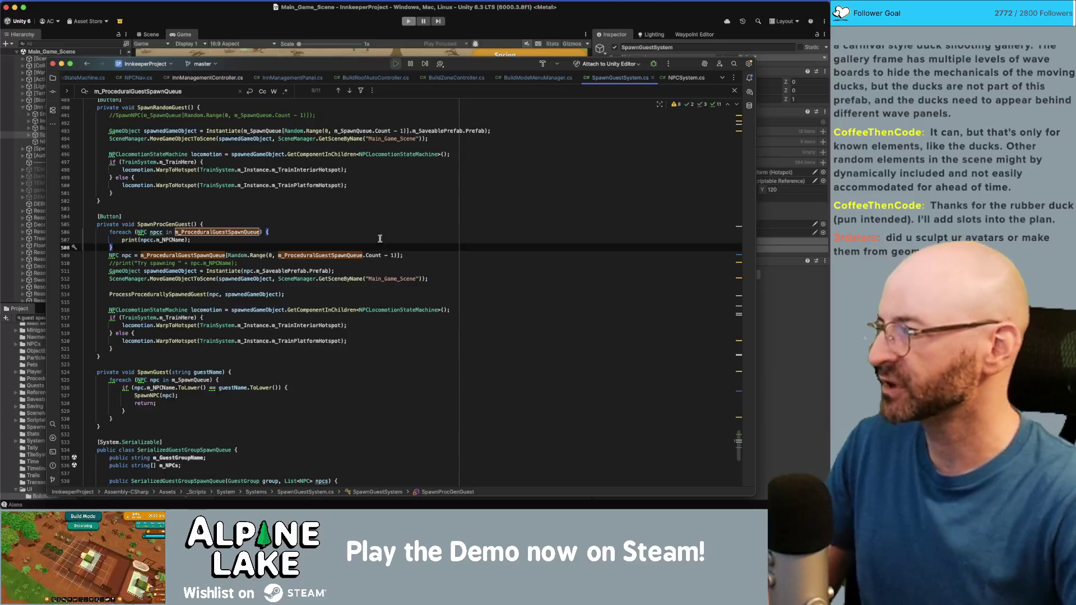
pyautogui.press('Return')
pyautogui.click(380, 239)
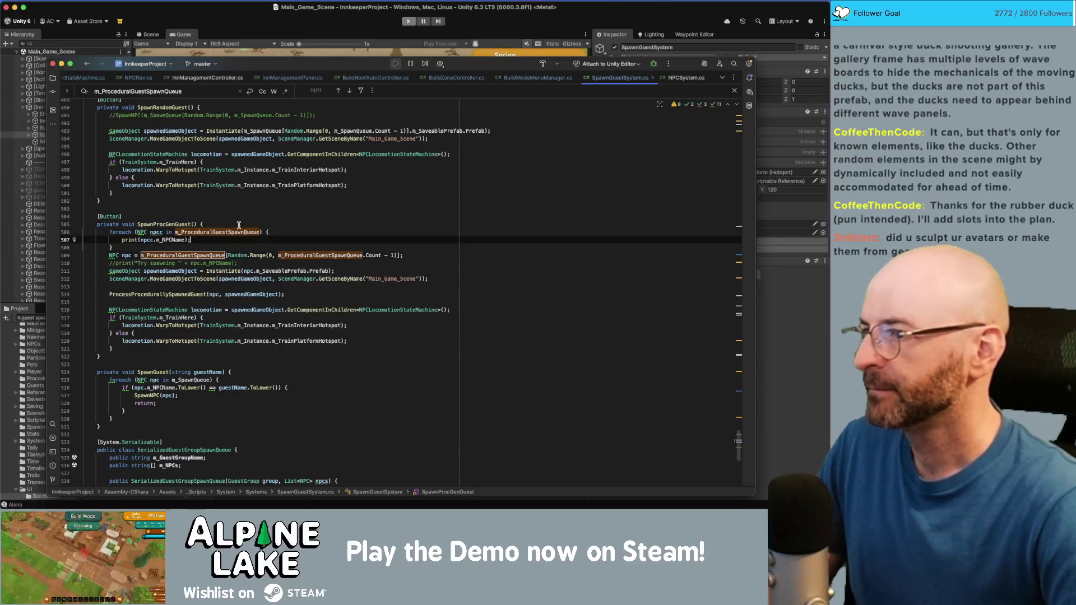
pyautogui.scroll(-5, 238, 225)
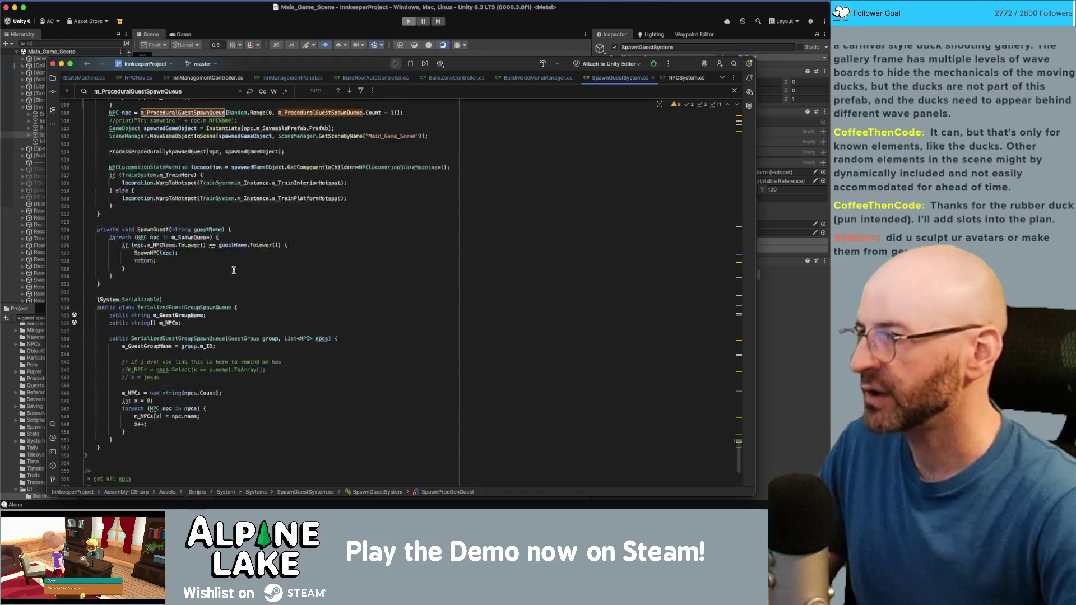
pyautogui.scroll(12, 234, 270)
pyautogui.scroll(8, 224, 274)
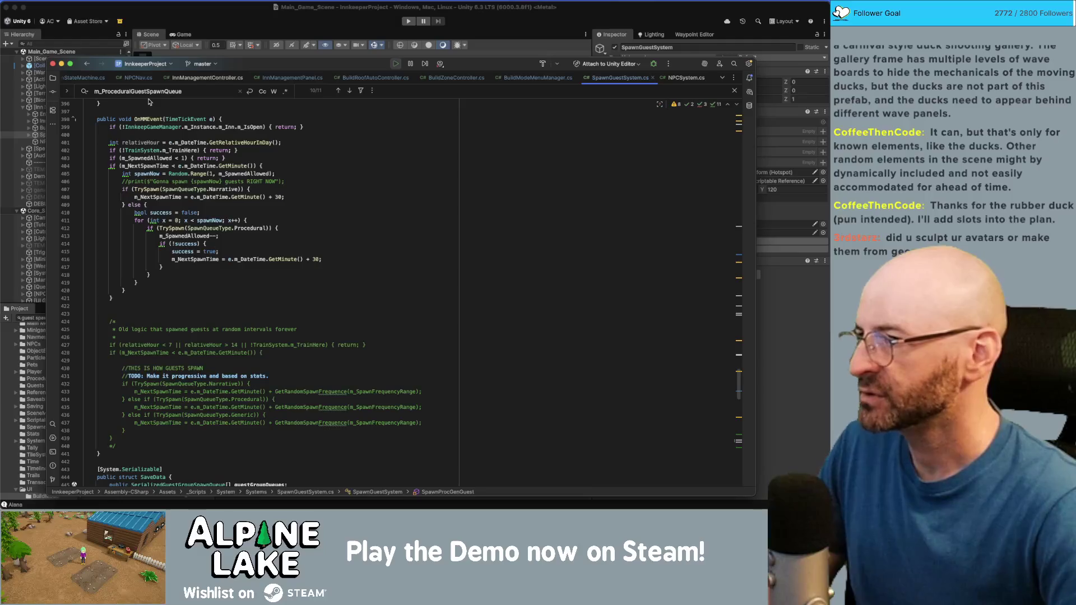
pyautogui.doubleClick(148, 119)
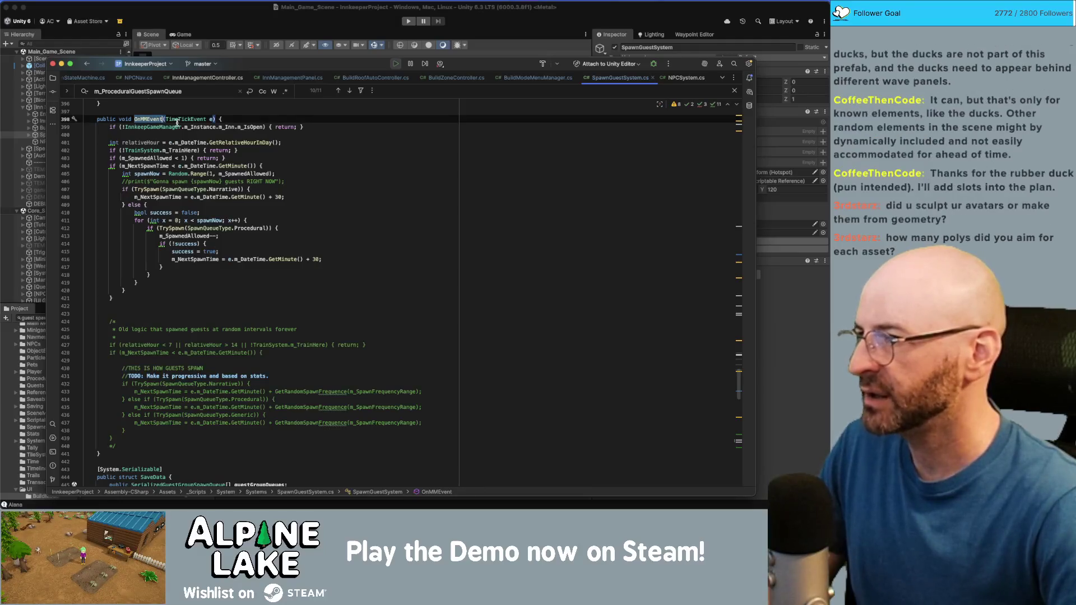
pyautogui.doubleClick(193, 259)
pyautogui.doubleClick(161, 166)
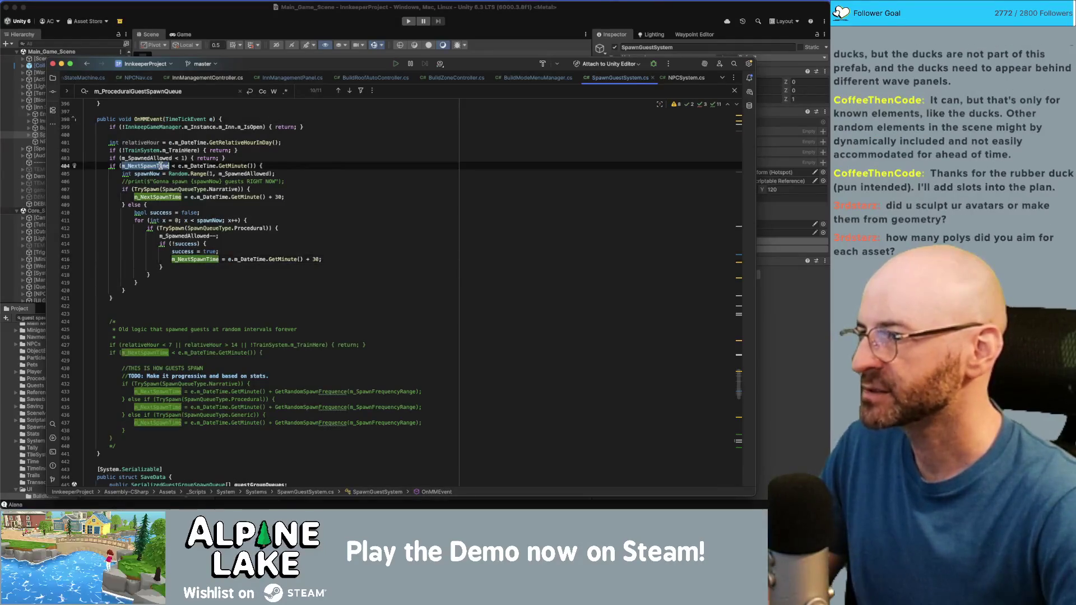
pyautogui.doubleClick(161, 197)
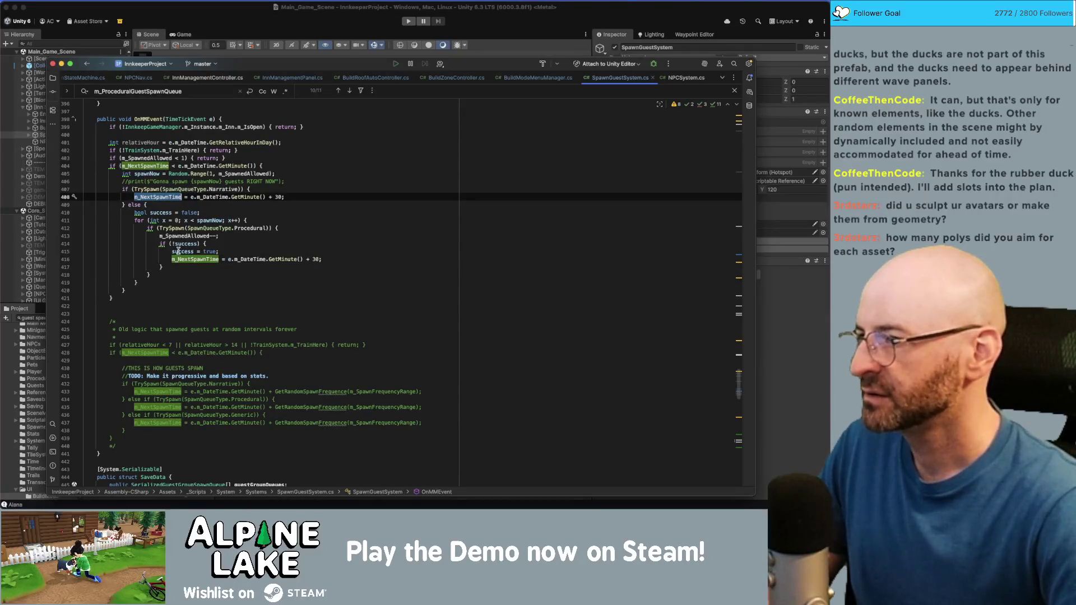
# Follow the TrySpawn call with the Procedural queue type to its list-based declaration
pyautogui.doubleClick(175, 228)
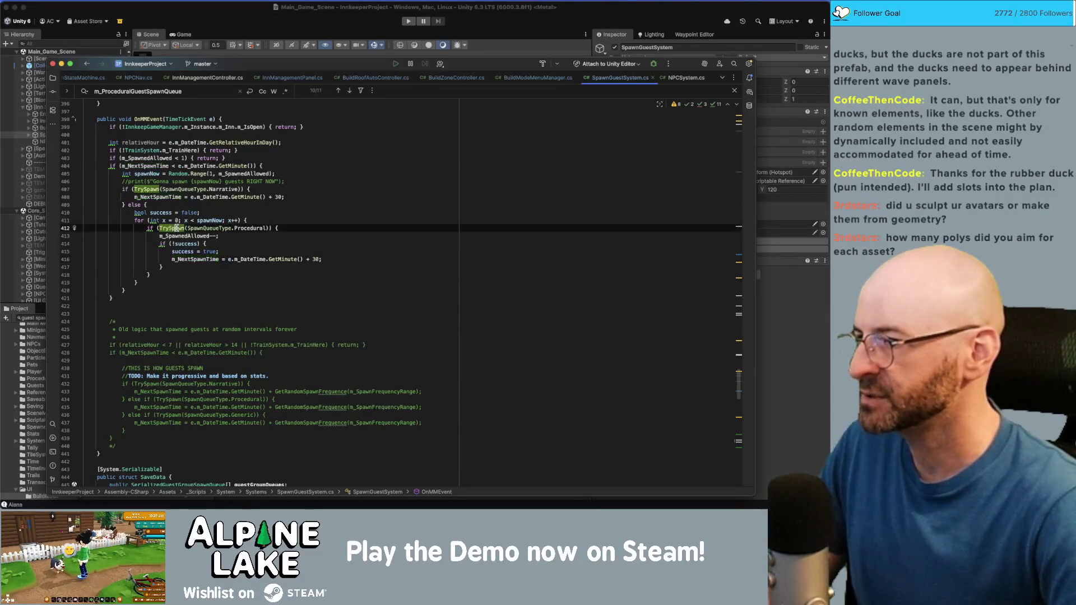
pyautogui.doubleClick(239, 228)
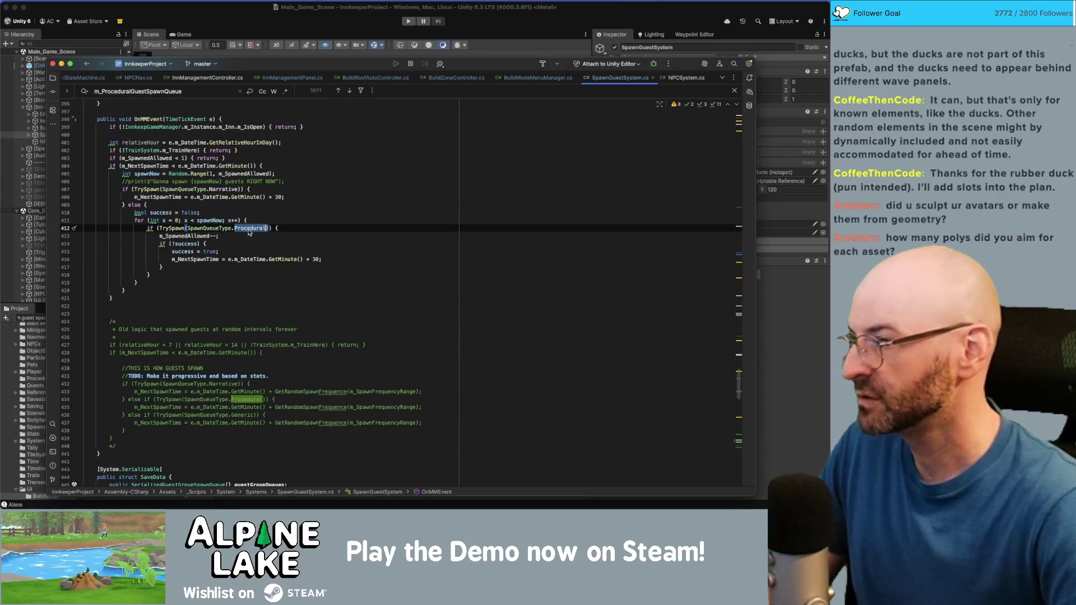
pyautogui.click(172, 228)
pyautogui.doubleClick(237, 228)
pyautogui.click(175, 228)
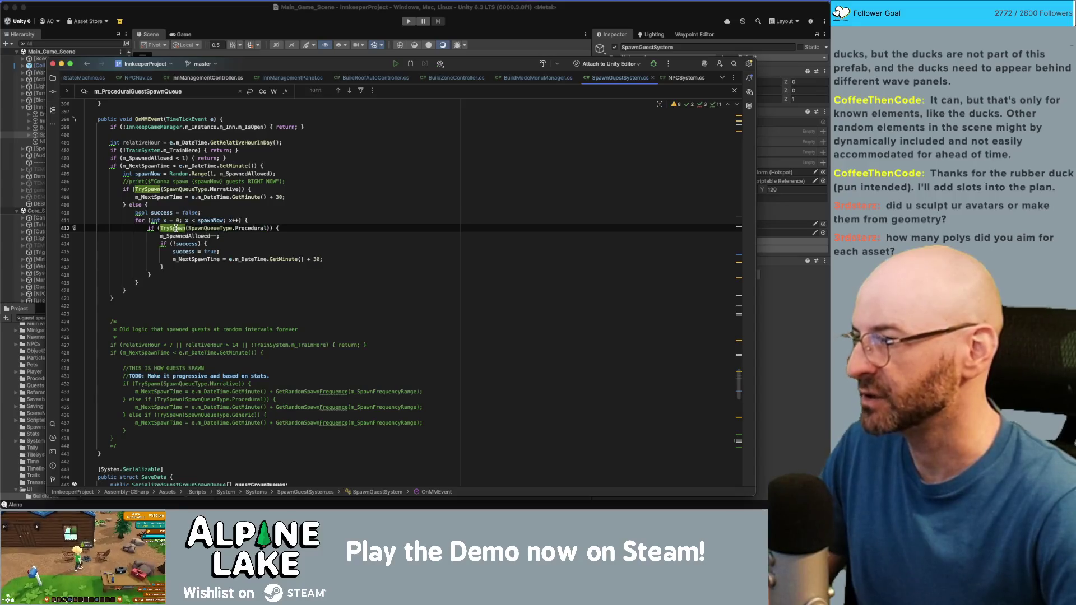
pyautogui.keyDown('super'); pyautogui.click(175, 228); pyautogui.keyUp('super')
pyautogui.doubleClick(225, 231)
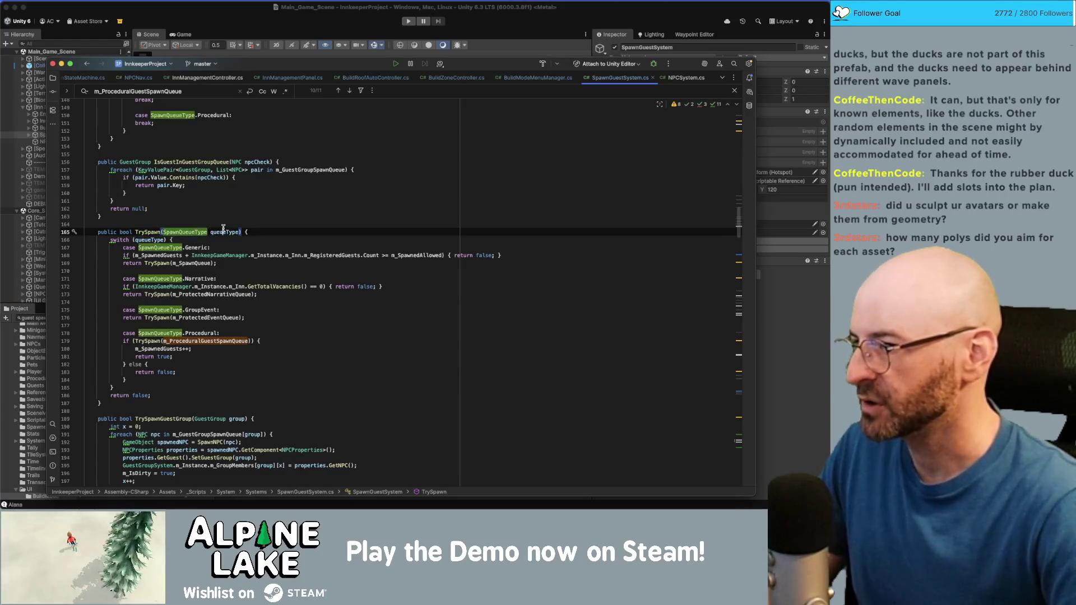
pyautogui.doubleClick(163, 341)
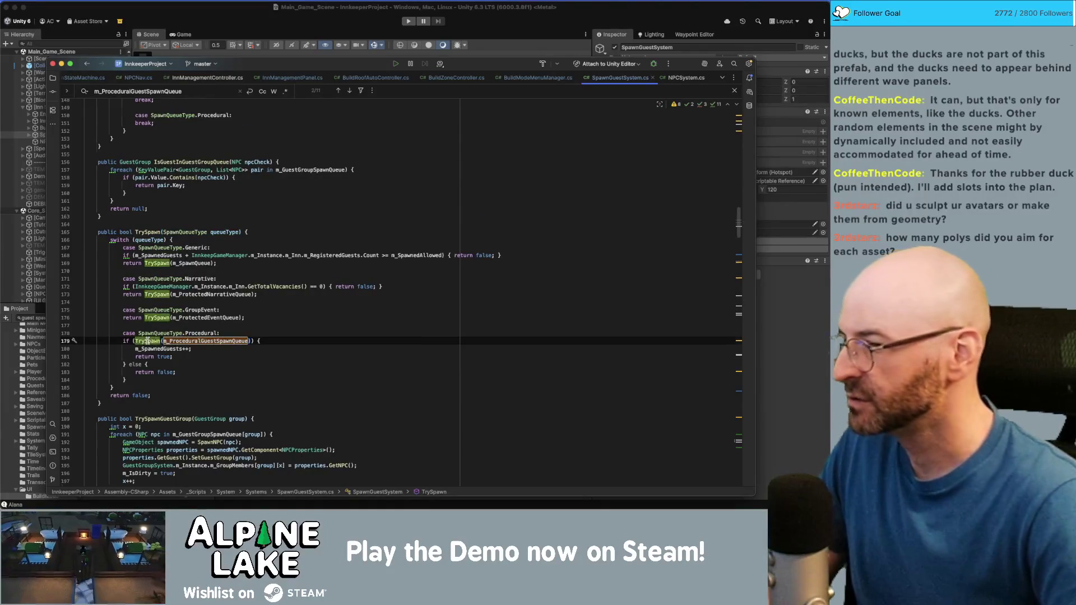
pyautogui.keyDown('super'); pyautogui.click(147, 340); pyautogui.keyUp('super')
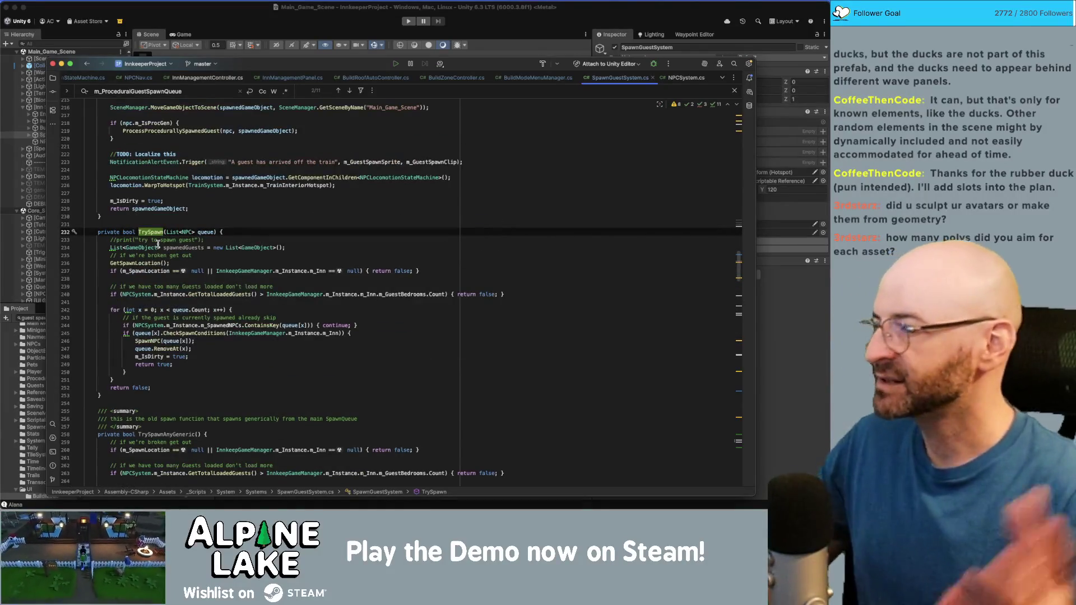
pyautogui.moveTo(158, 244)
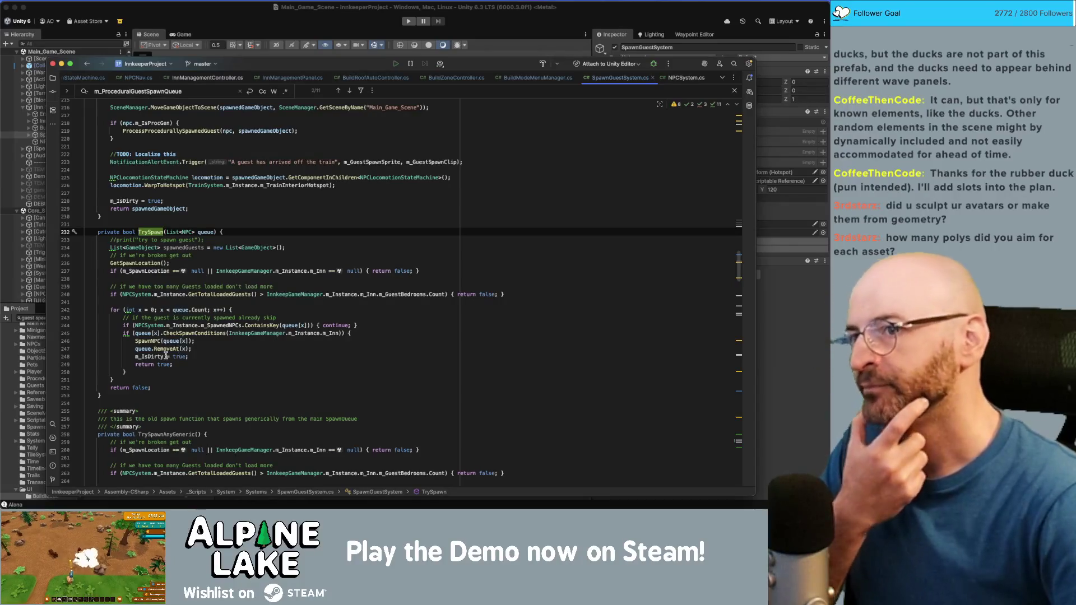
pyautogui.click(668, 80)
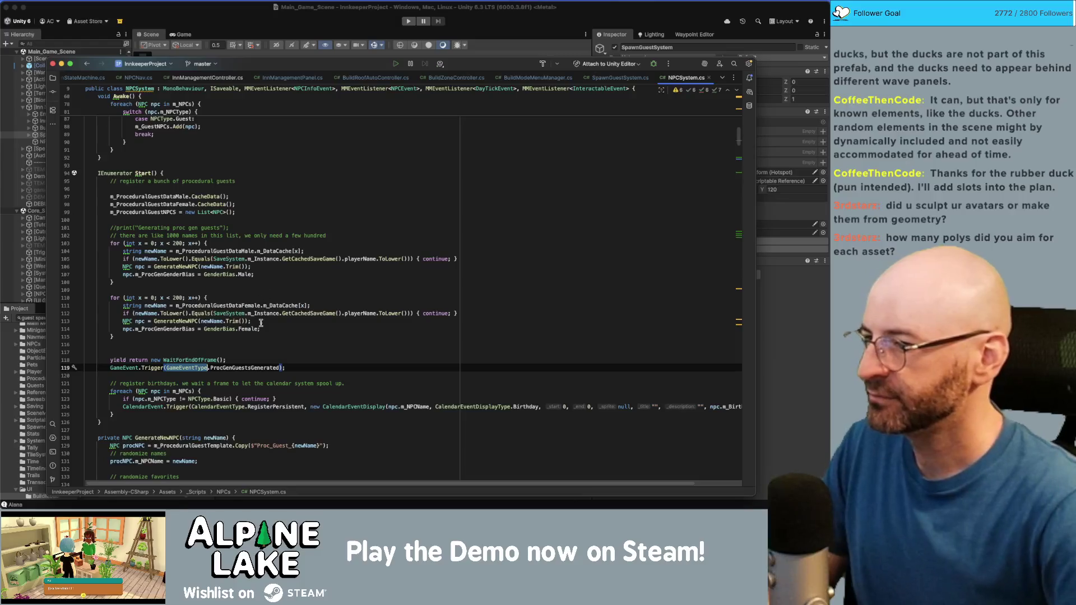
pyautogui.click(172, 336)
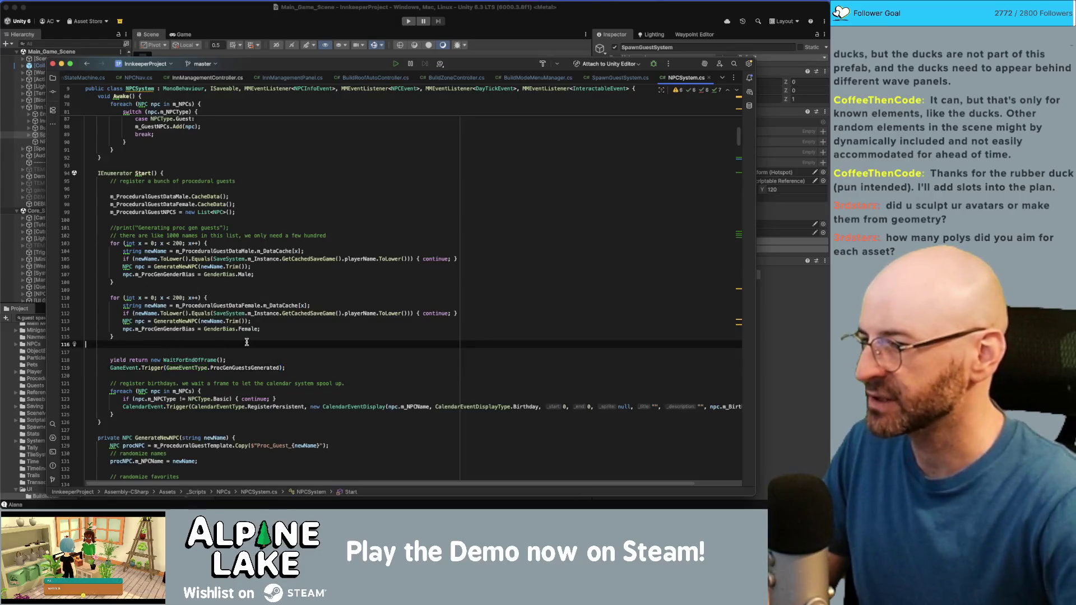
pyautogui.click(247, 342)
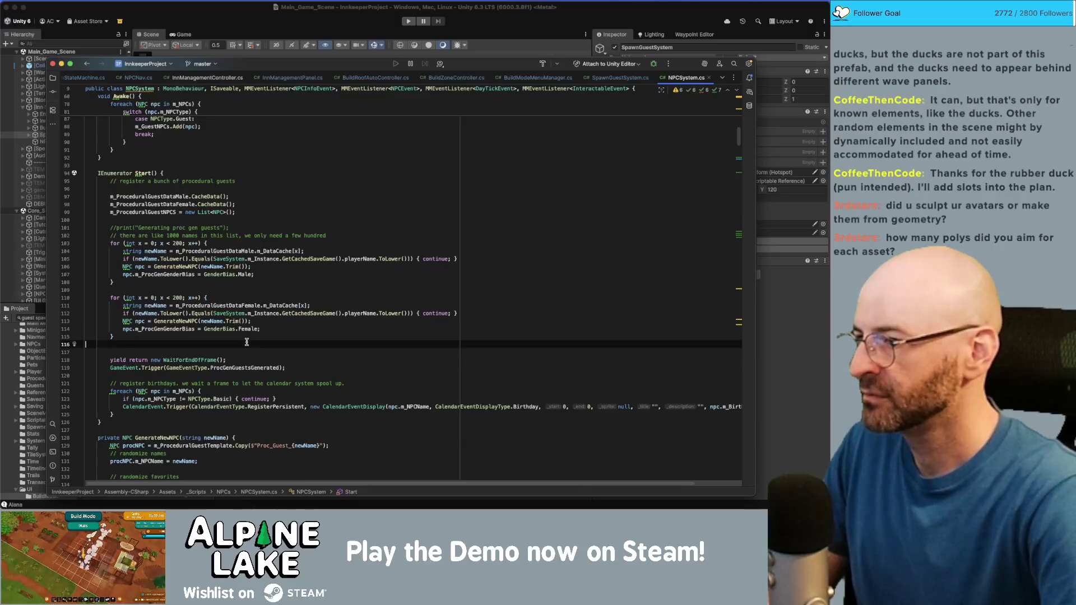
pyautogui.press('Return')
pyautogui.press('Return')
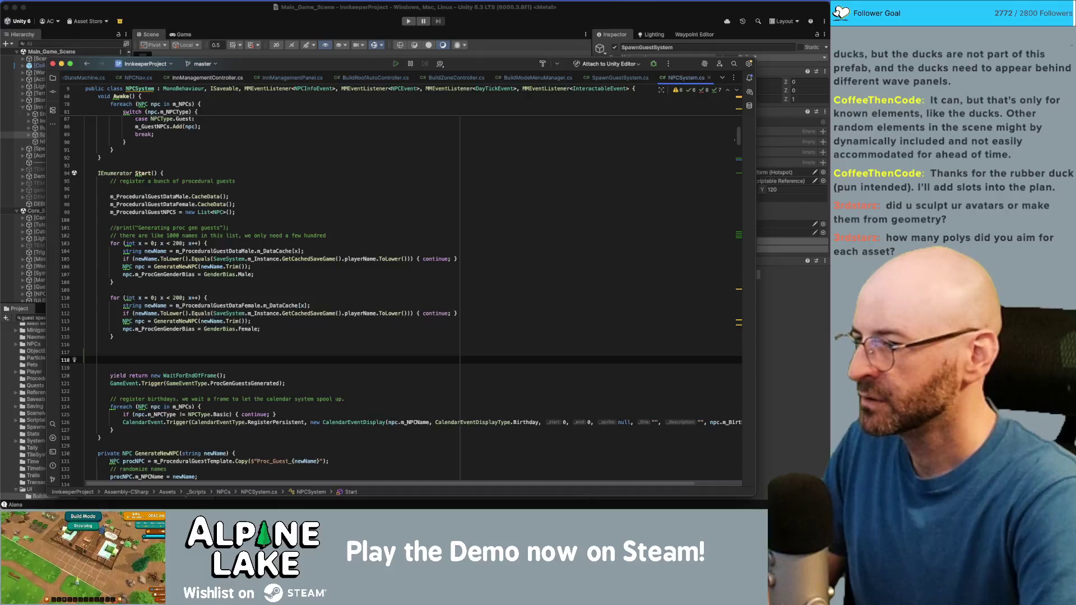
pyautogui.hotkey('shift', 'Up')
pyautogui.hotkey('shift', 'Up')
pyautogui.hotkey('shift', 'Up')
pyautogui.press('BackSpace')
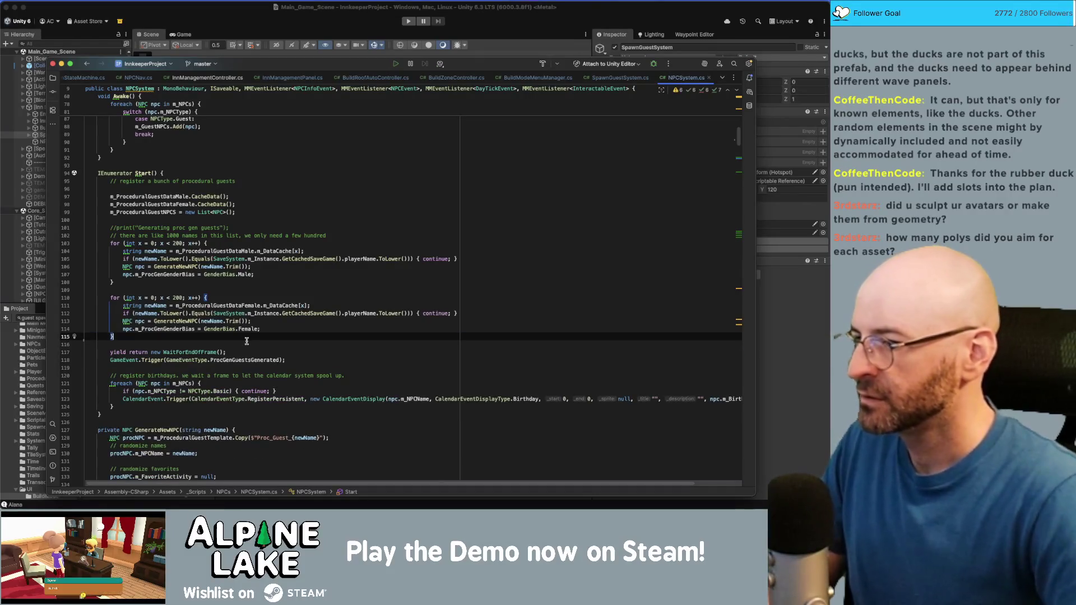
pyautogui.click(242, 342)
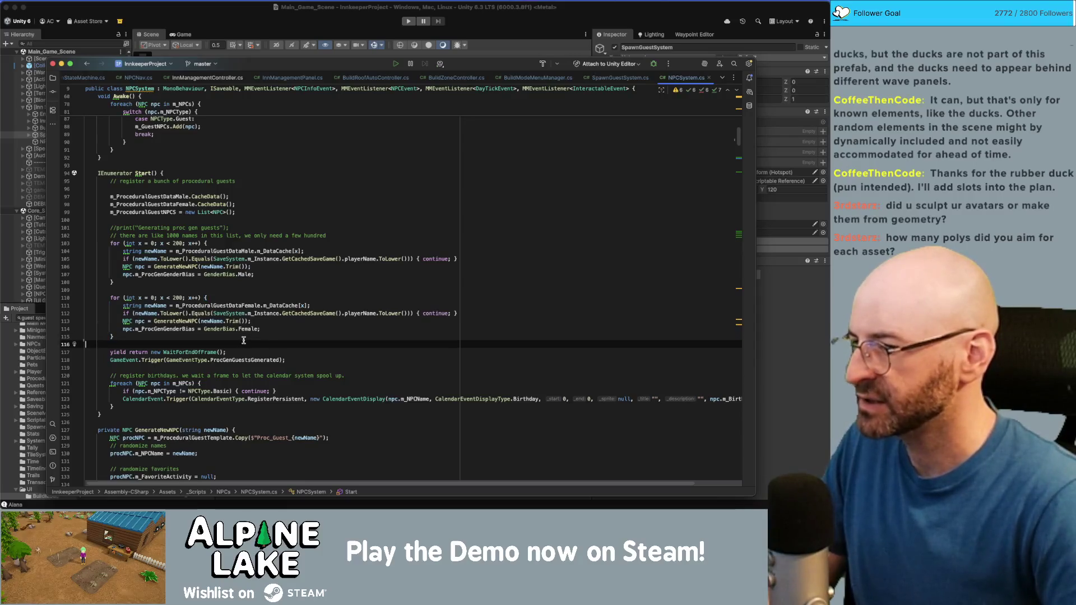
pyautogui.click(147, 329)
pyautogui.click(150, 306)
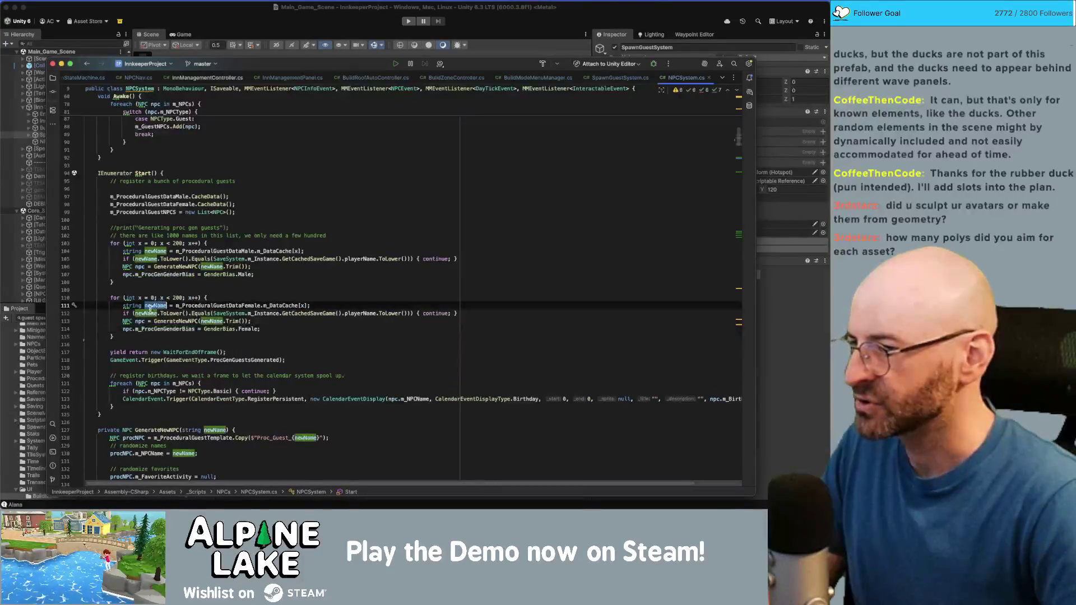
pyautogui.click(174, 322)
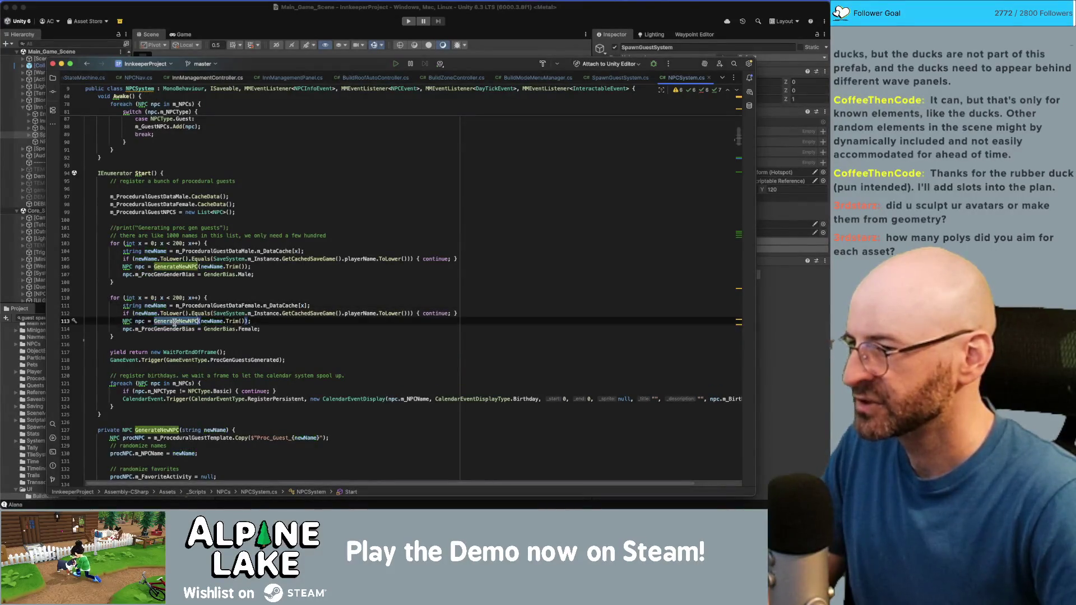
pyautogui.click(142, 322)
pyautogui.click(155, 329)
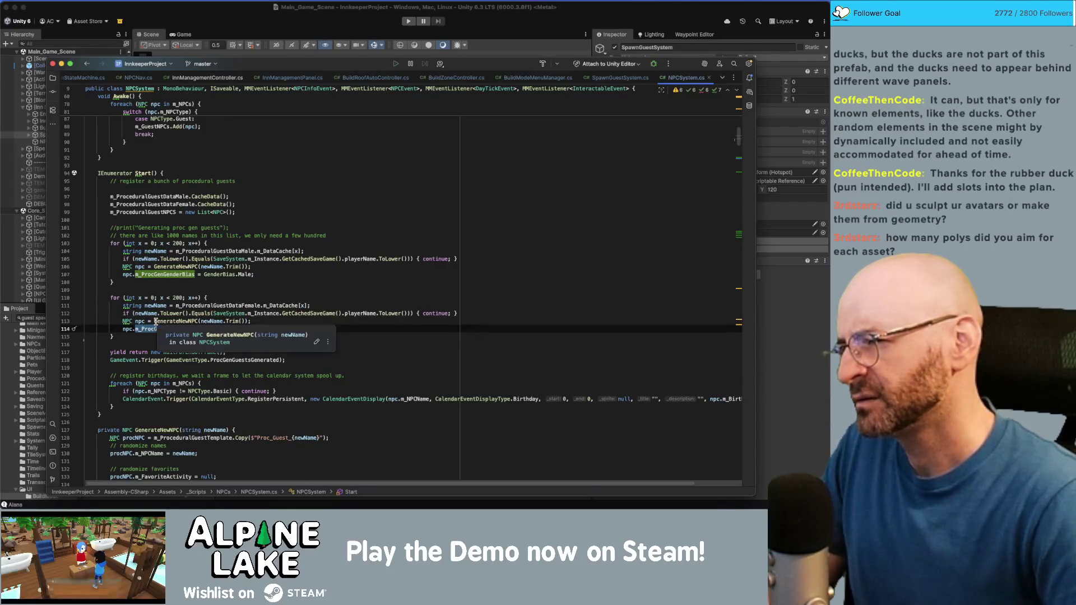
pyautogui.keyDown('super'); pyautogui.click(223, 360); pyautogui.keyUp('super')
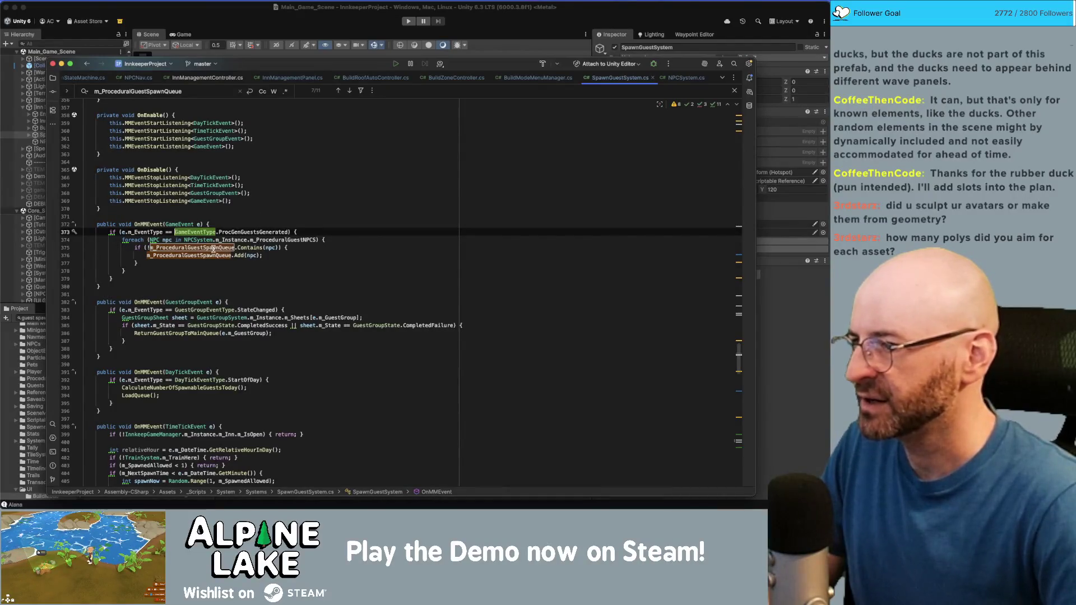
pyautogui.click(287, 240)
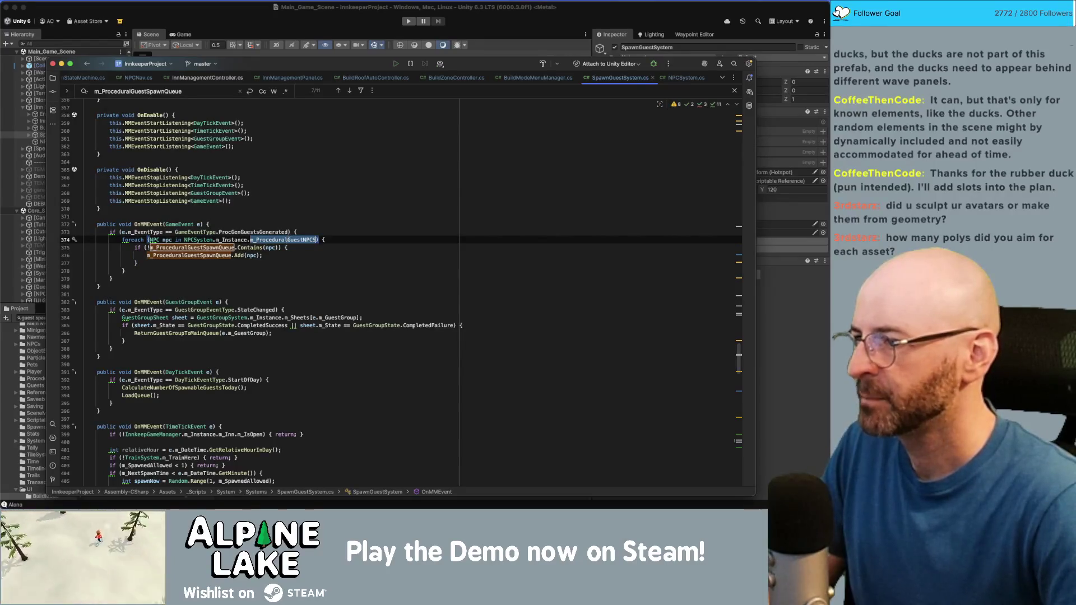
pyautogui.click(680, 78)
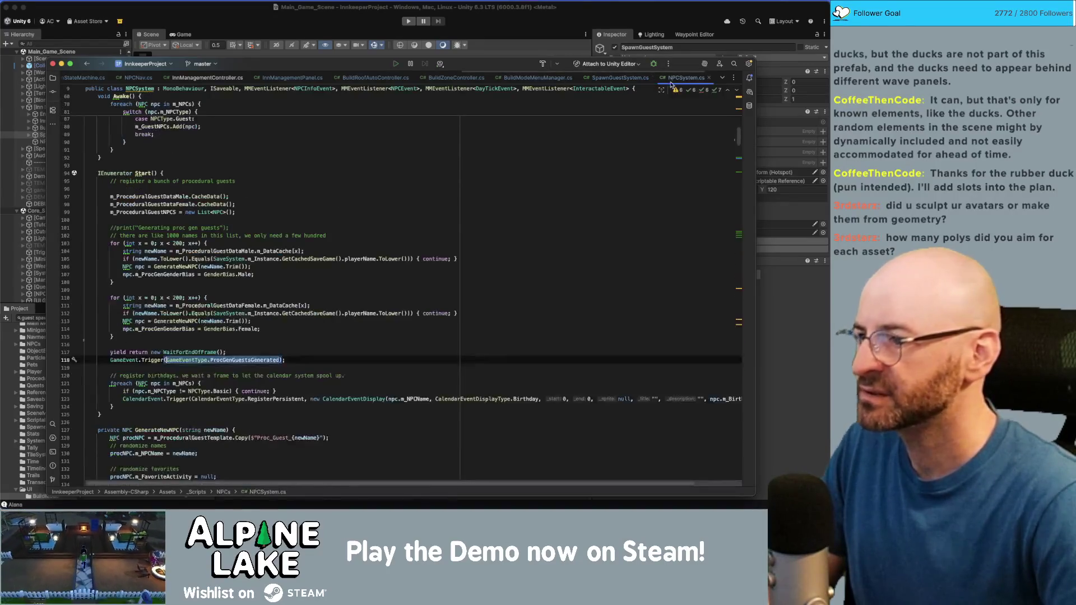
pyautogui.click(274, 289)
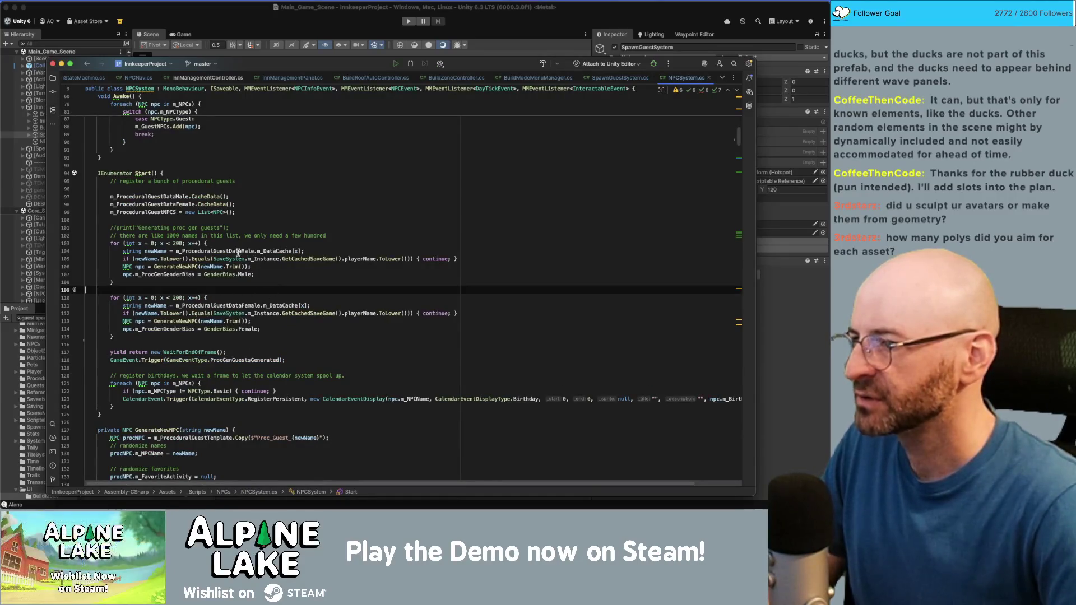
# Copy the m_ProceduralGuestNPCS name and locate where GenerateNewNPC guests are added in Start
pyautogui.doubleClick(167, 213)
pyautogui.press('super+f')
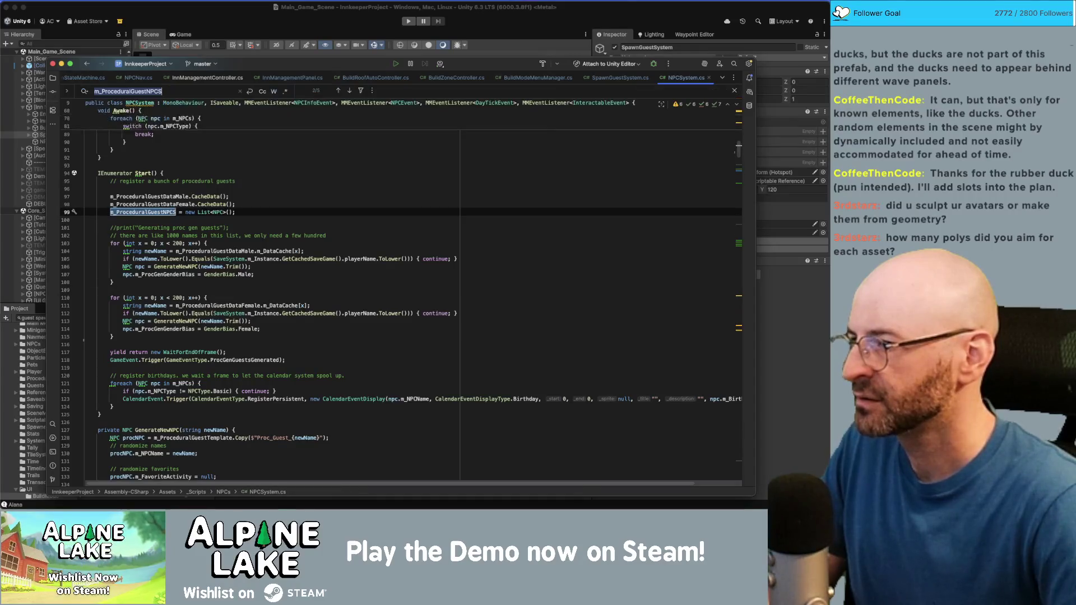
pyautogui.scroll(-10, 205, 230)
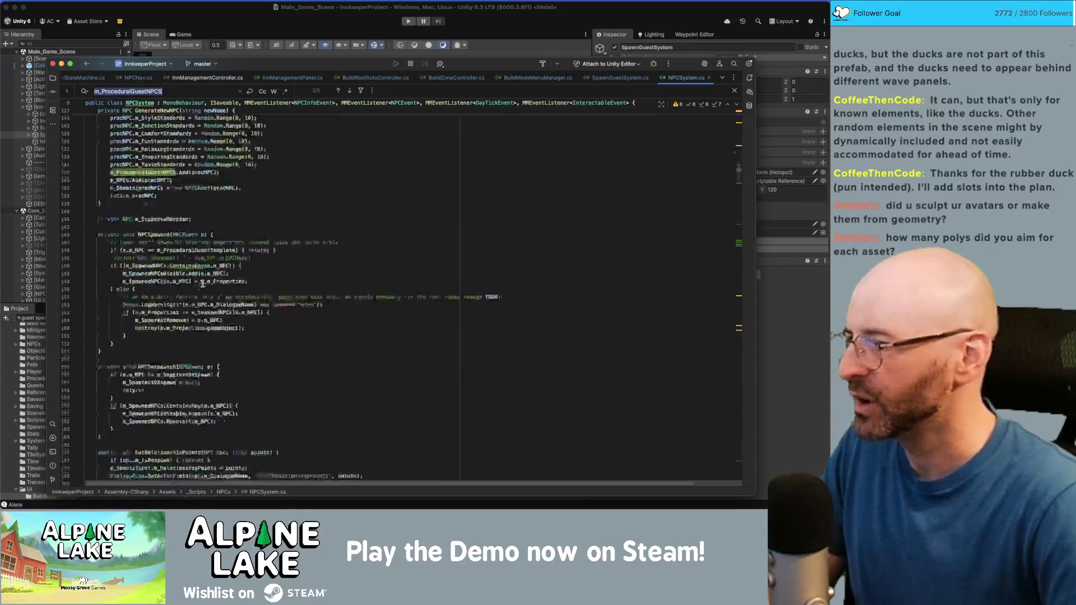
pyautogui.scroll(5, 203, 285)
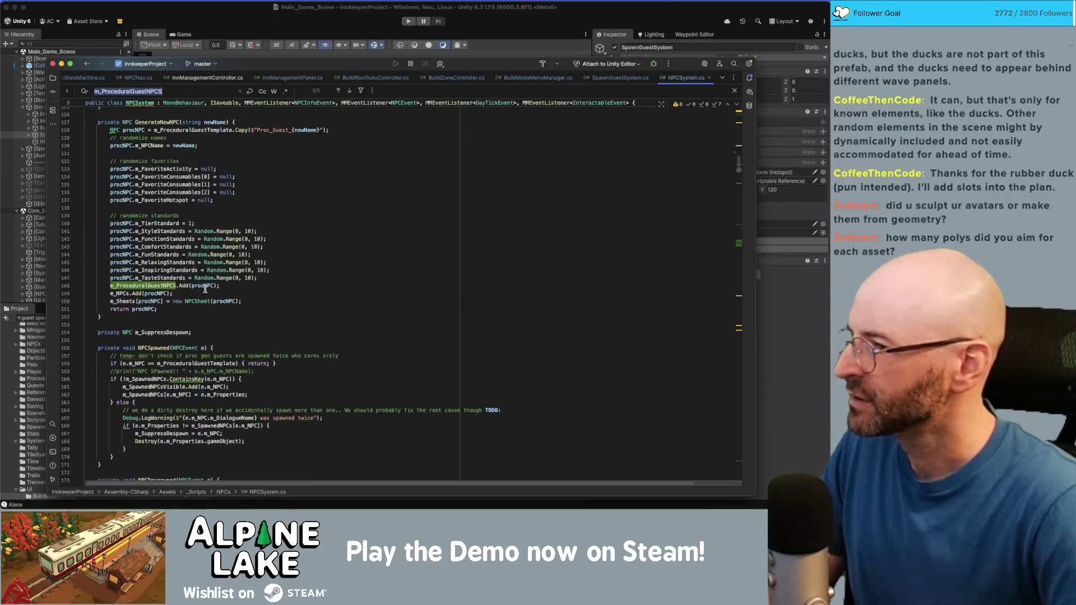
pyautogui.doubleClick(171, 218)
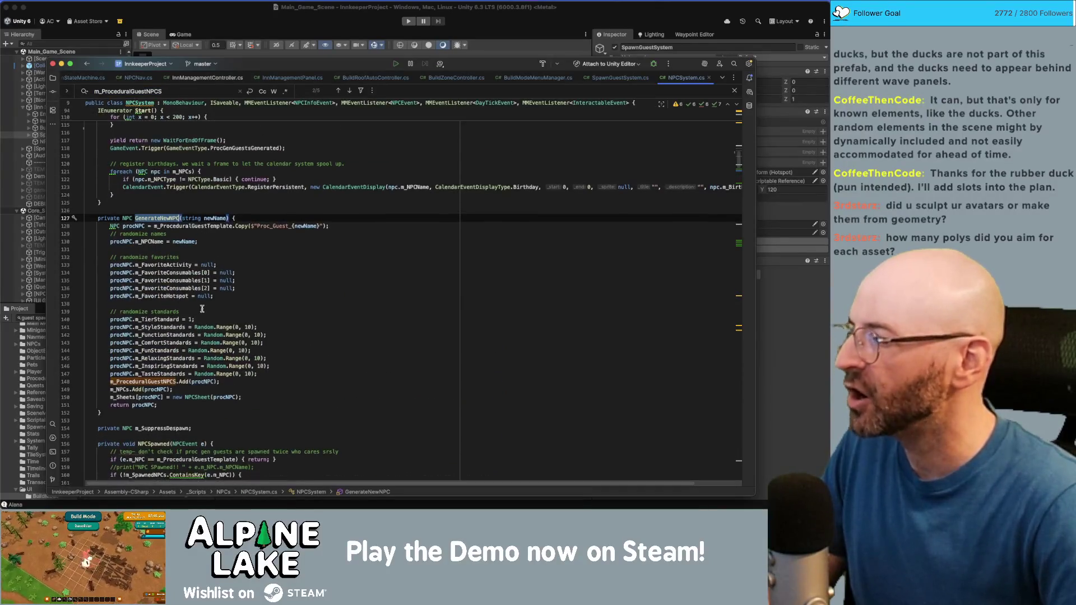
pyautogui.doubleClick(143, 381)
pyautogui.hotkey('ctrl', 'c')
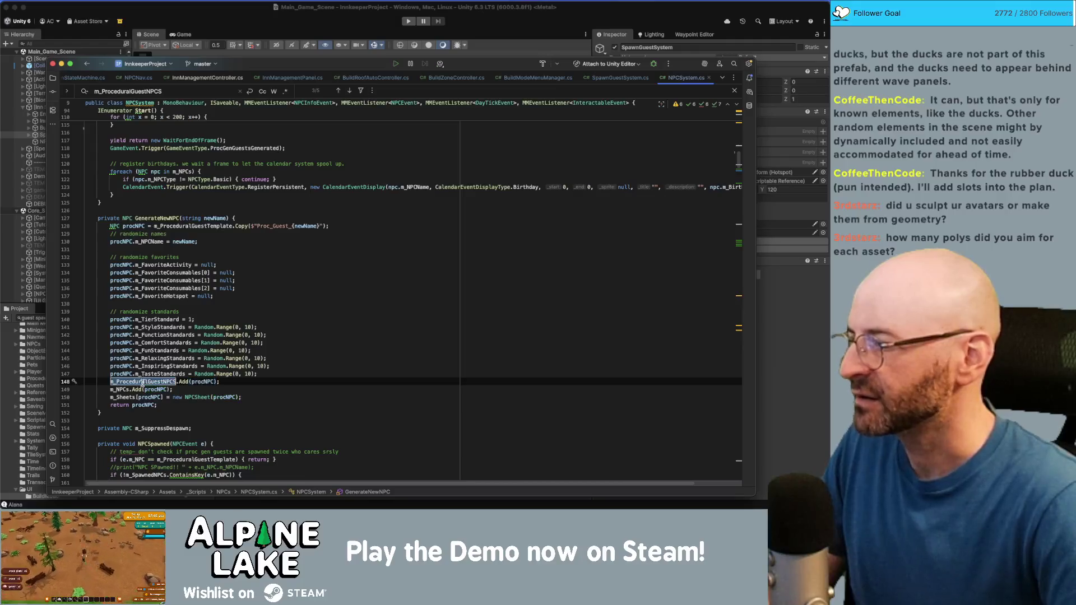
pyautogui.scroll(3, 203, 357)
pyautogui.scroll(2, 203, 356)
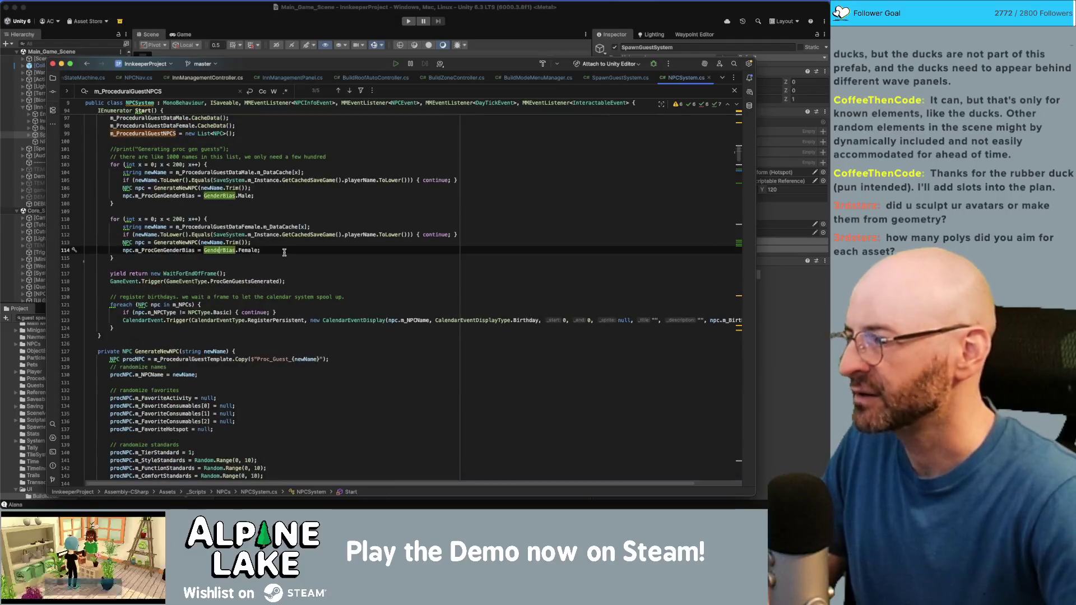
# Add m_ProceduralGuestNPCS.Shuffle(); after the second generation loop
pyautogui.click(219, 258)
pyautogui.press('Return')
pyautogui.press('Return')
pyautogui.hotkey('ctrl', 'v')
pyautogui.write('.Shuffle();')
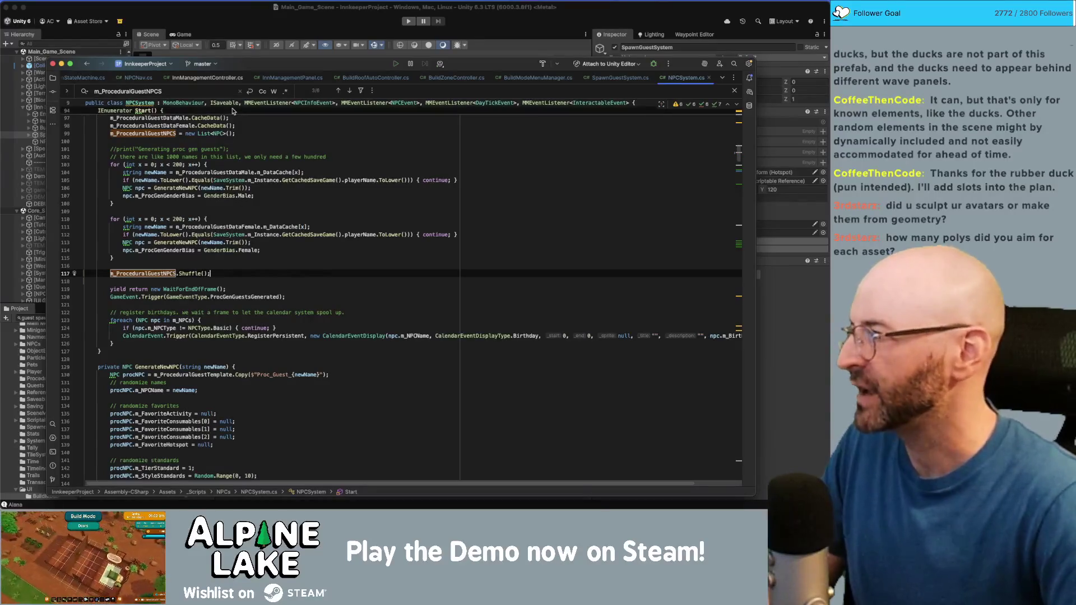
pyautogui.click(247, 20)
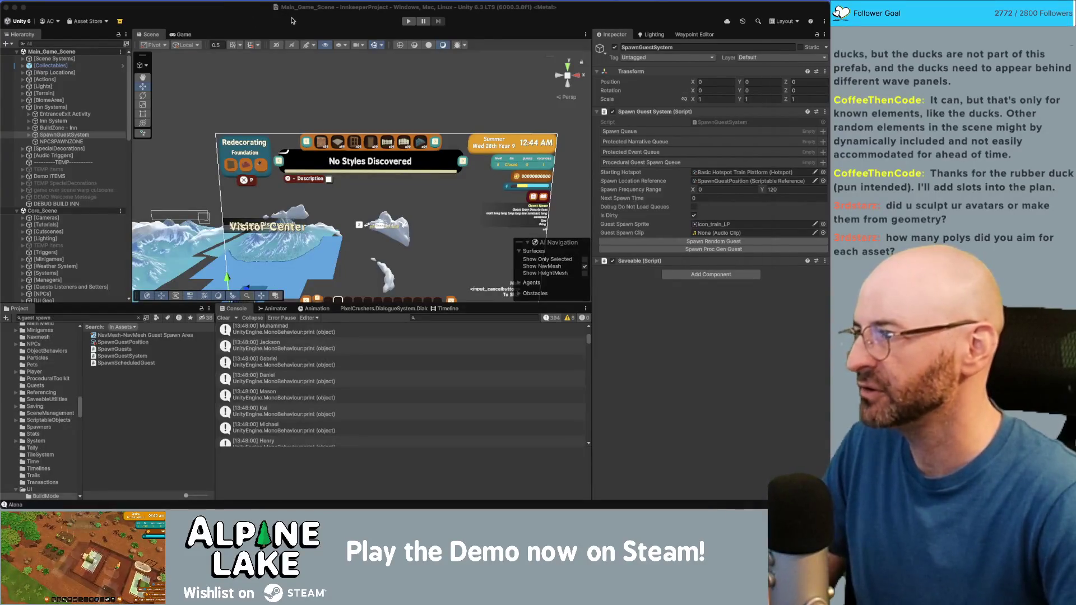
# Press Play, wait for scripts to recompile, then start the play test
pyautogui.click(408, 22)
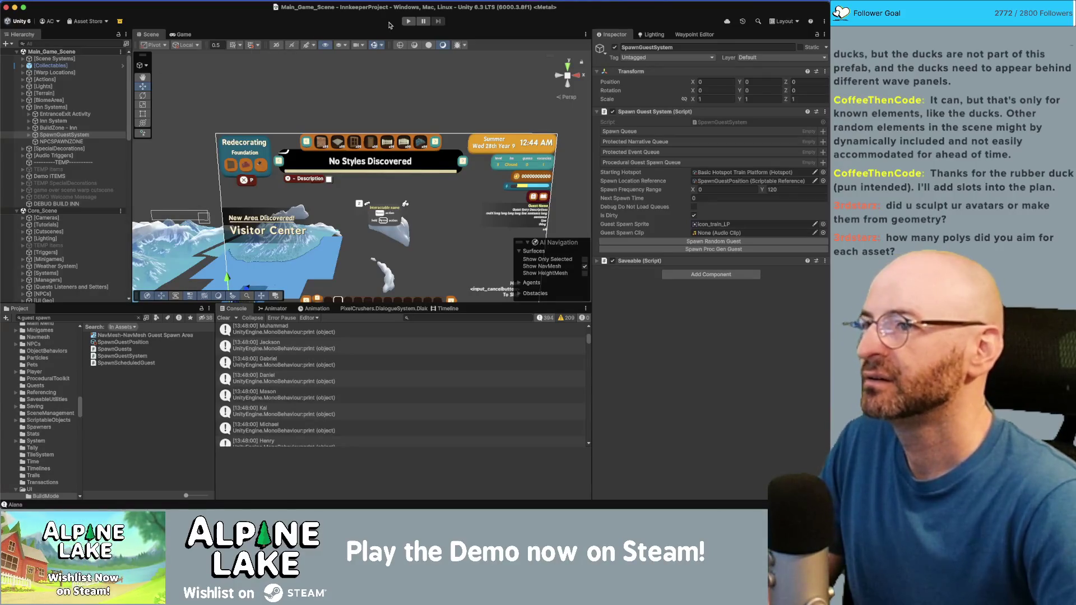
pyautogui.click(407, 23)
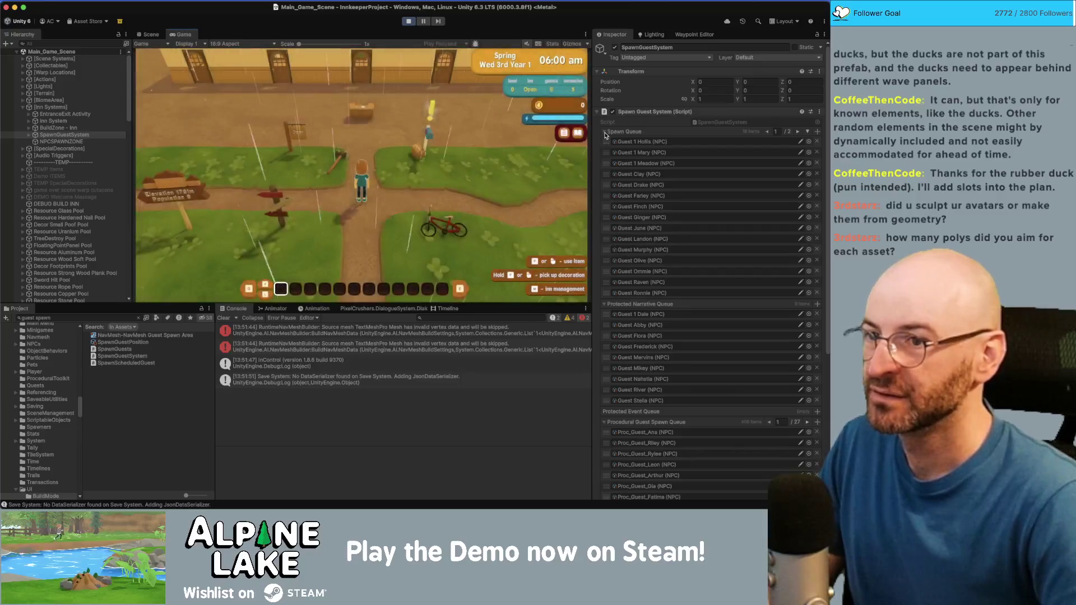
# Collapse the Spawn Queue and Protected Narrative Queue foldouts and serve two guests at the welcome desk
pyautogui.click(605, 132)
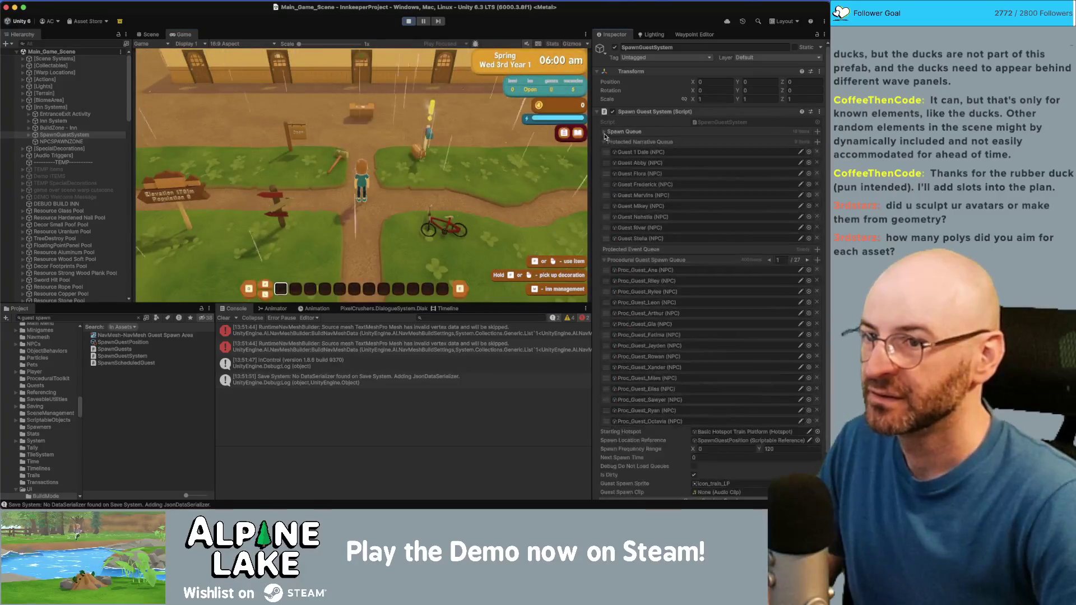
pyautogui.click(604, 142)
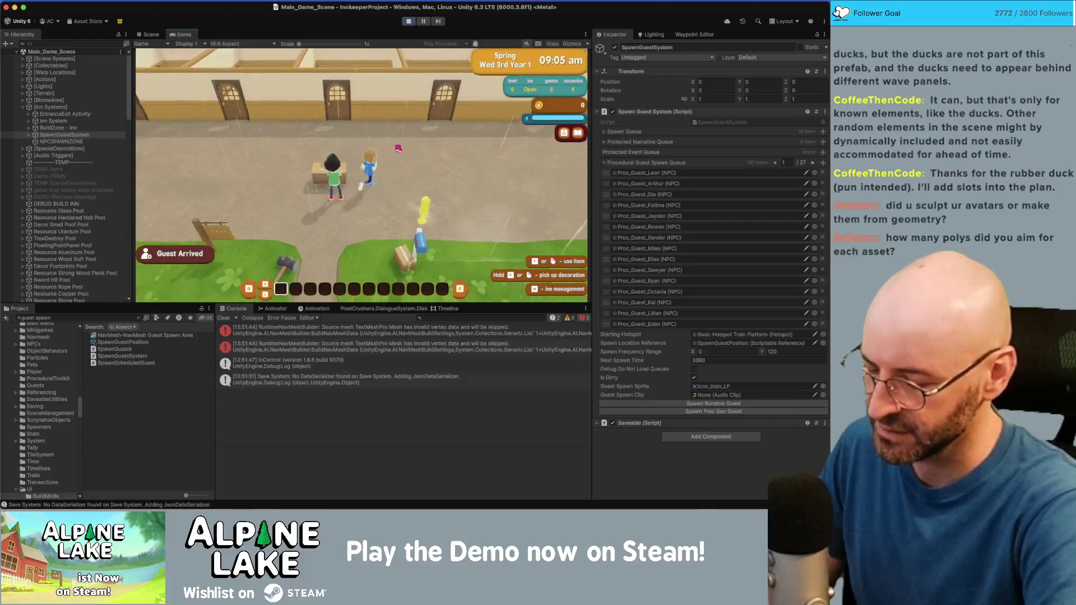
pyautogui.press('e')
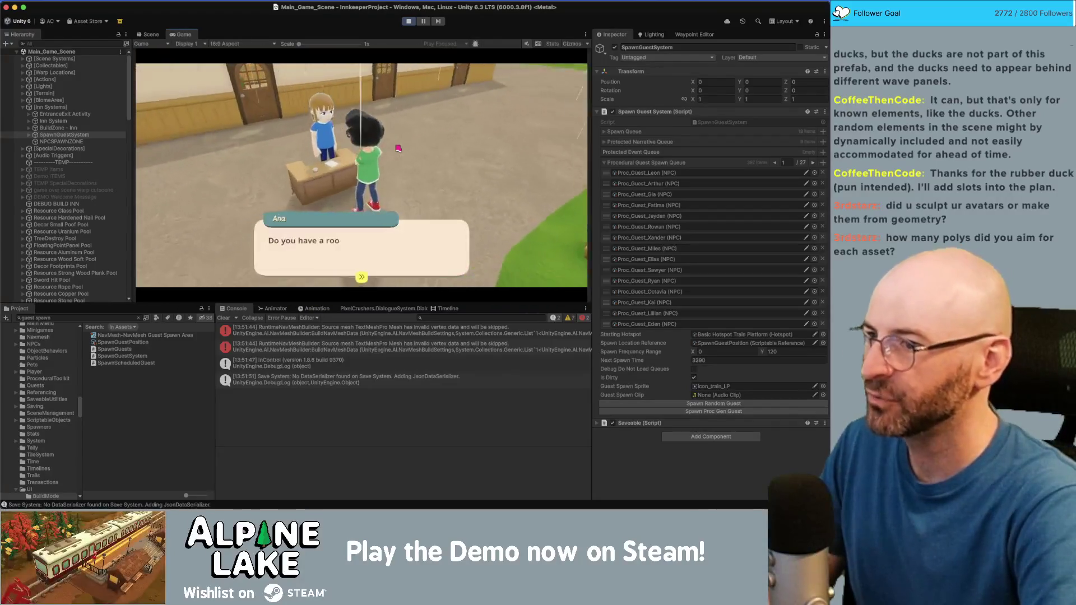
pyautogui.press('e')
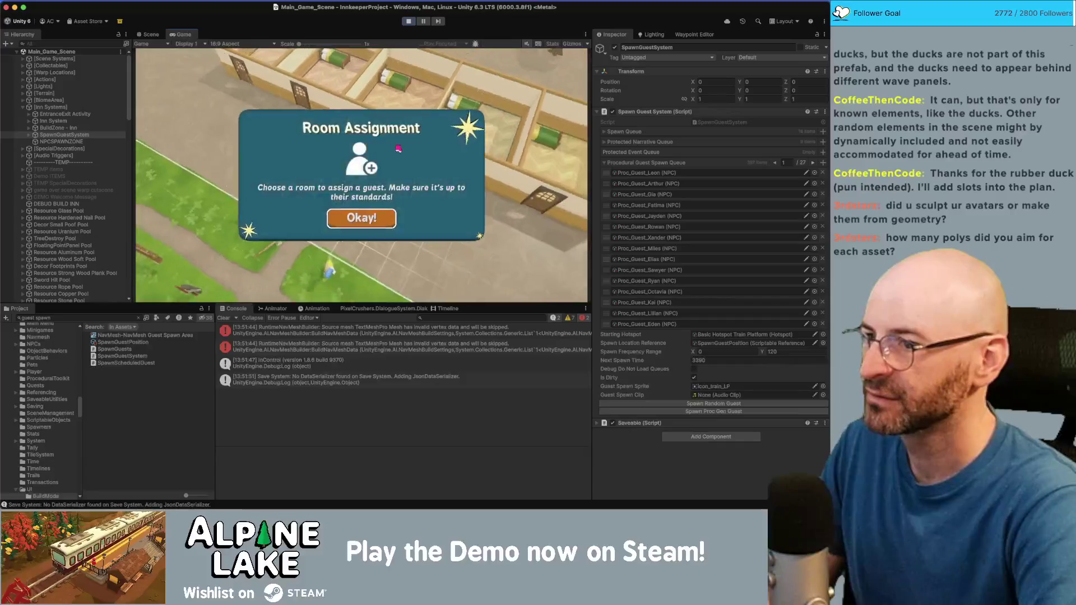
pyautogui.press('e')
pyautogui.press('e')
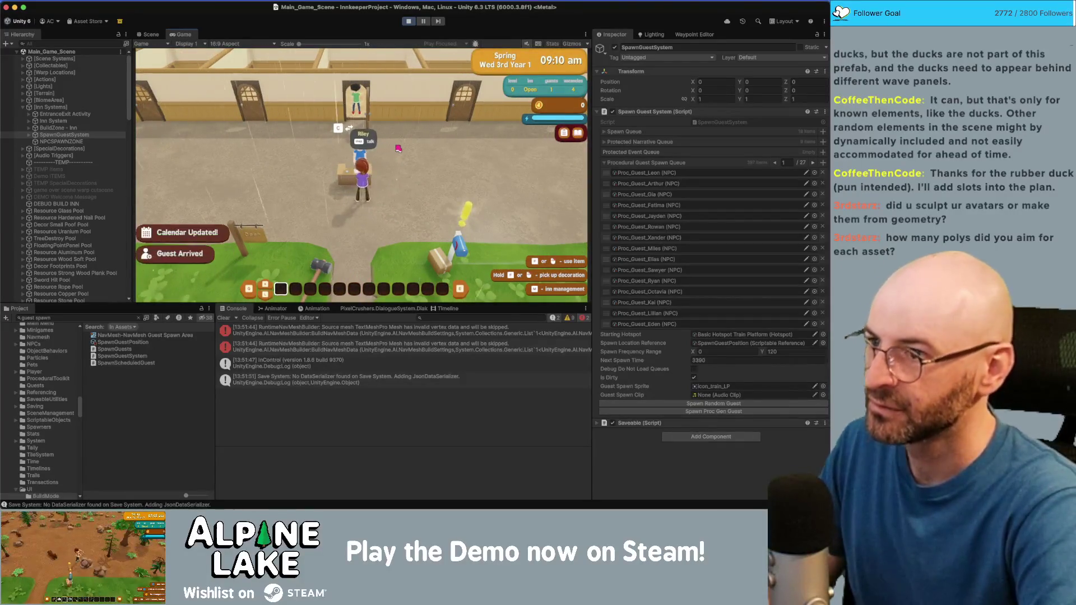
pyautogui.press('e')
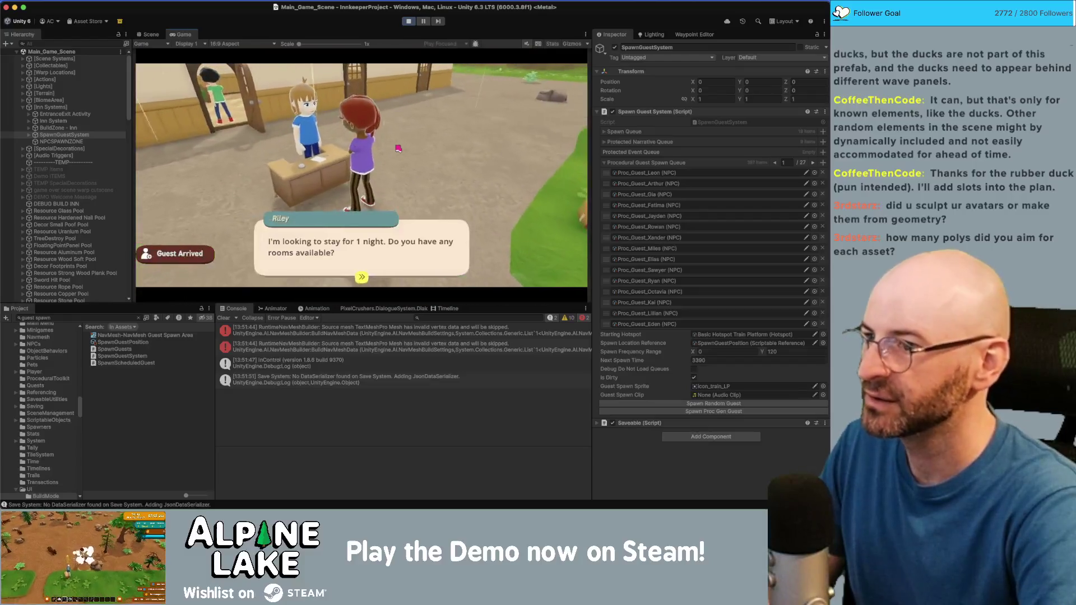
pyautogui.press('e')
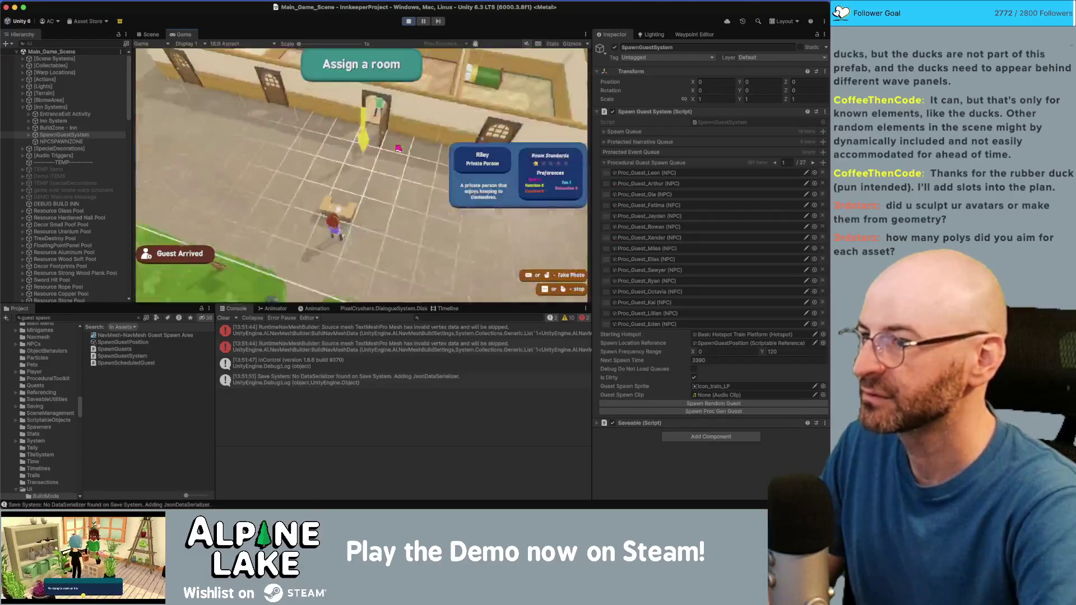
pyautogui.press('e')
# Answer another guest's room request, walk the innkeeper outside, then stop and restart the play test
pyautogui.press('w')
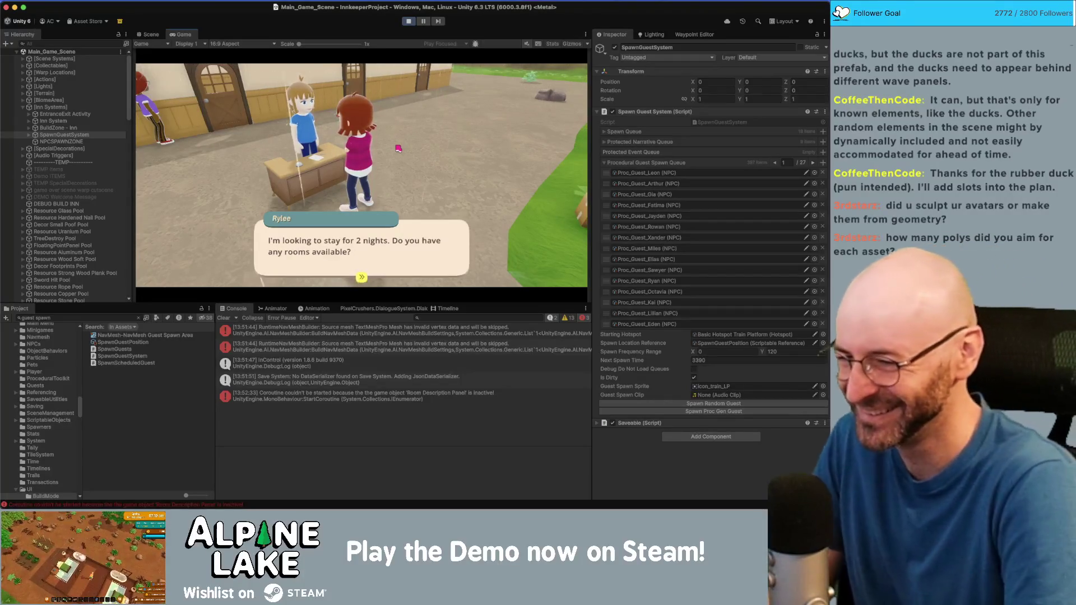
pyautogui.press('space')
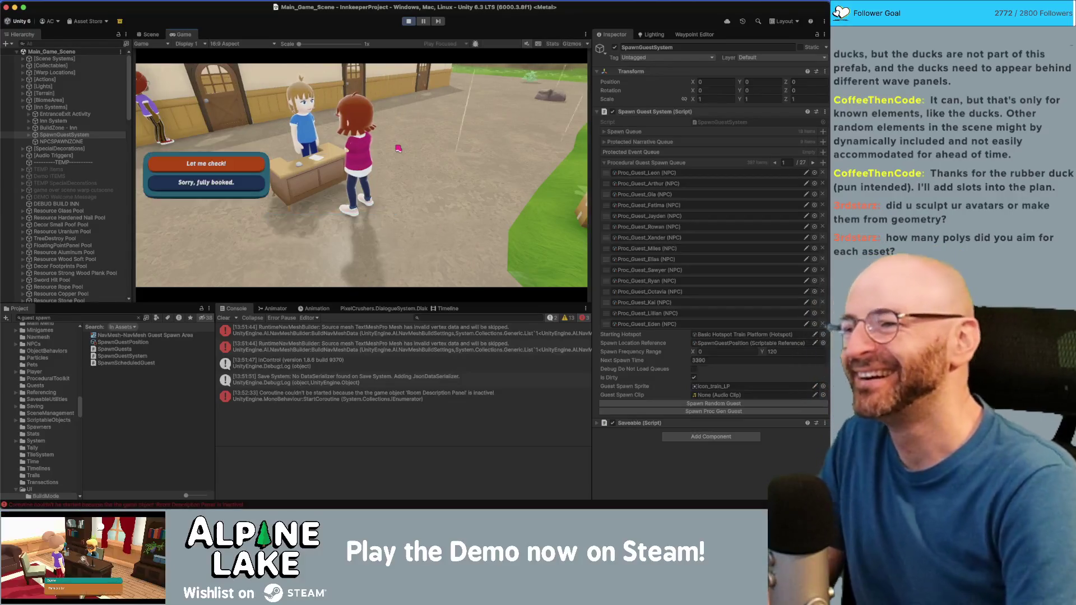
pyautogui.press('space')
pyautogui.press('space')
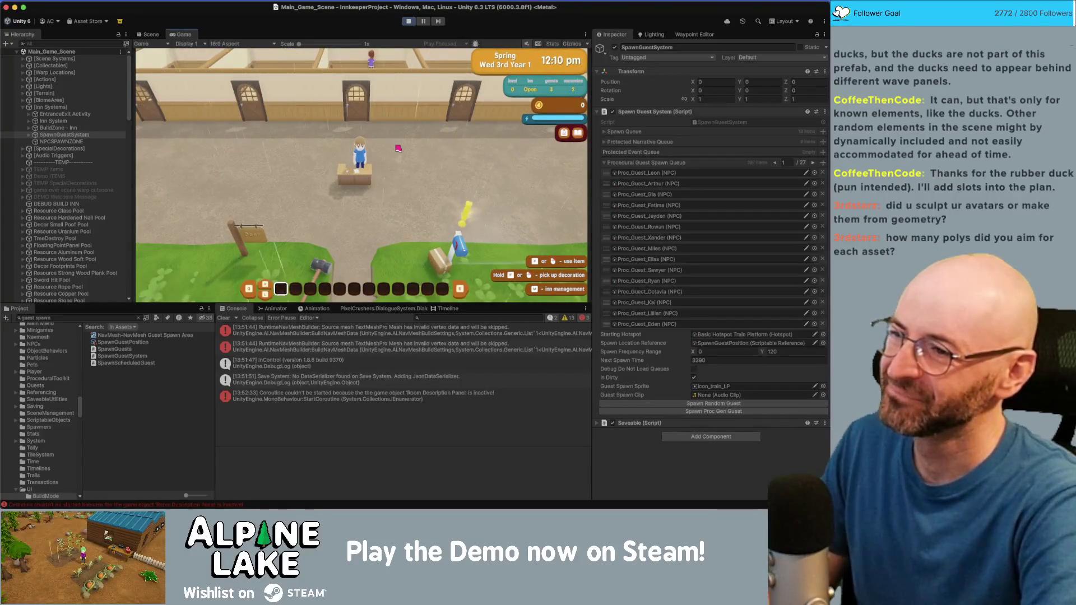
pyautogui.press('w')
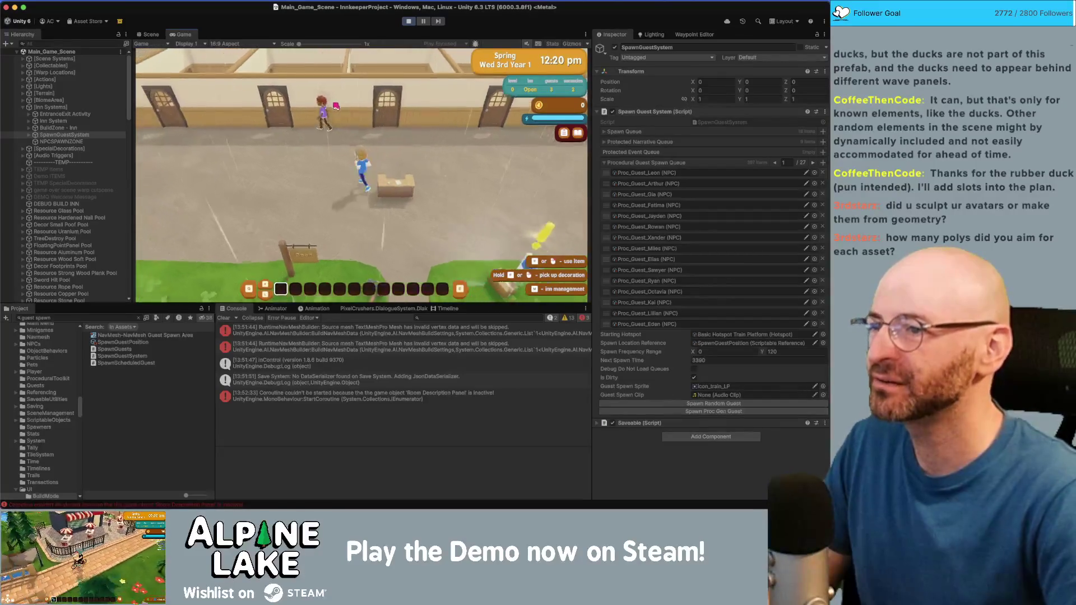
pyautogui.press('s')
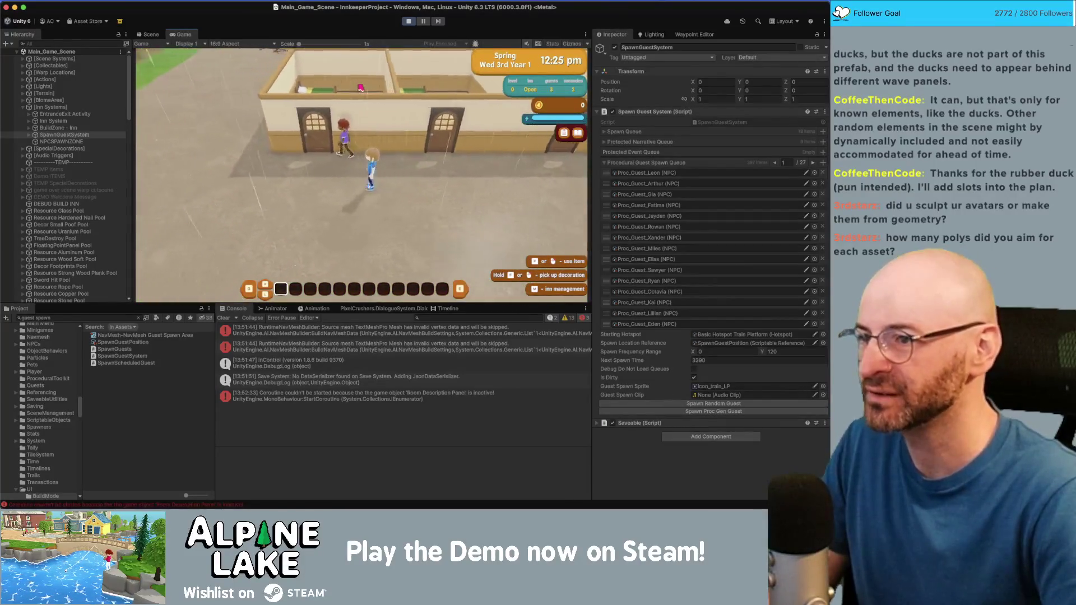
pyautogui.click(409, 22)
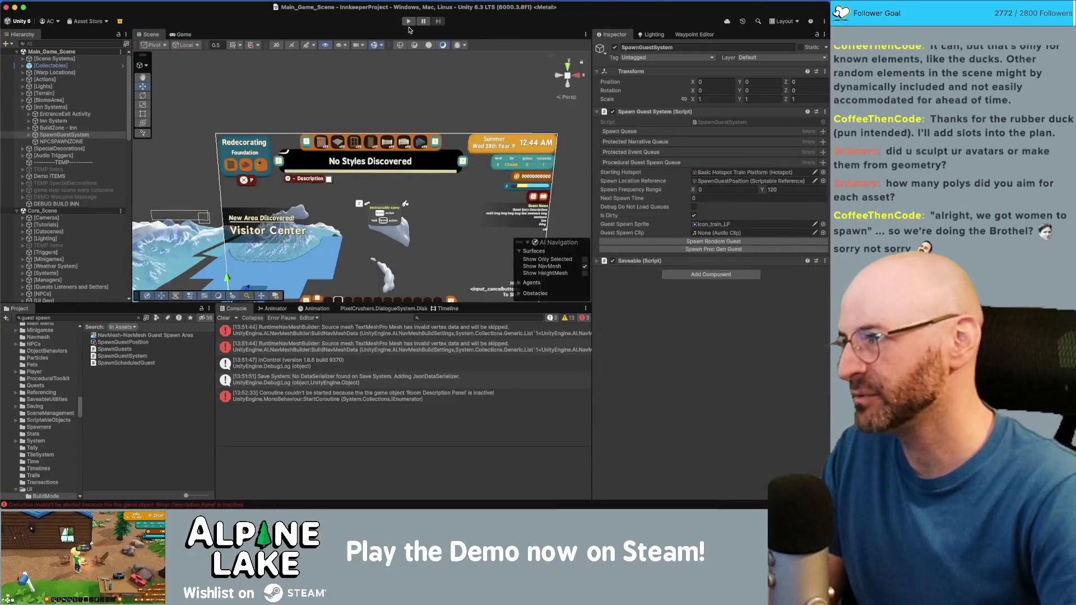
pyautogui.click(409, 22)
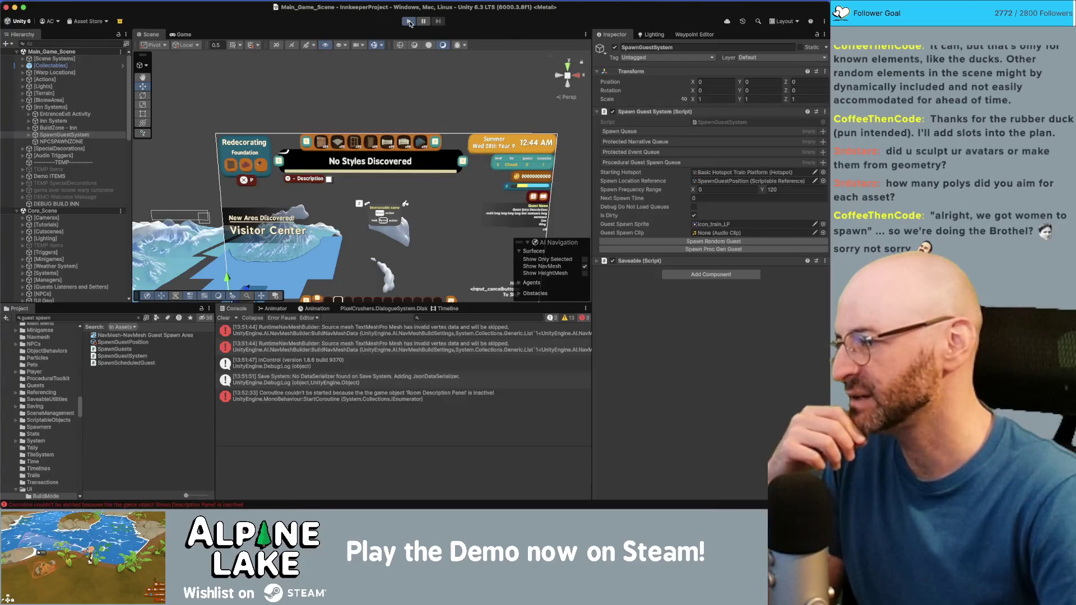